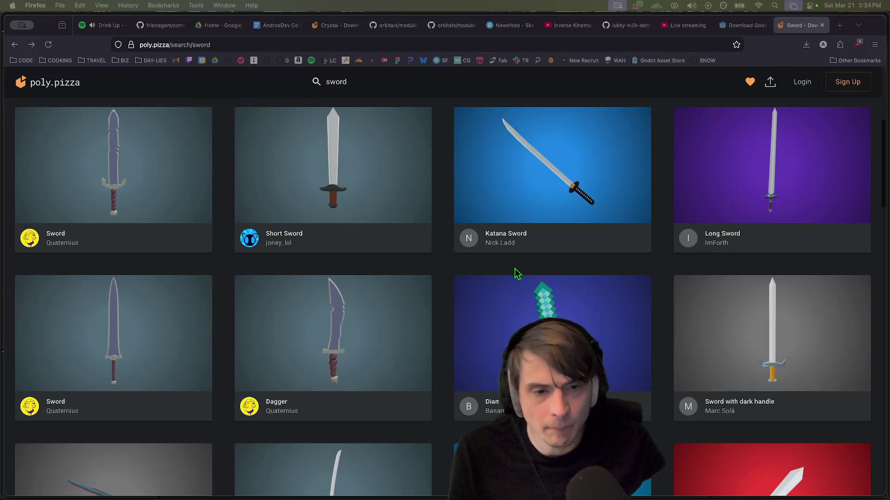
# - Scroll through the 272 Poly Pizza results for 'sword'
pyautogui.scroll(-3, 442, 266)
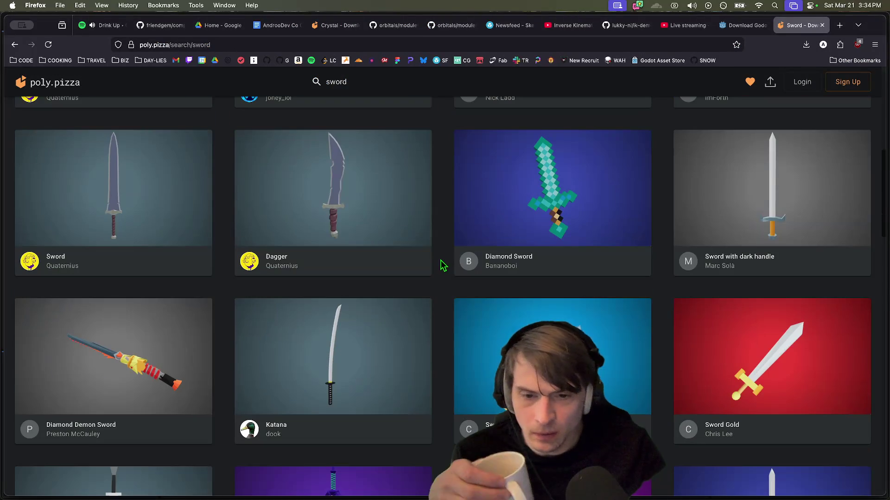
pyautogui.scroll(-3, 457, 421)
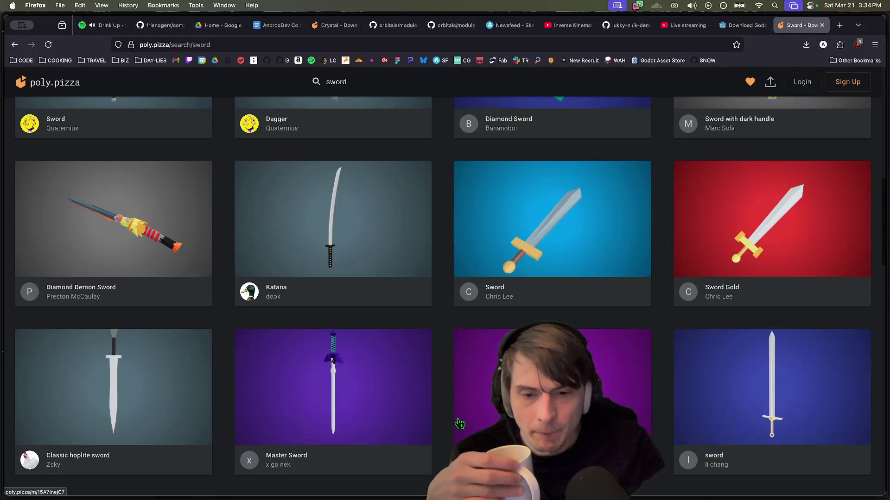
pyautogui.scroll(-4, 459, 424)
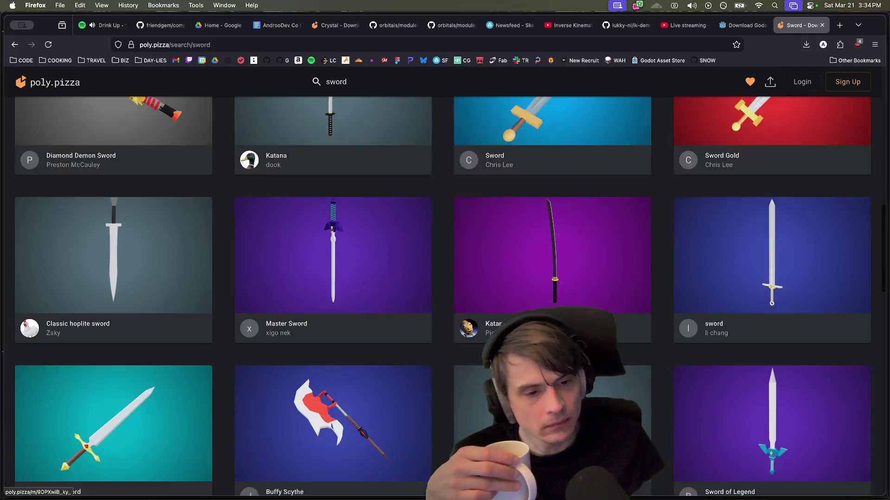
pyautogui.scroll(15, 459, 423)
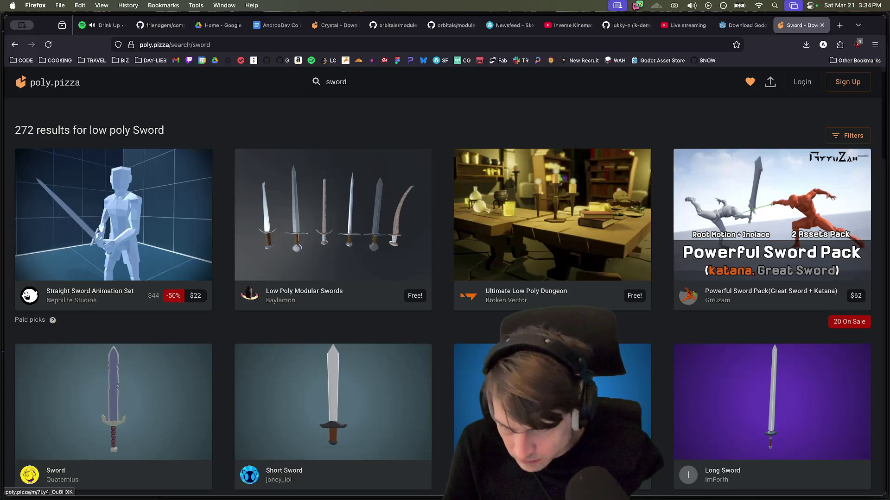
pyautogui.scroll(-7, 445, 360)
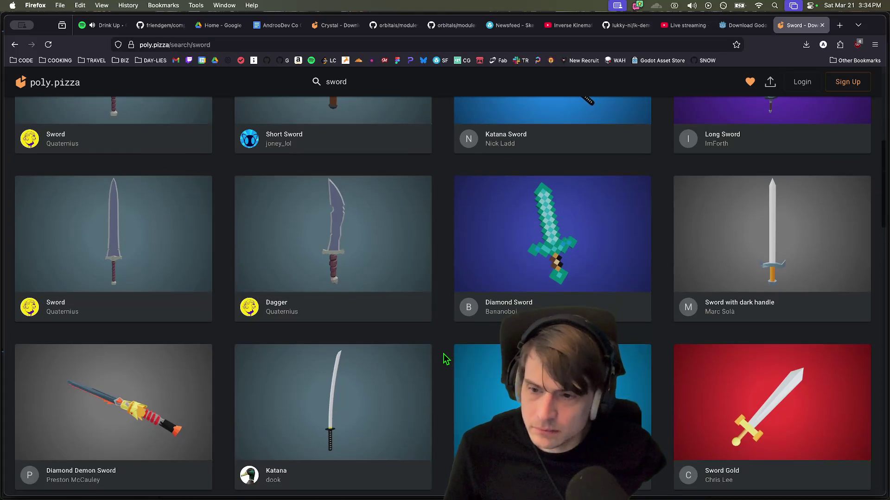
pyautogui.scroll(-12, 445, 359)
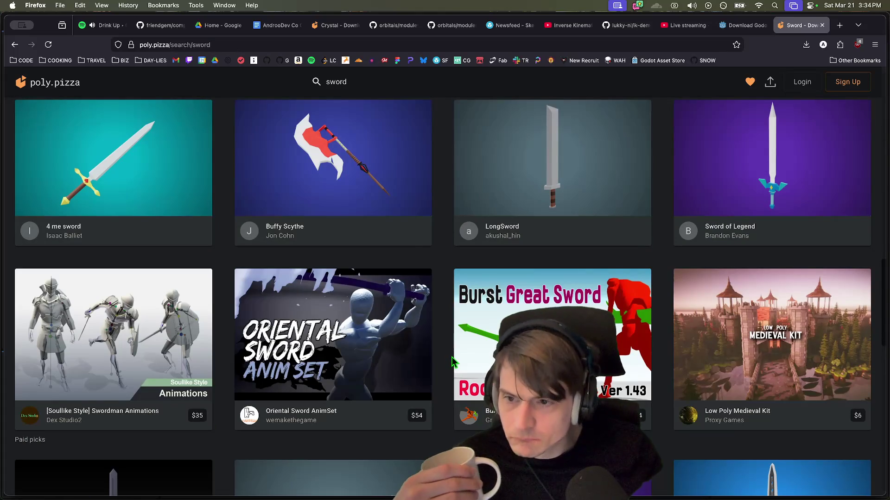
pyautogui.scroll(10, 452, 361)
pyautogui.scroll(-3, 456, 355)
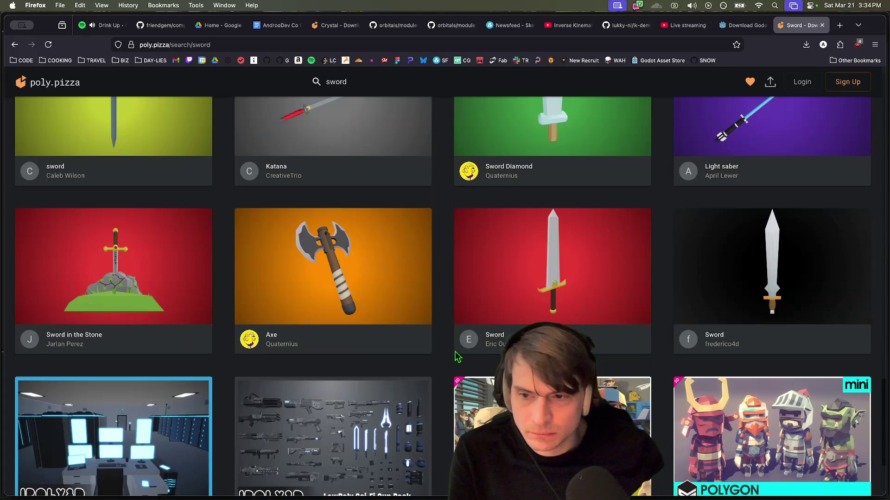
pyautogui.scroll(-6, 459, 362)
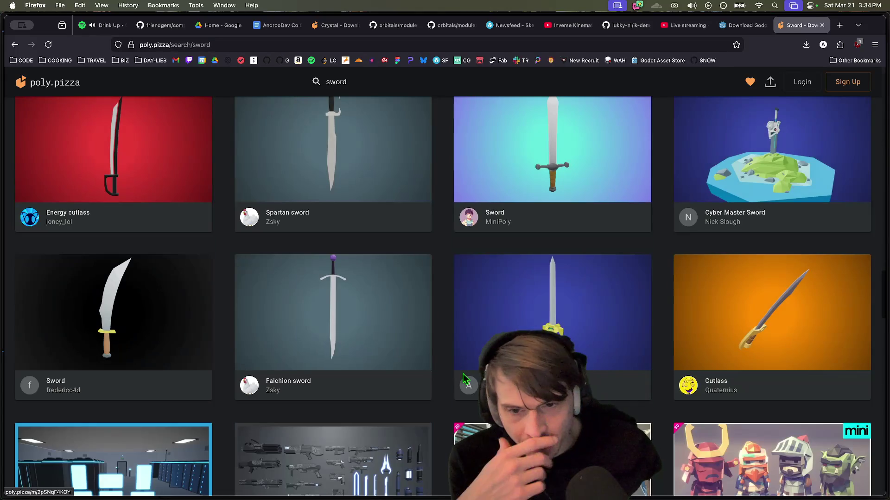
# - Open the Sketchfab feed in a new browser tab from the SF bookmark
pyautogui.scroll(20, 466, 380)
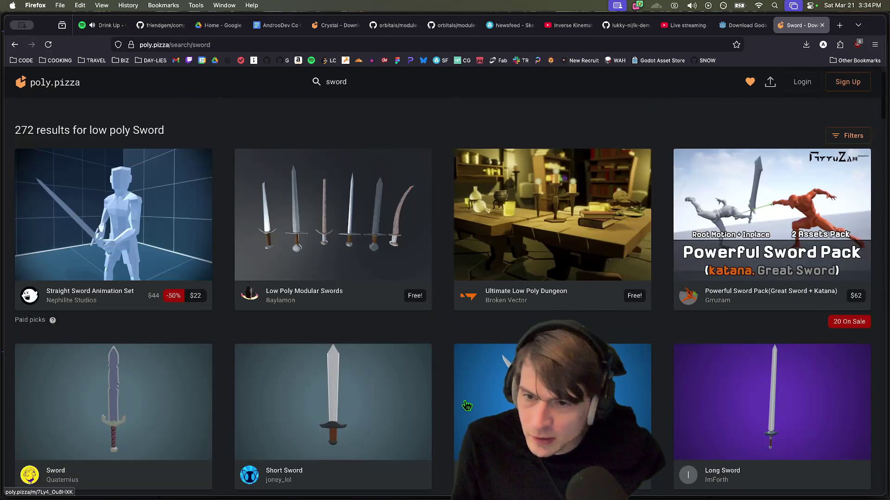
pyautogui.scroll(-7, 466, 396)
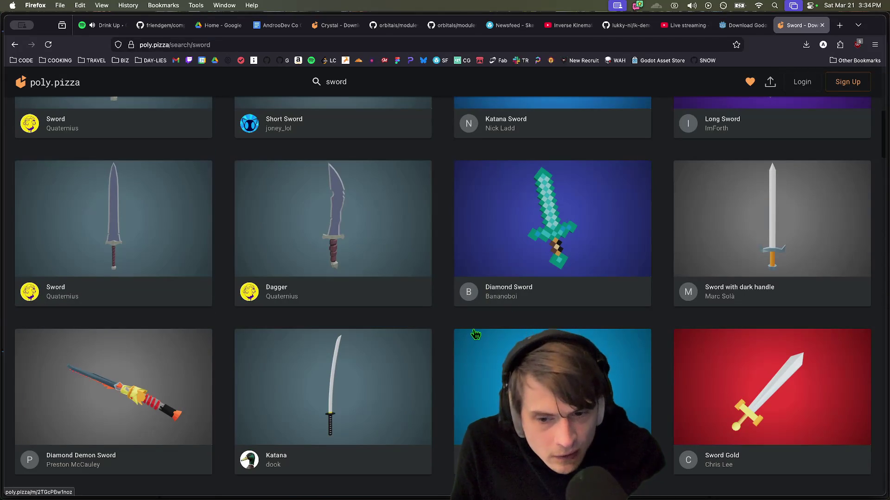
pyautogui.scroll(6, 384, 134)
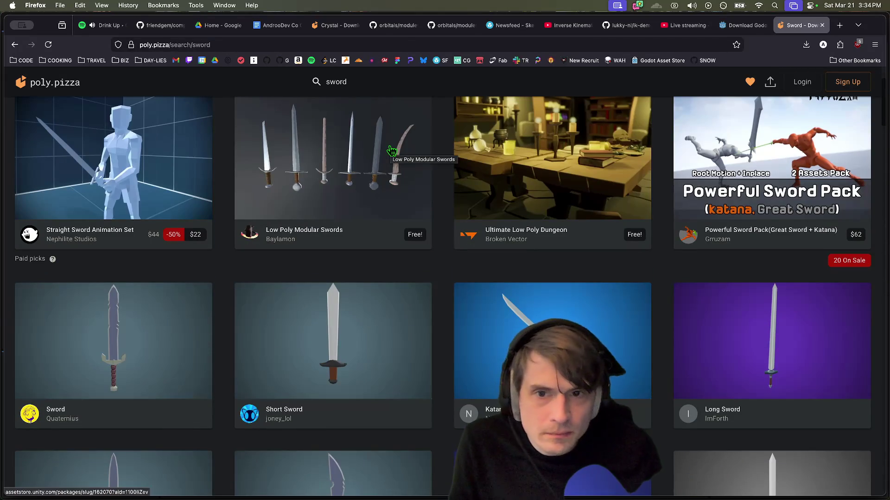
pyautogui.keyDown('super'); pyautogui.click(438, 61); pyautogui.keyUp('super')
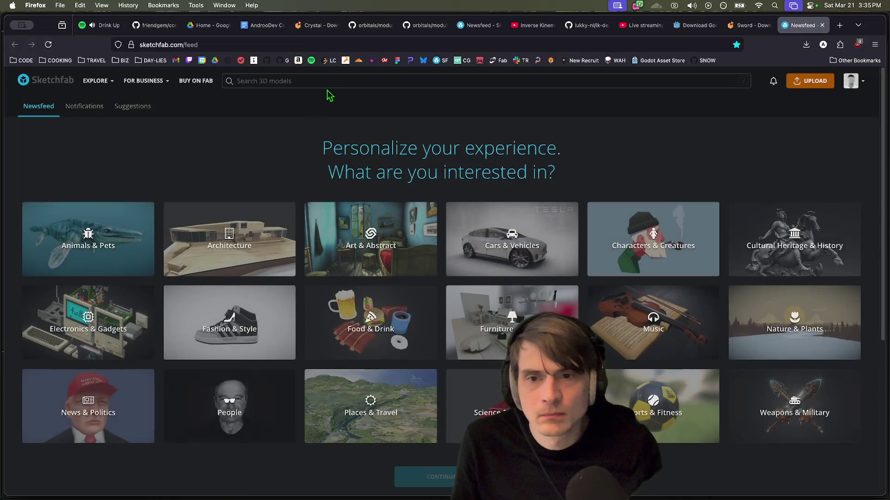
# - Search Sketchfab for 'sword' limited to downloadable models
pyautogui.click(328, 83)
pyautogui.write('swo')
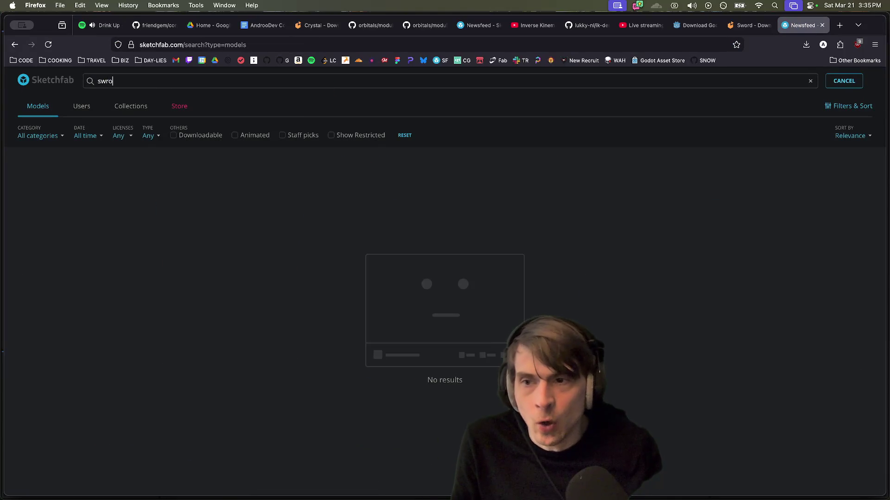
pyautogui.write('rd')
pyautogui.click(199, 135)
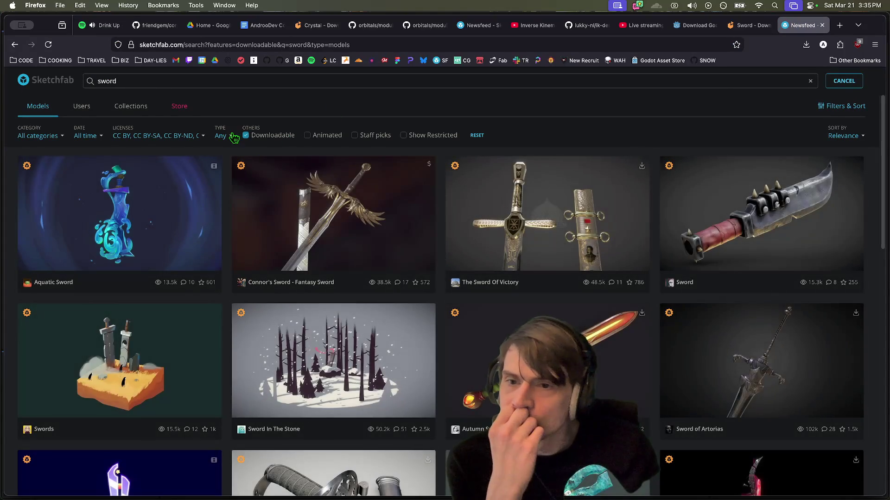
pyautogui.scroll(-5, 759, 273)
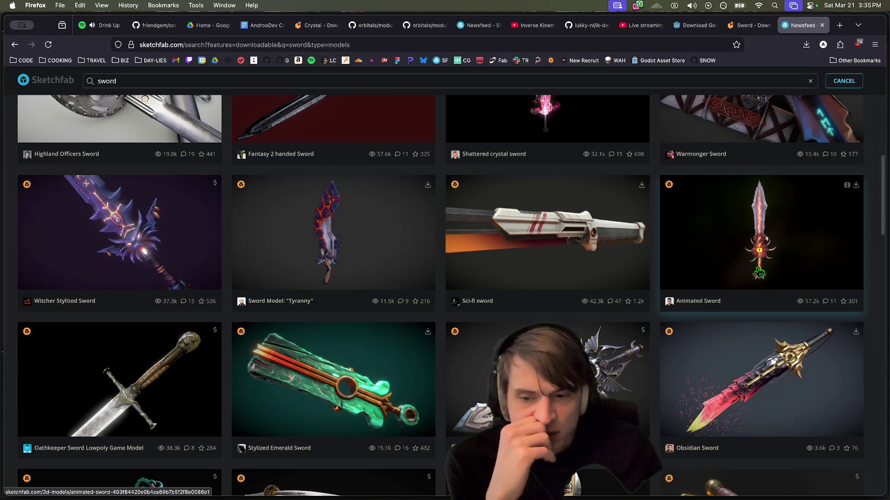
pyautogui.scroll(-15, 759, 273)
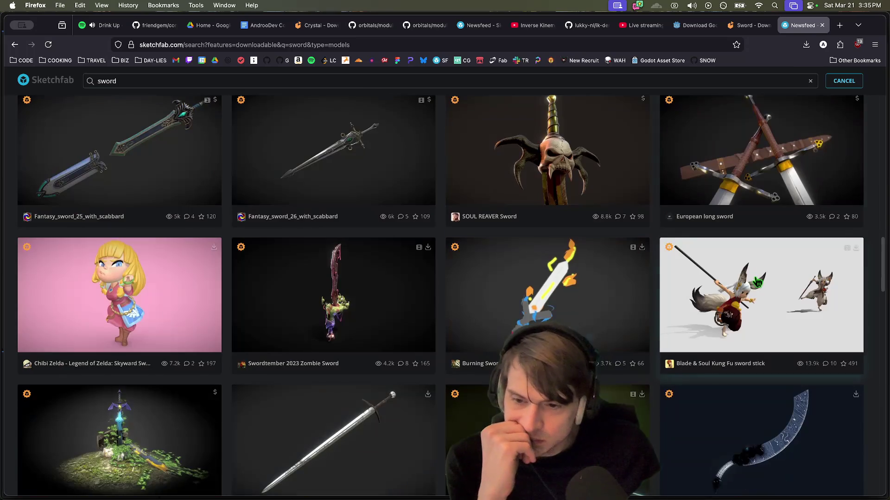
pyautogui.scroll(-5, 758, 283)
pyautogui.scroll(2, 423, 247)
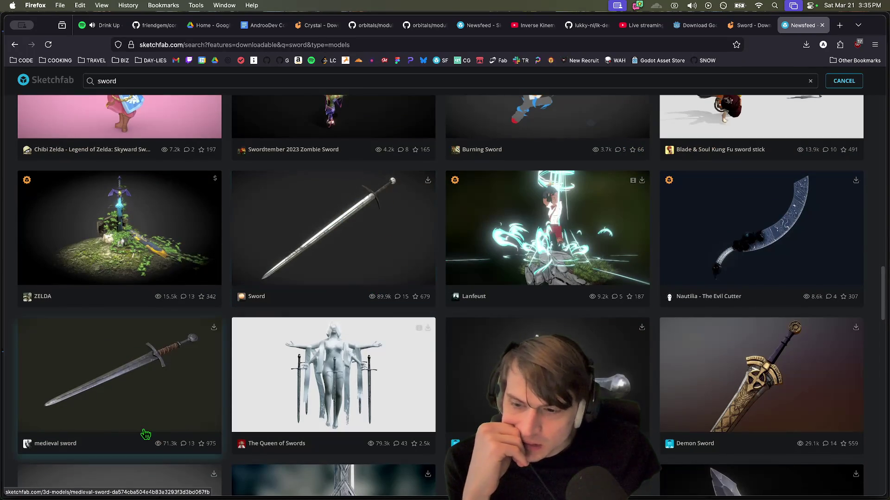
# - Open the 'medieval sword' model and rotate it to inspect it
pyautogui.click(143, 368)
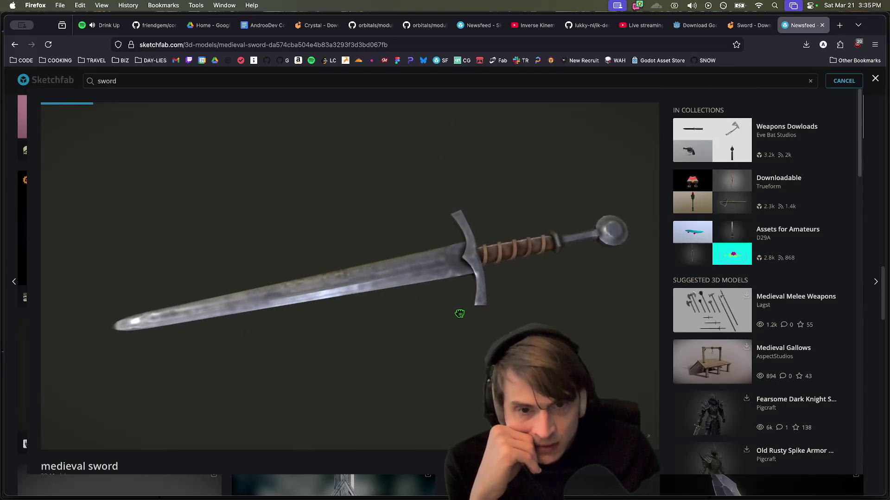
pyautogui.moveTo(478, 361)
pyautogui.mouseDown()
pyautogui.moveTo(439, 429)
pyautogui.moveTo(418, 396)
pyautogui.mouseUp()
pyautogui.moveTo(291, 262)
pyautogui.mouseDown()
pyautogui.moveTo(308, 329)
pyautogui.moveTo(339, 247)
pyautogui.moveTo(346, 252)
pyautogui.moveTo(389, 401)
pyautogui.mouseUp()
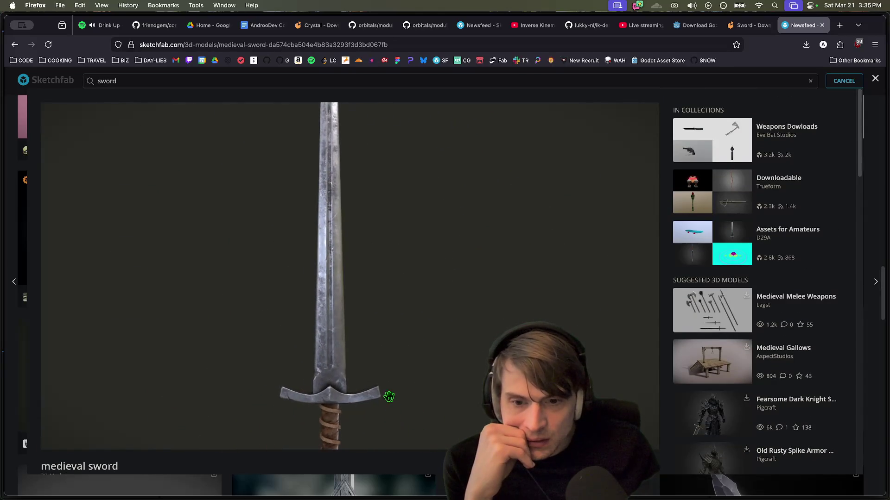
pyautogui.scroll(-1, 350, 467)
pyautogui.scroll(-5, 349, 468)
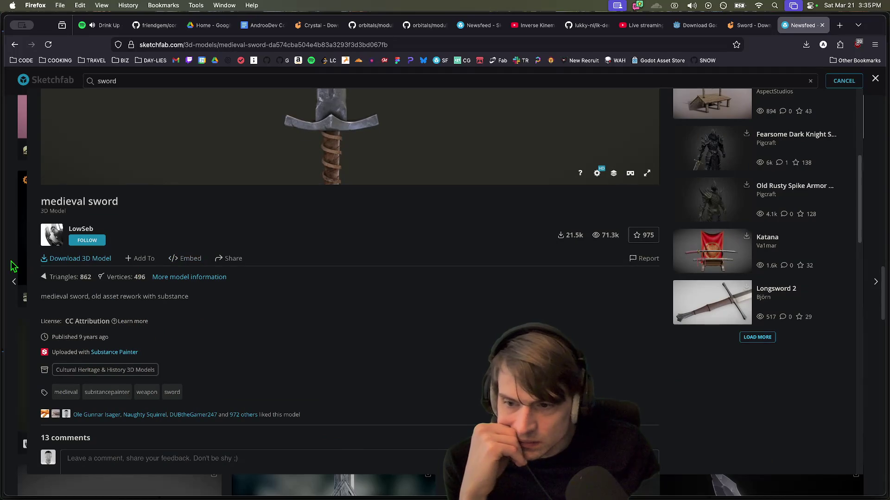
# - Check the medieval sword's free download formats, then return to the Poly Pizza tab
pyautogui.click(88, 260)
pyautogui.scroll(-1, 402, 358)
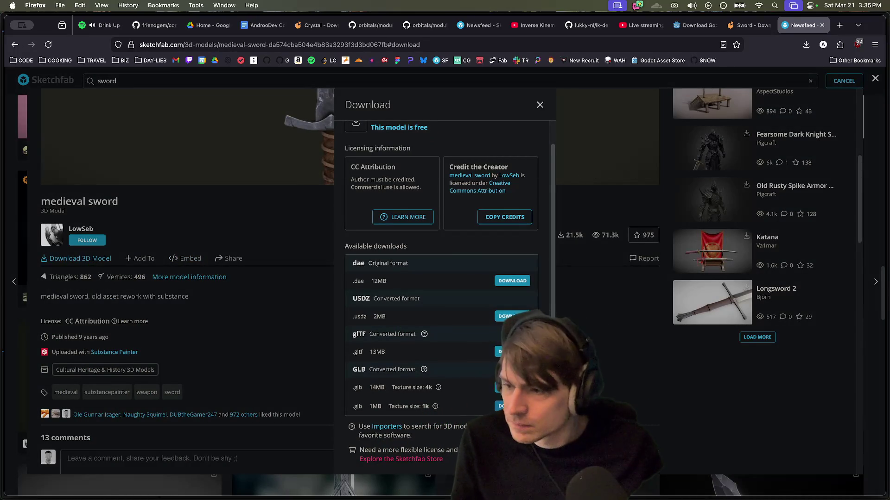
pyautogui.press('Escape')
pyautogui.hotkey('ctrl', 'shift', 'Tab')
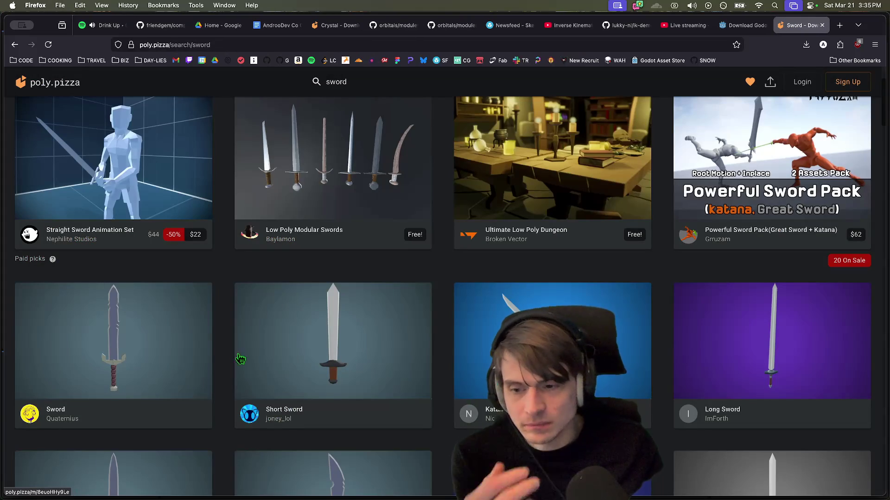
# - Scroll the sword results down to the Paid picks row showing the Doublesided Hammer
pyautogui.scroll(-5, 222, 442)
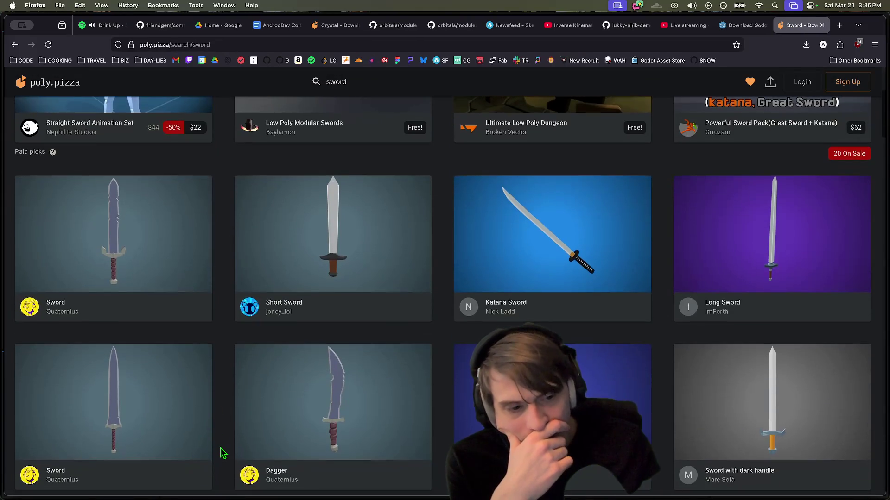
pyautogui.scroll(-3, 225, 445)
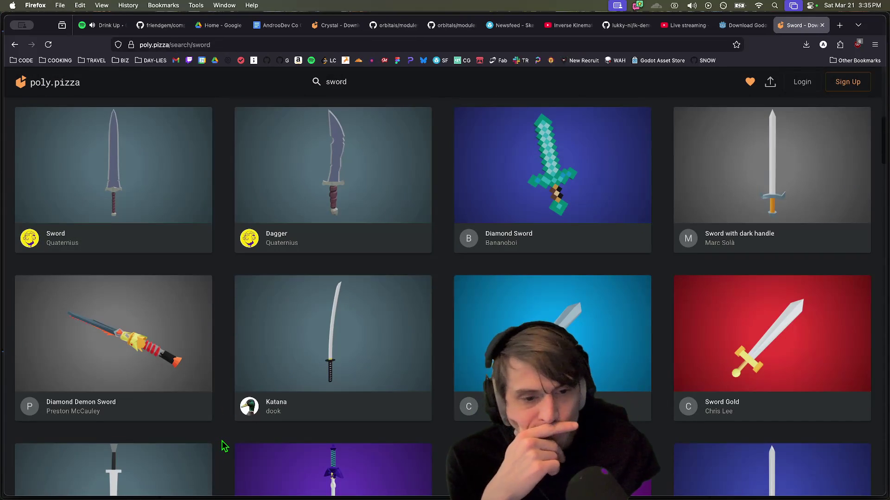
pyautogui.scroll(-2, 224, 446)
pyautogui.scroll(8, 223, 447)
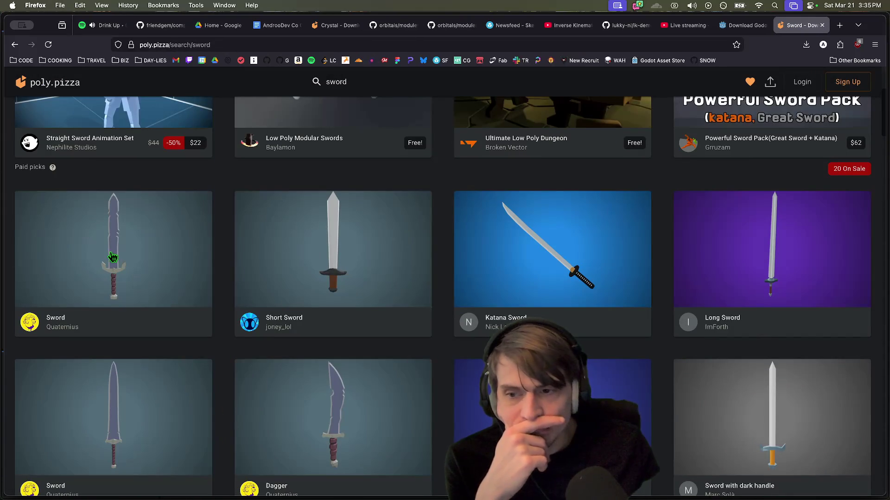
pyautogui.scroll(-12, 112, 258)
pyautogui.scroll(-7, 141, 337)
pyautogui.scroll(-3, 141, 337)
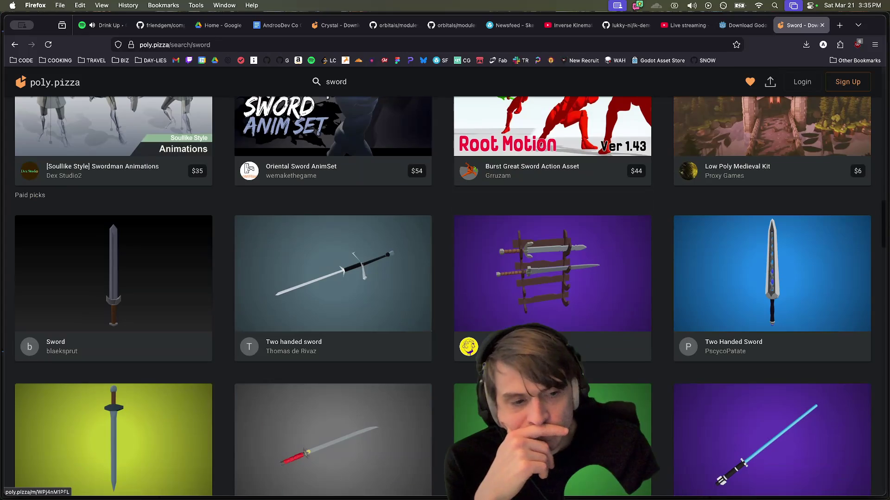
pyautogui.scroll(-4, 222, 388)
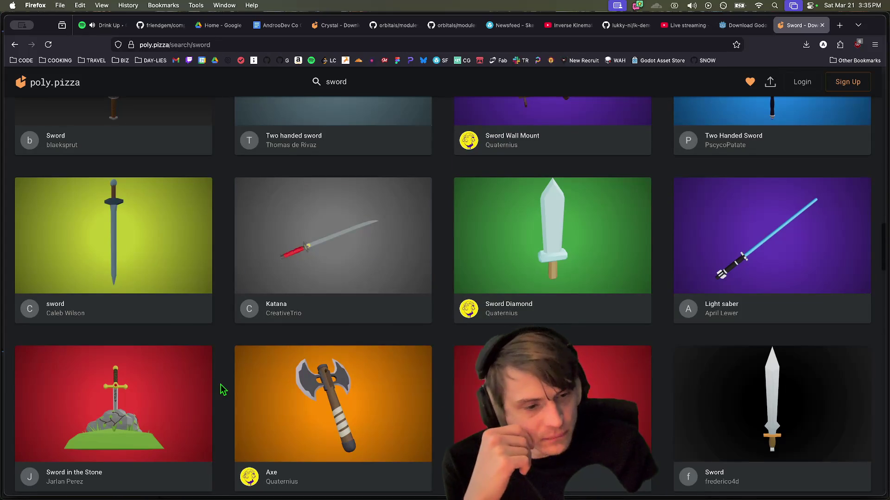
pyautogui.scroll(-4, 224, 364)
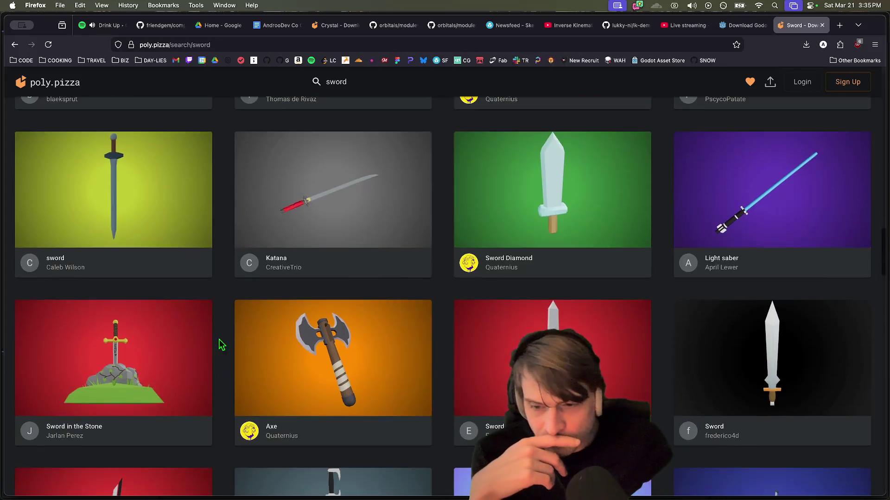
pyautogui.scroll(6, 209, 339)
pyautogui.scroll(-9, 210, 337)
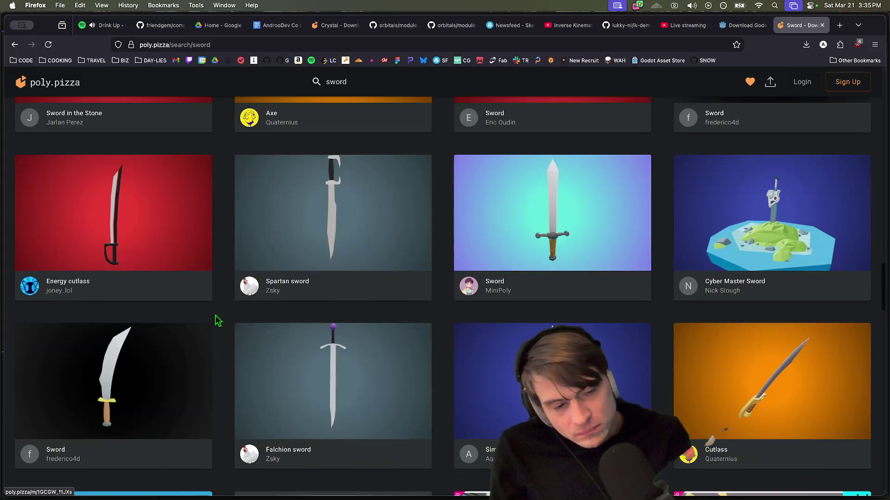
pyautogui.scroll(-5, 223, 318)
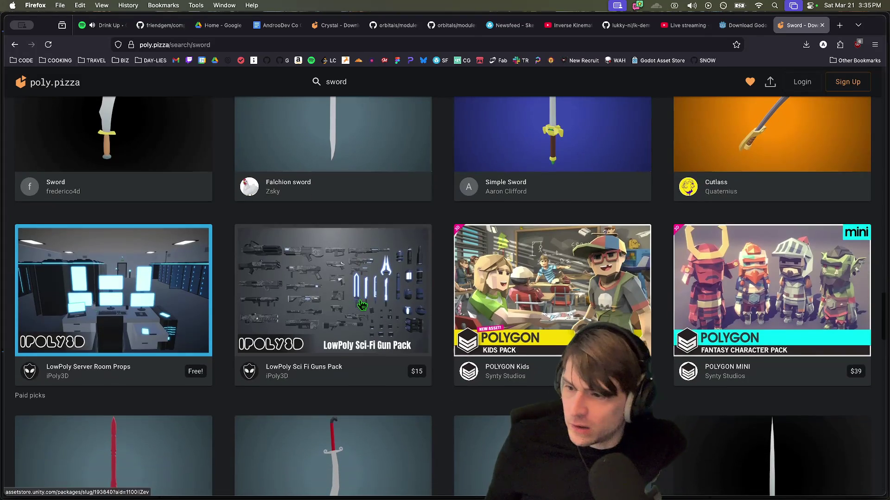
pyautogui.scroll(-5, 398, 392)
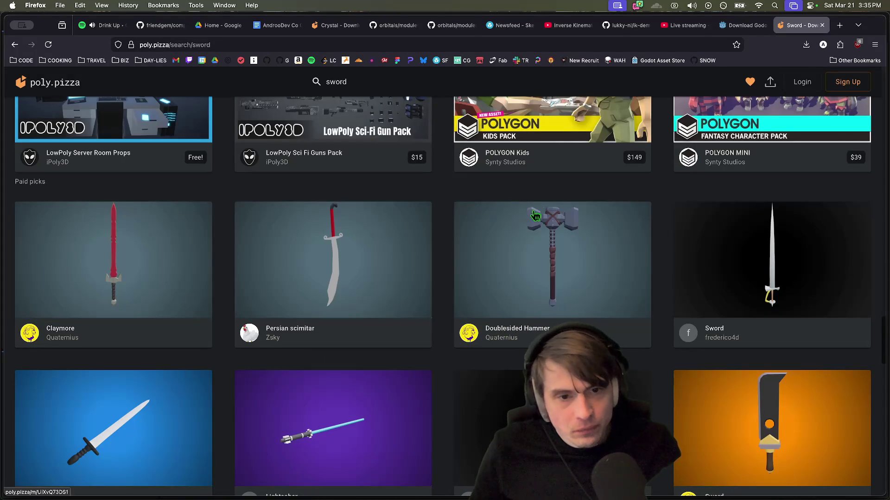
# - Open the Doublesided Hammer model page by Quaternius
pyautogui.tripleClick(673, 366)
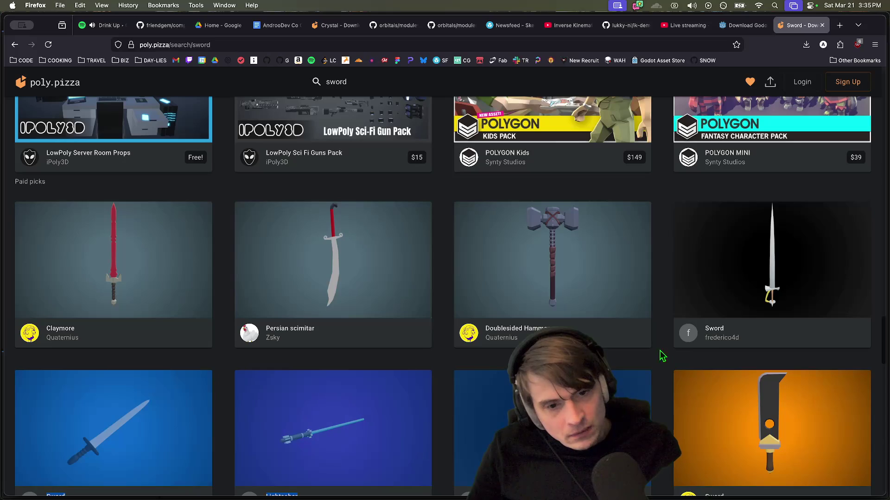
pyautogui.click(615, 362)
pyautogui.click(566, 267)
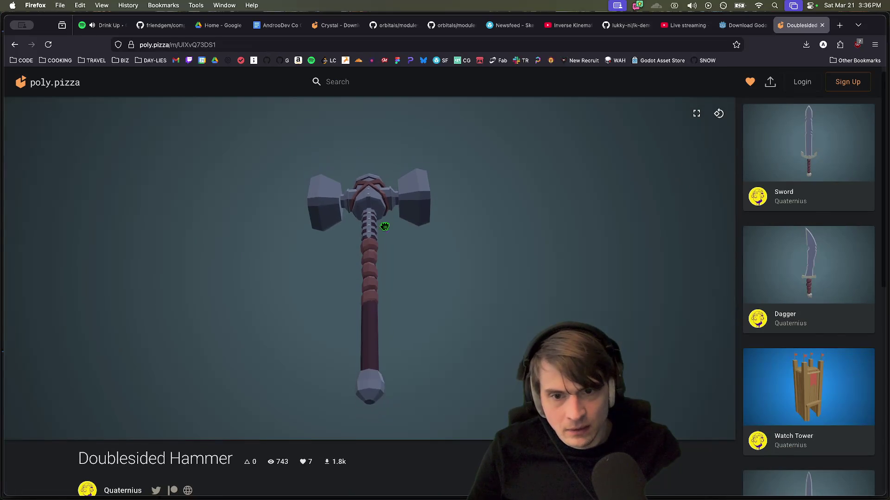
# - Start downloading the Doublesided Hammer model
pyautogui.scroll(3, 386, 249)
pyautogui.scroll(3, 374, 390)
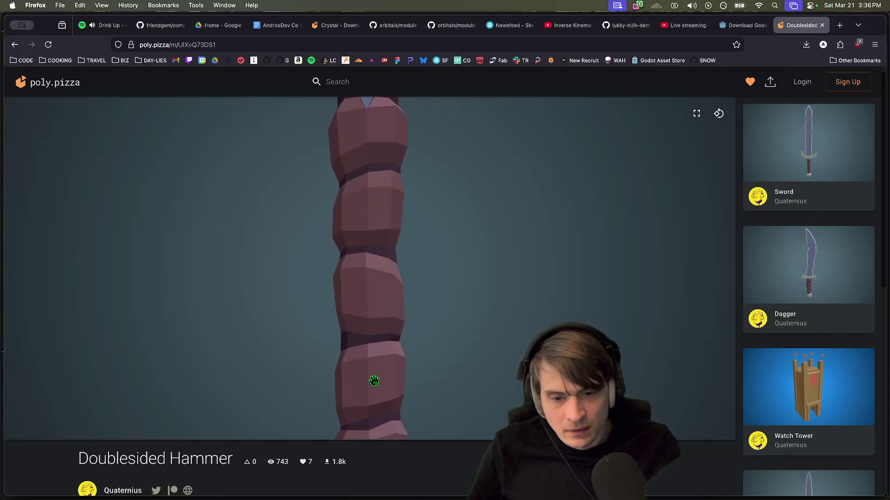
pyautogui.scroll(-5, 373, 404)
pyautogui.scroll(-8, 381, 462)
pyautogui.scroll(3, 429, 298)
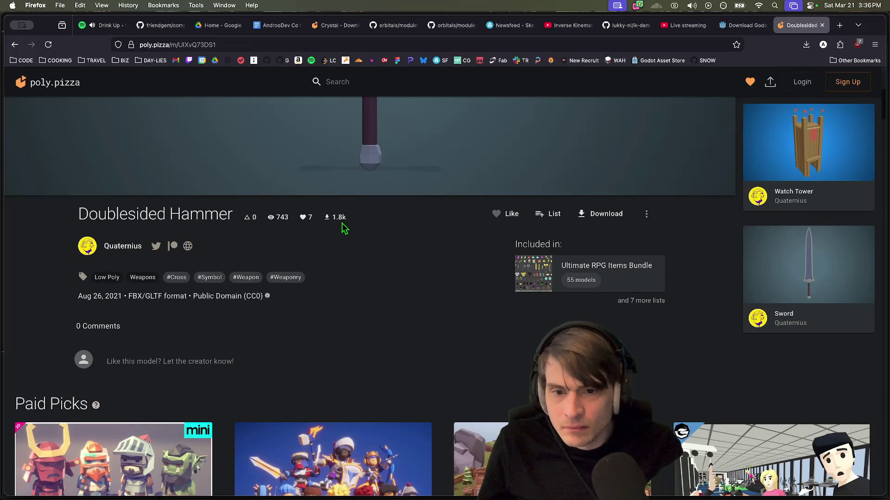
pyautogui.scroll(6, 442, 327)
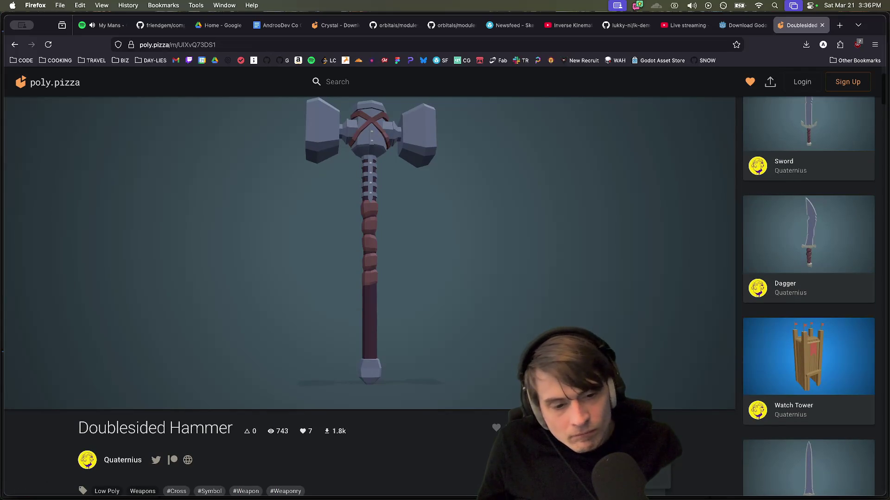
pyautogui.click(654, 477)
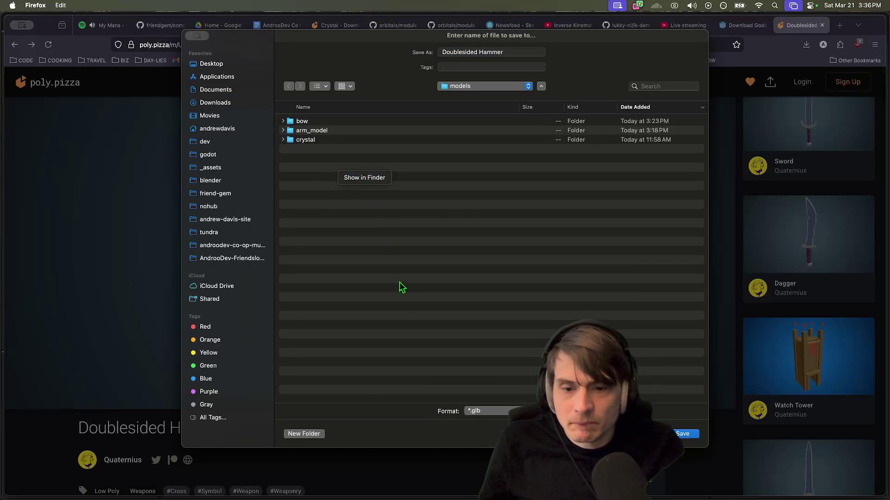
# - Save the hammer .glb into a new 'hammer' folder inside models
pyautogui.click(302, 436)
pyautogui.write('hammer')
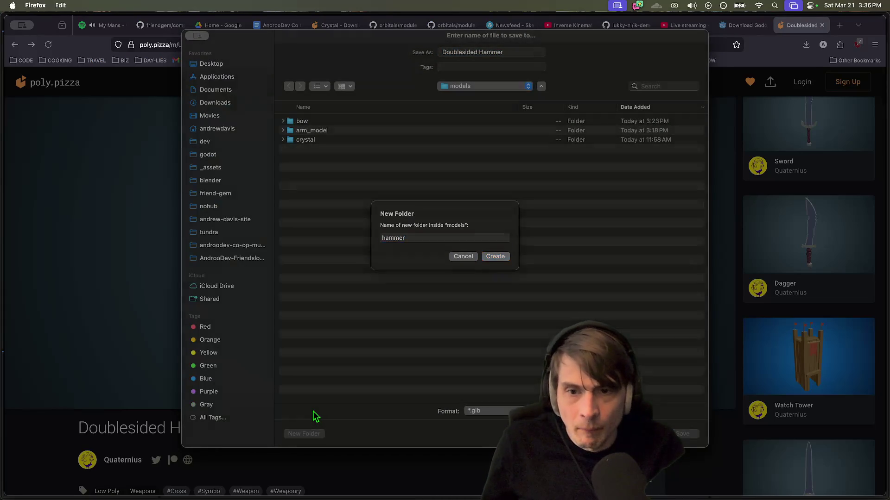
pyautogui.press('Return')
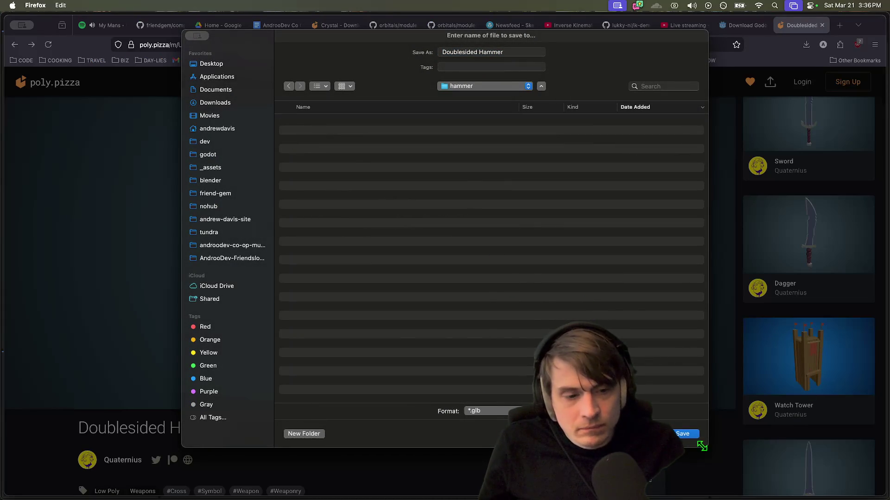
pyautogui.click(685, 437)
pyautogui.click(478, 469)
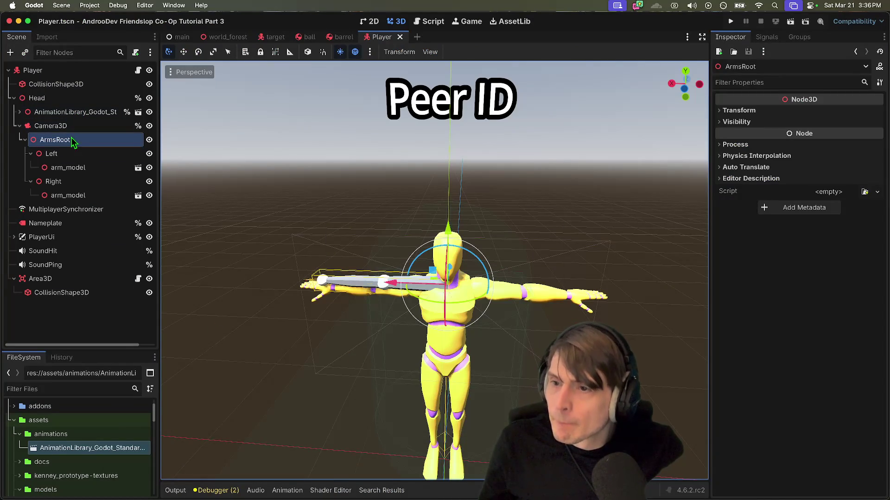
# - Add a Node3D child named 'Hammer' under ArmsRoot
pyautogui.press('super+a')
pyautogui.press('Return')
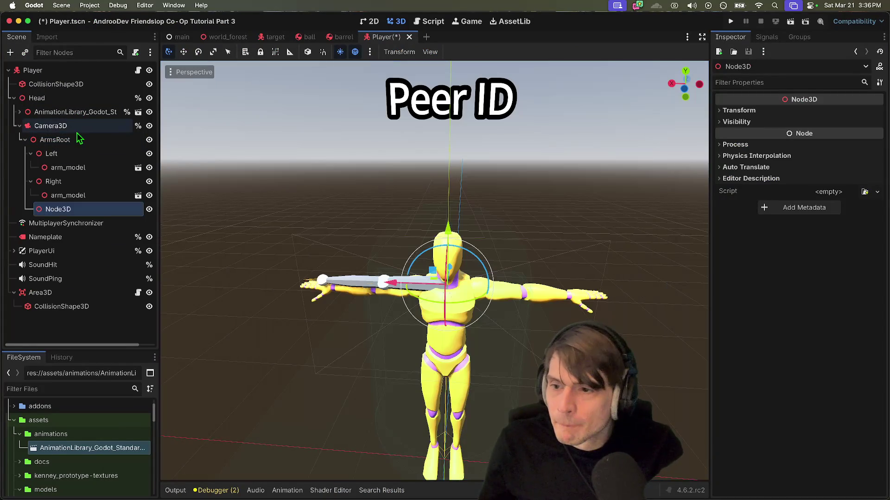
pyautogui.doubleClick(65, 210)
pyautogui.write('Hammer')
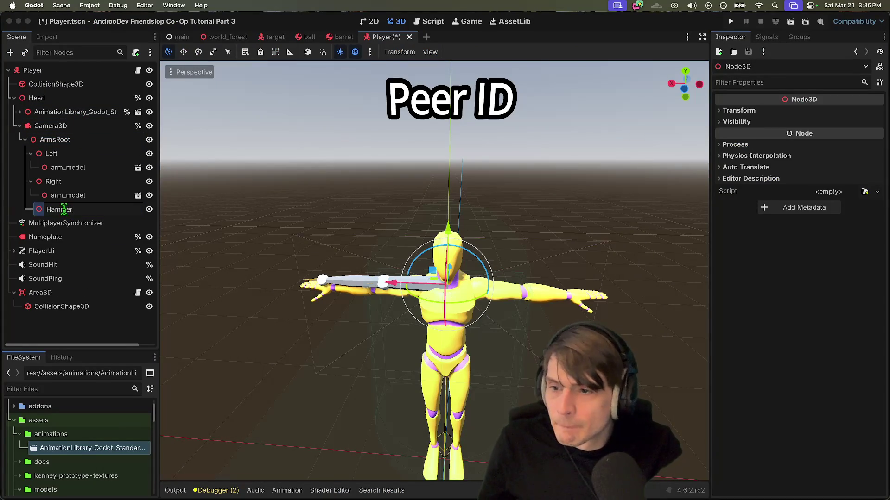
pyautogui.press('Return')
pyautogui.press('super+shift+a')
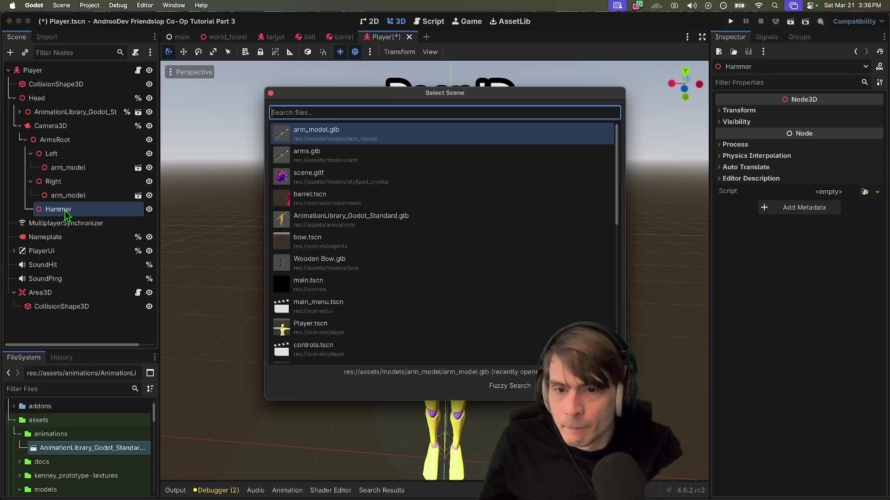
# - Instance Doublesided Hammer.glb under Hammer and reimport it at root scale 0.5
pyautogui.write('hamm')
pyautogui.press('Return')
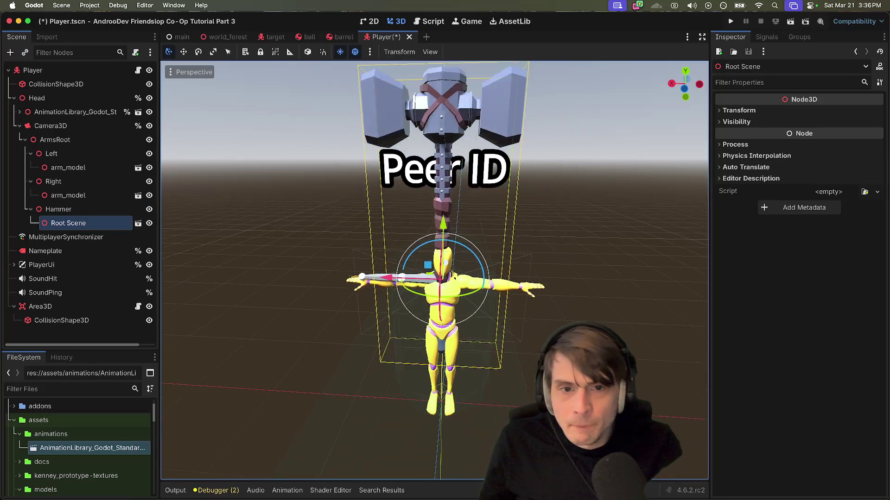
pyautogui.click(77, 391)
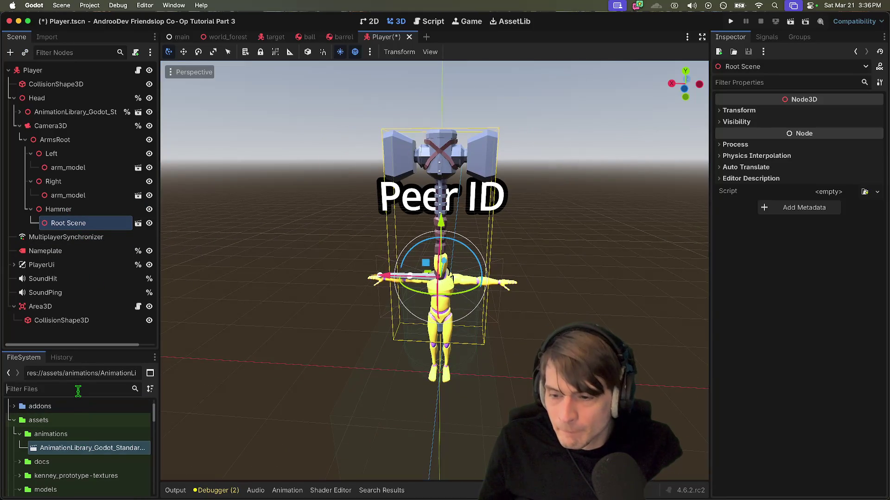
pyautogui.write('hamm')
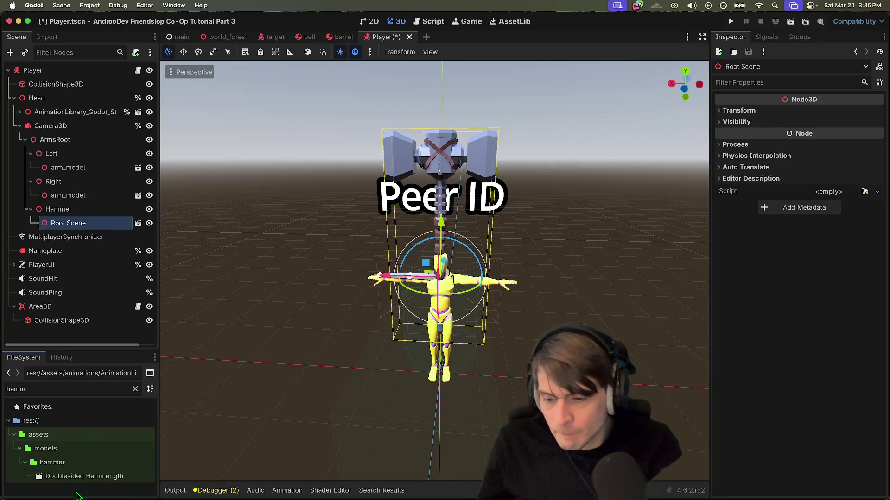
pyautogui.doubleClick(87, 478)
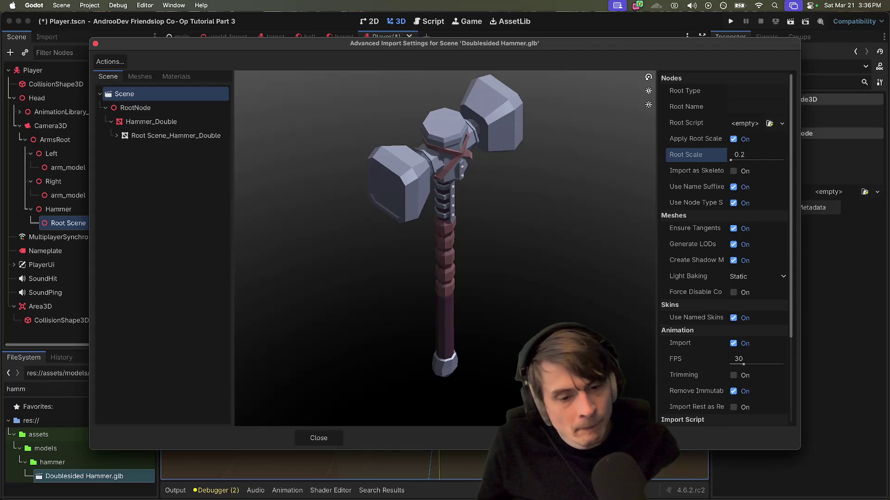
pyautogui.press('Return')
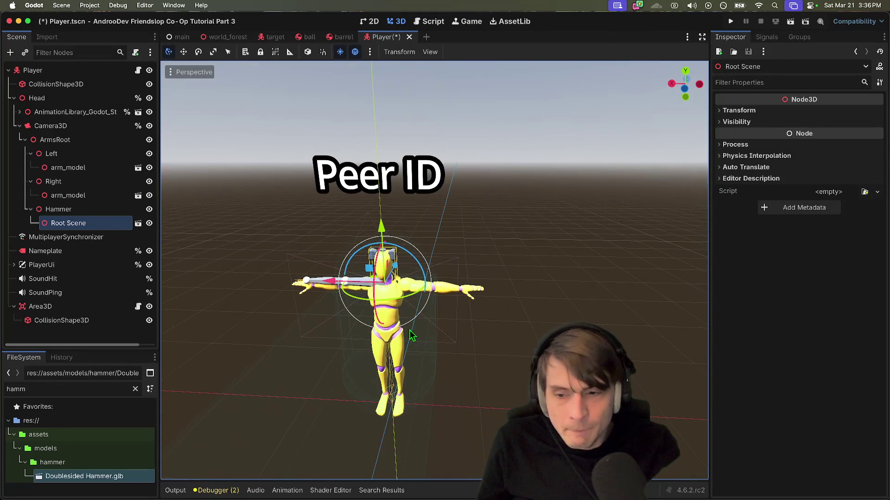
pyautogui.doubleClick(67, 479)
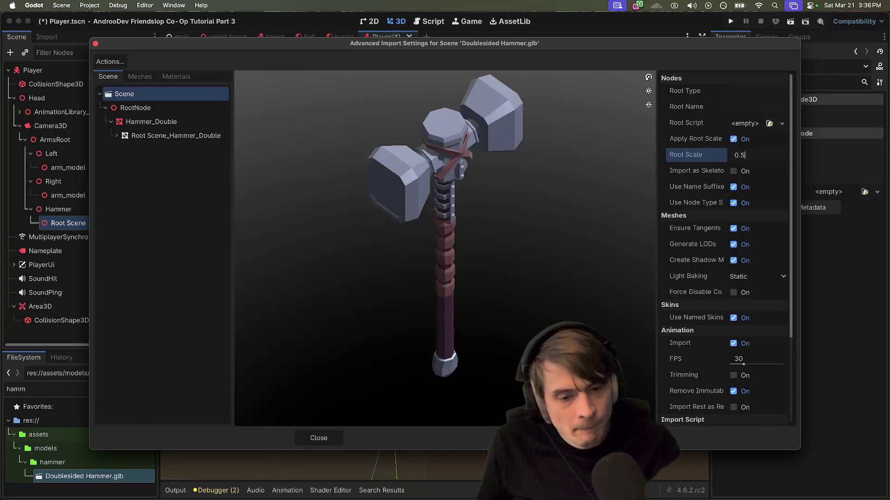
pyautogui.press('Return')
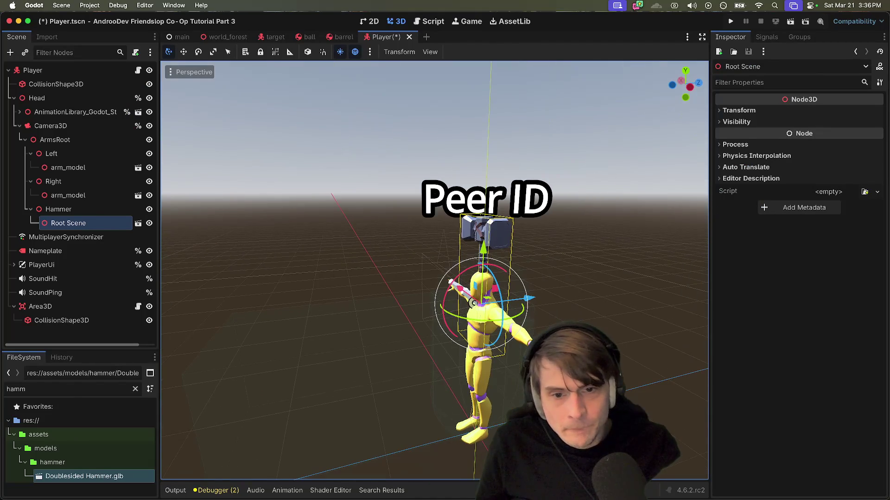
# - Move the hammer left beside the character, save the Player scene, and run the project
pyautogui.press('super+s')
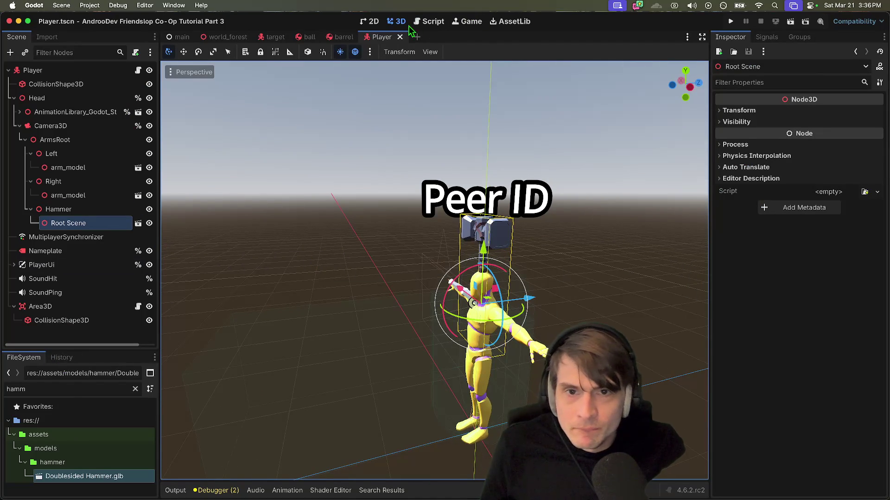
pyautogui.moveTo(529, 300); pyautogui.dragTo(424, 301)
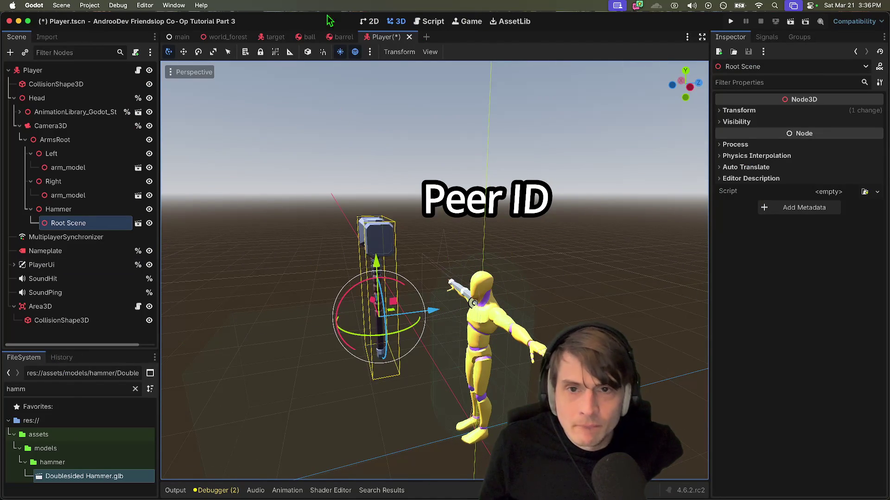
pyautogui.press('super+s')
pyautogui.press('super+b')
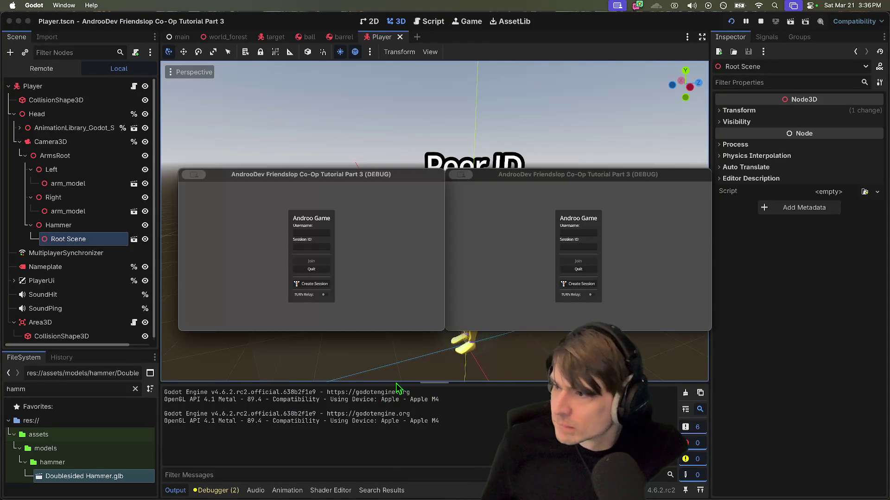
pyautogui.click(320, 284)
pyautogui.press('s')
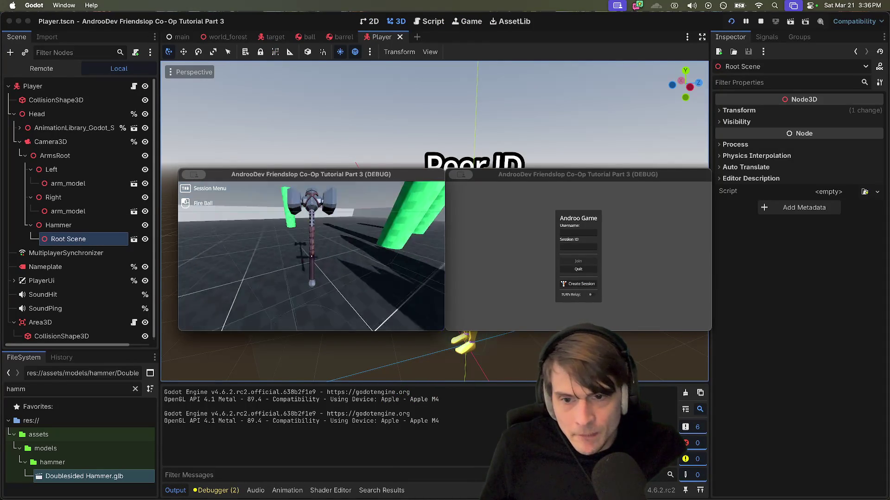
pyautogui.press('d')
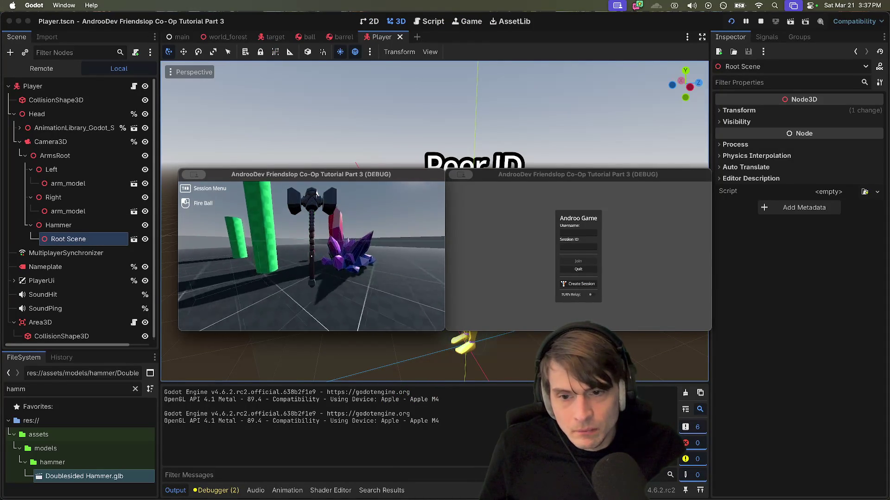
pyautogui.press('a')
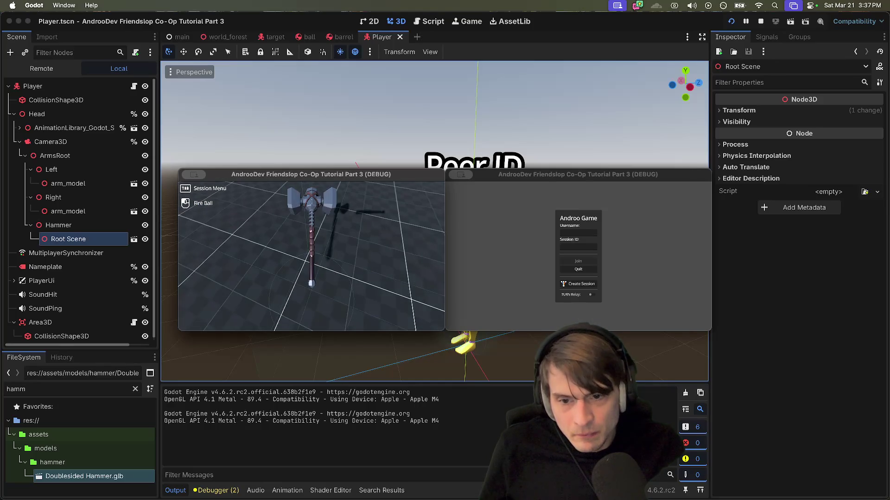
pyautogui.press('w')
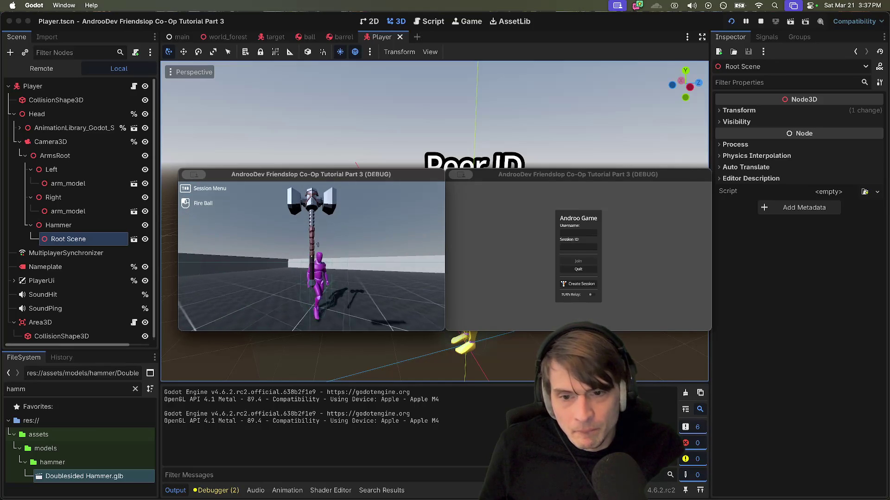
pyautogui.press('super+q')
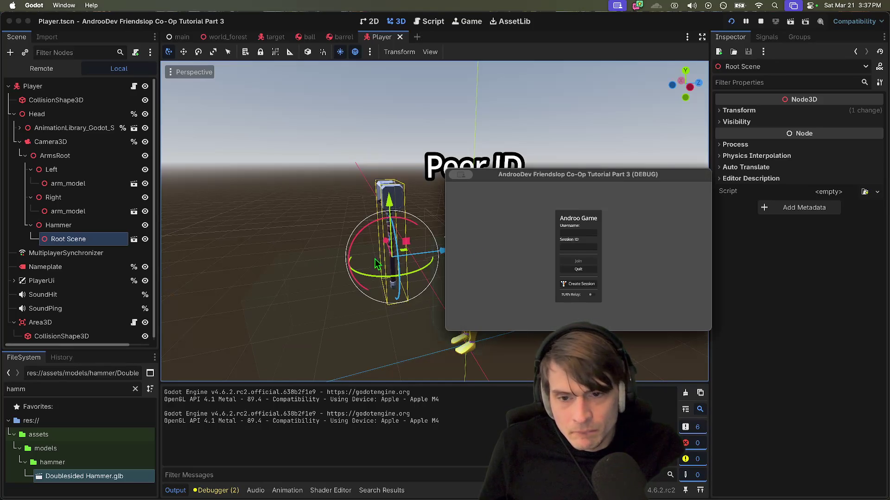
pyautogui.press('super+q')
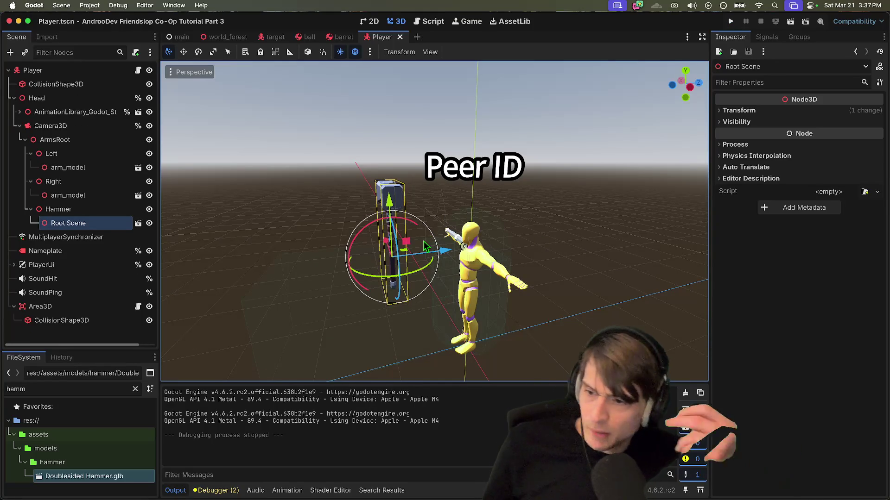
pyautogui.press('super+Tab')
pyautogui.press('super+Tab')
pyautogui.press('super+Tab')
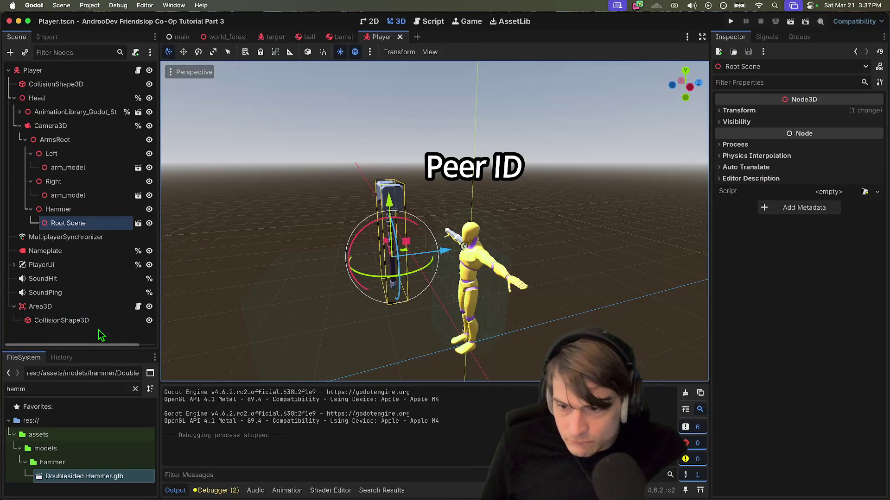
# - Add an AnimationPlayer as a child of ArmsRoot
pyautogui.click(95, 342)
pyautogui.moveTo(89, 351); pyautogui.dragTo(87, 403)
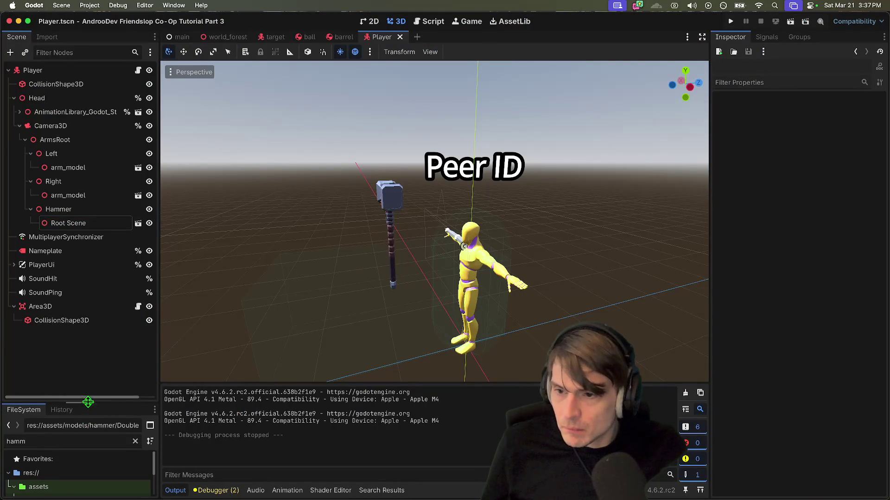
pyautogui.click(95, 143)
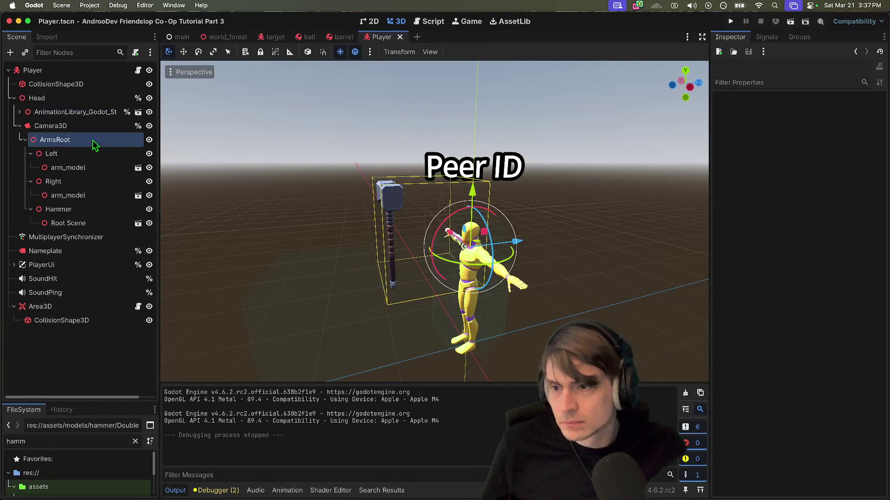
pyautogui.press('super+a')
pyautogui.write('animation')
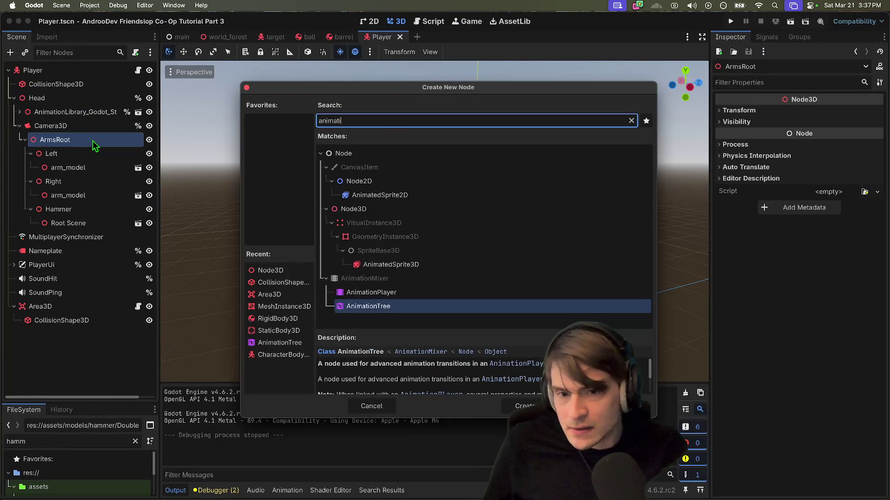
pyautogui.press('Up')
pyautogui.press('Return')
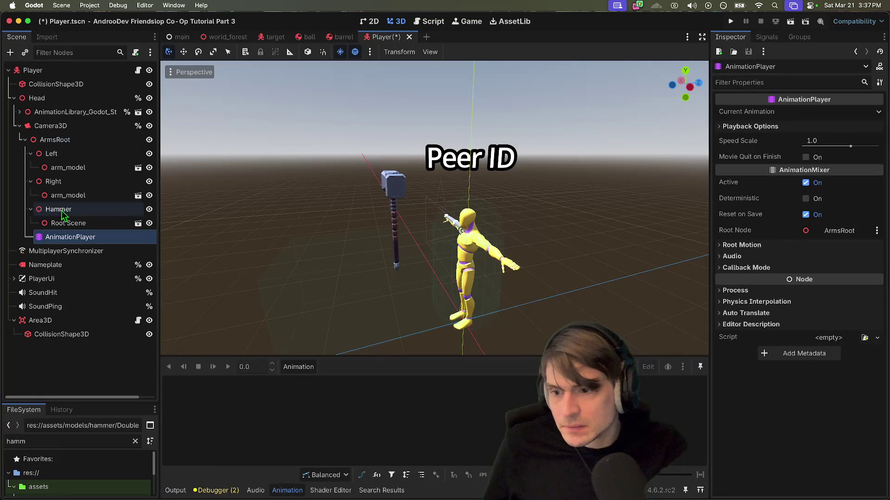
# - In Manage Animations, start loading a library and browse to assets/models
pyautogui.click(306, 370)
pyautogui.click(346, 399)
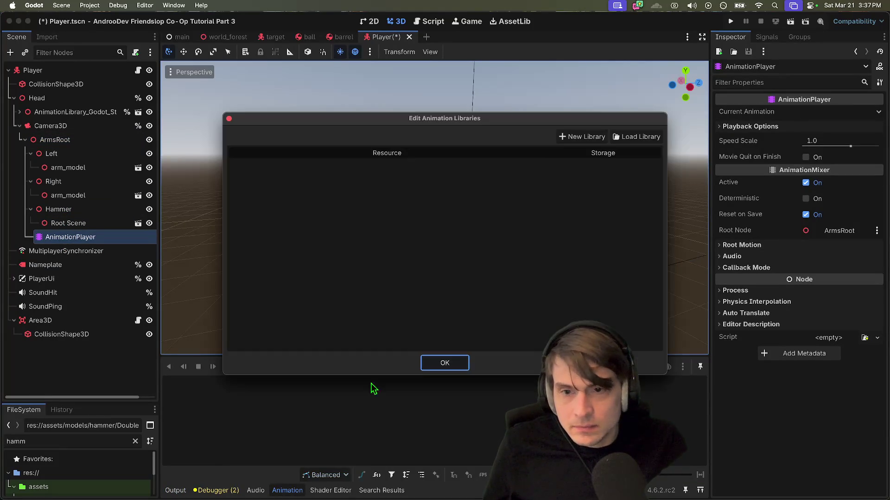
pyautogui.click(618, 137)
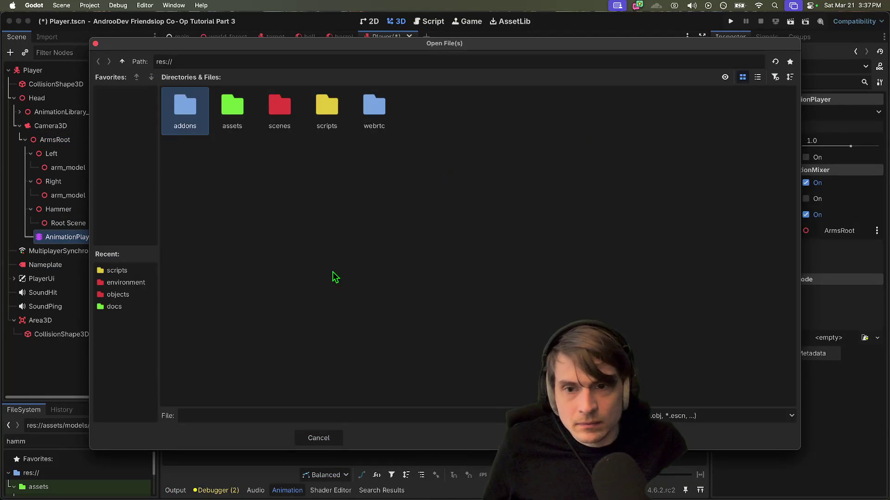
pyautogui.doubleClick(188, 119)
pyautogui.click(125, 61)
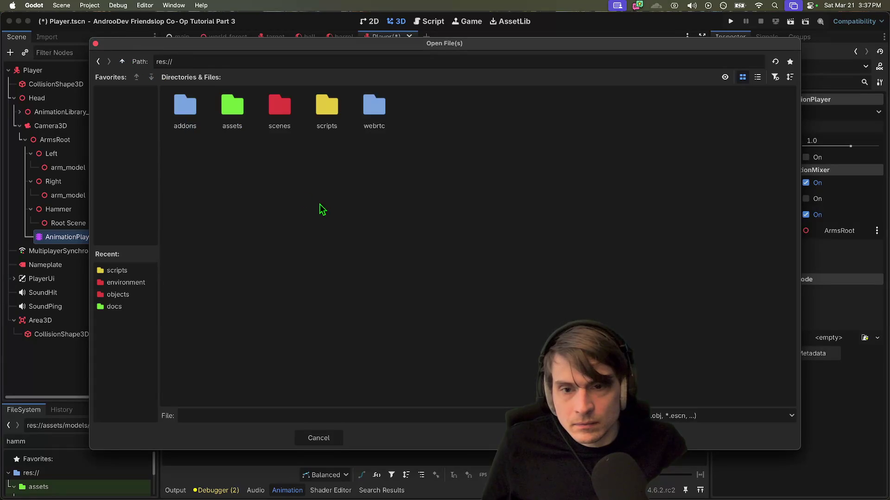
pyautogui.doubleClick(274, 114)
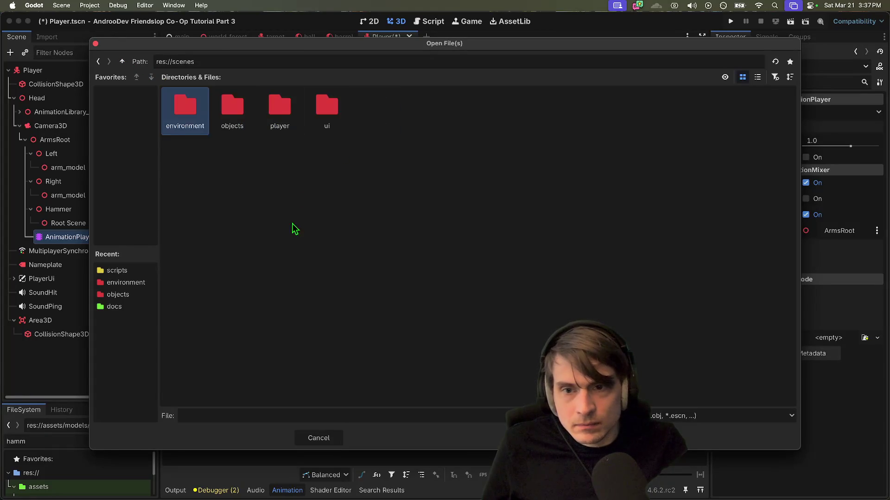
pyautogui.click(122, 62)
pyautogui.doubleClick(231, 116)
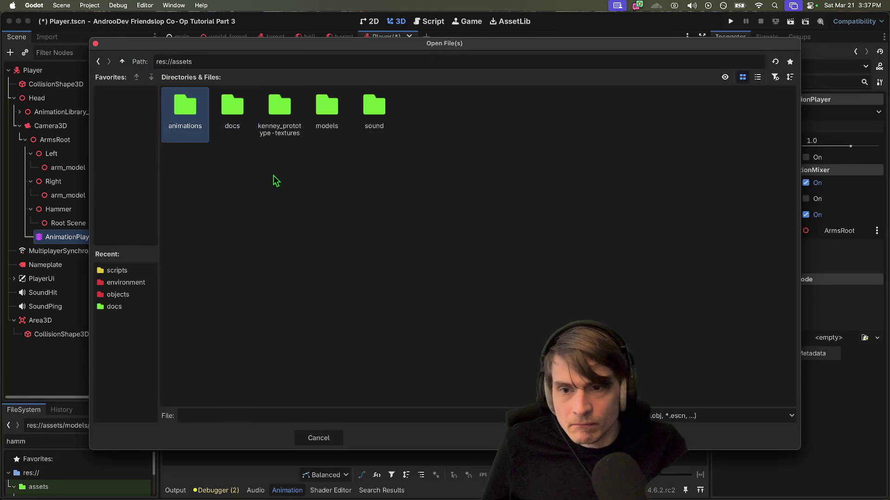
pyautogui.doubleClick(321, 116)
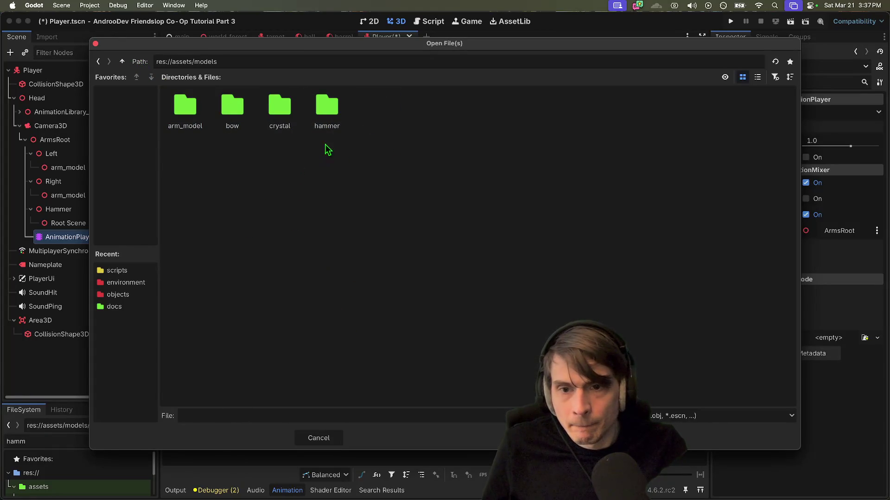
# - Load arm_model_animations.res from the arm_model folder and close the manager
pyautogui.doubleClick(326, 114)
pyautogui.click(123, 64)
pyautogui.doubleClick(185, 111)
pyautogui.click(243, 130)
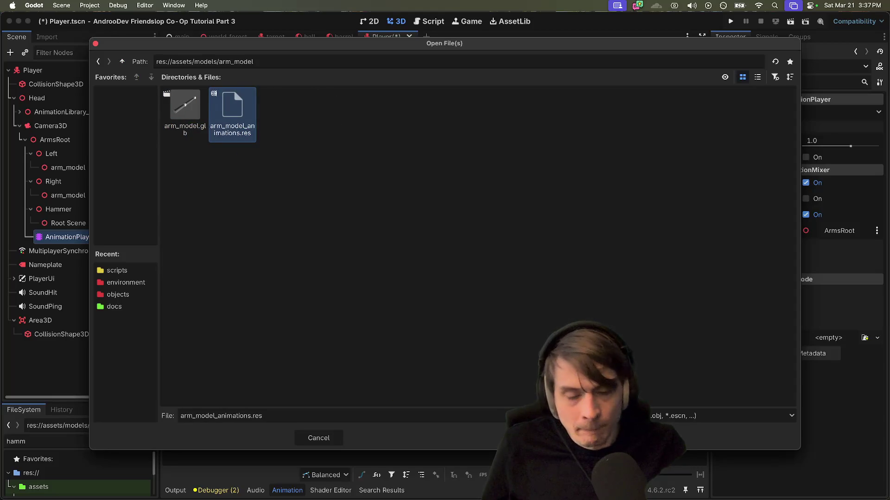
pyautogui.press('Return')
pyautogui.click(442, 363)
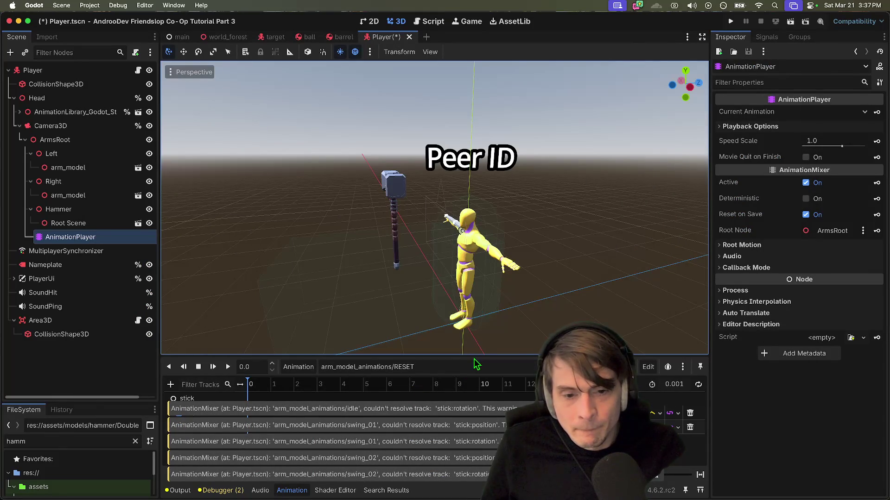
# - Enlarge the animation track area, keep RESET selected, and select the stick track group
pyautogui.moveTo(473, 356); pyautogui.dragTo(473, 240)
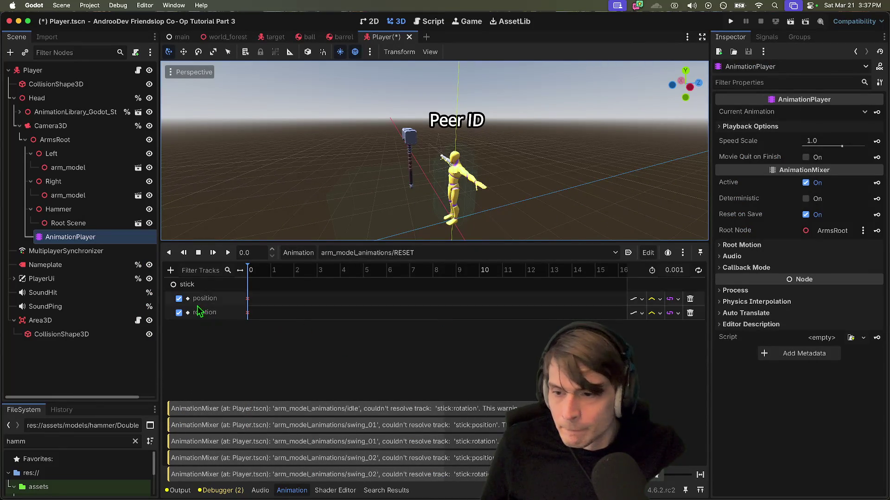
pyautogui.click(373, 253)
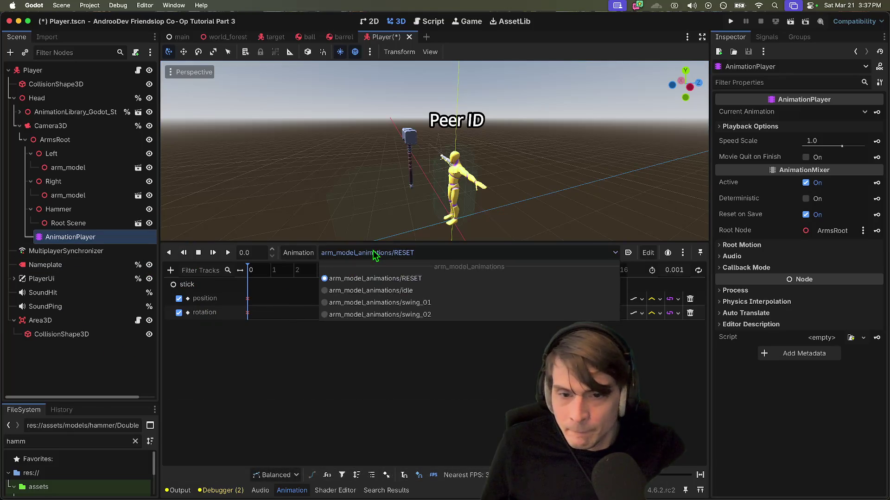
pyautogui.click(192, 286)
pyautogui.click(192, 287)
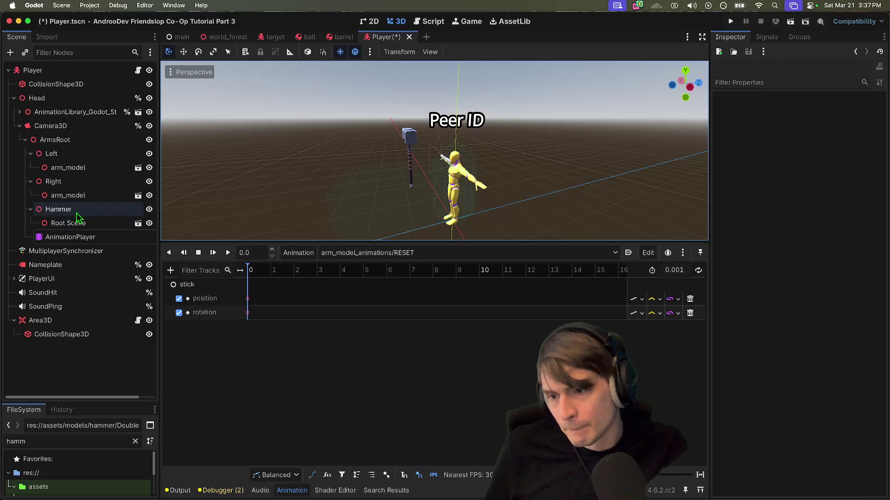
# - Review the library's animations: RESET, idle, swing_01 and swing_02
pyautogui.click(58, 209)
pyautogui.click(79, 237)
pyautogui.click(65, 209)
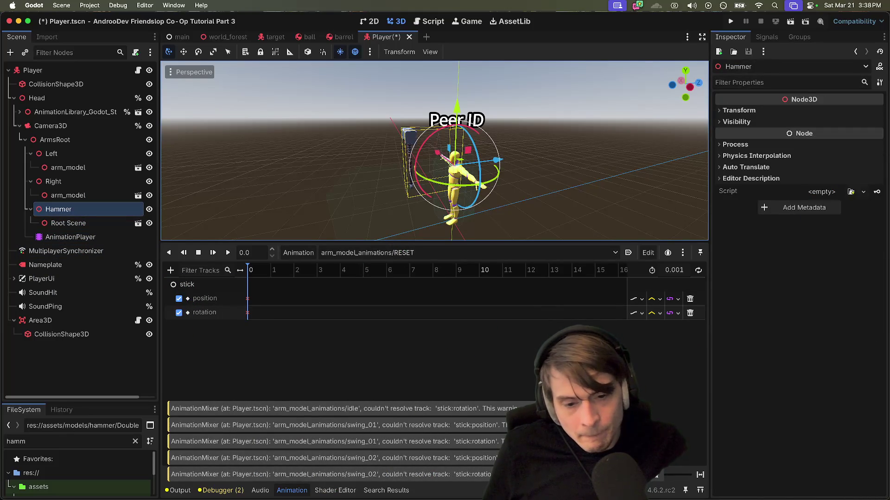
pyautogui.click(298, 253)
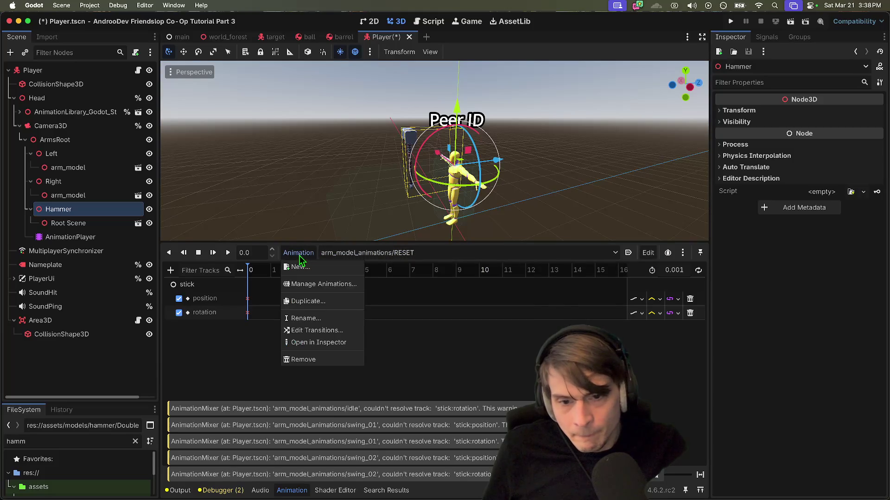
pyautogui.click(307, 283)
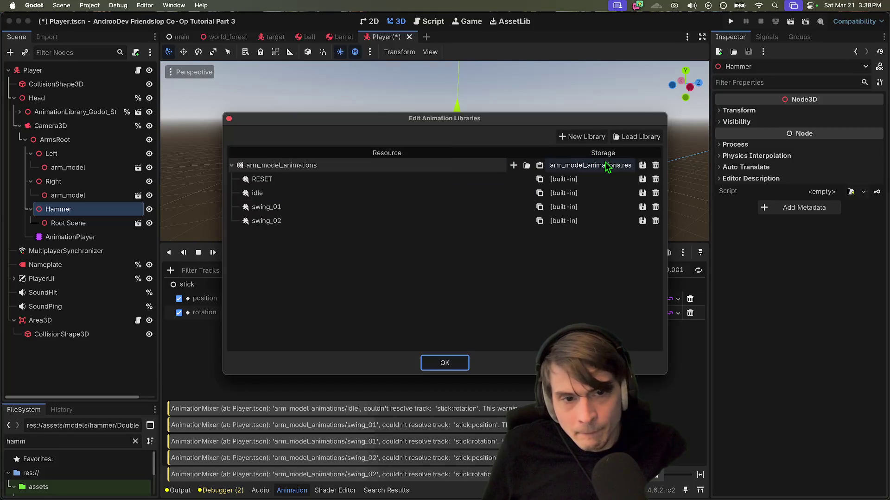
pyautogui.press('Return')
# - Begin adding a property track for the Hammer node, then cancel it
pyautogui.click(170, 270)
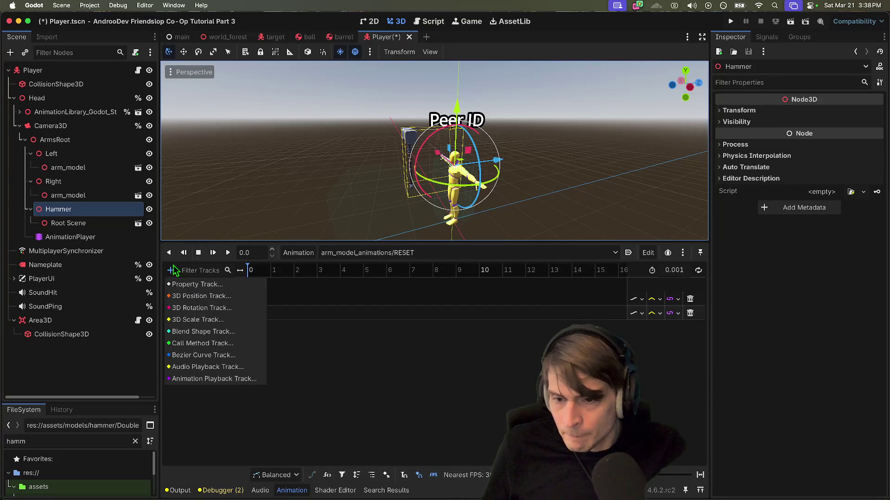
pyautogui.click(238, 284)
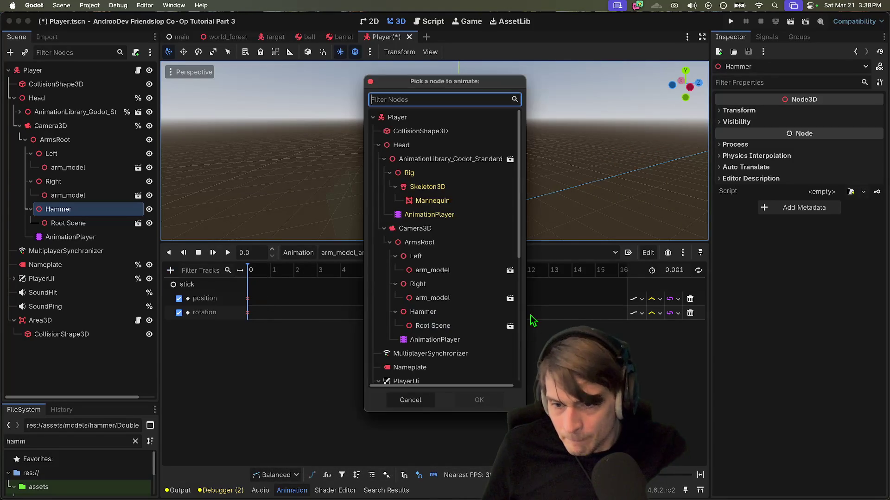
pyautogui.scroll(-1, 461, 279)
pyautogui.click(451, 304)
pyautogui.press('Escape')
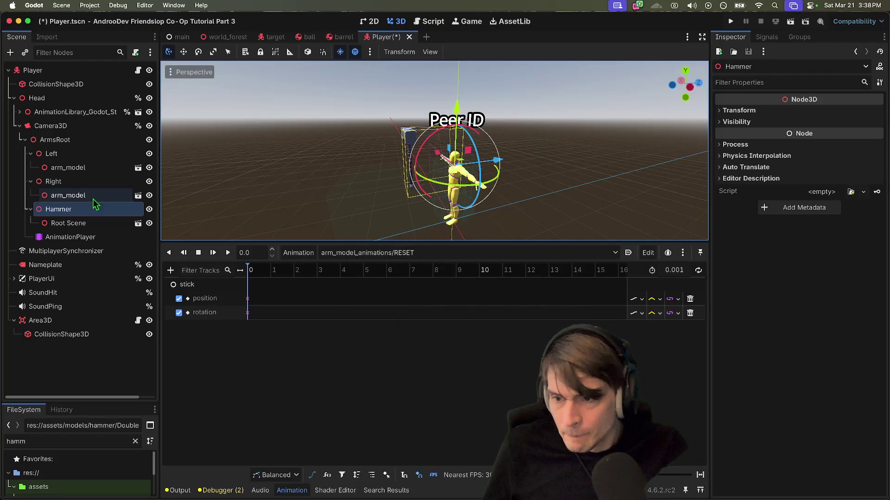
# - Rename Hammer to 'Weapon' and start editing the RESET rotation track's node path
pyautogui.rightClick(68, 213)
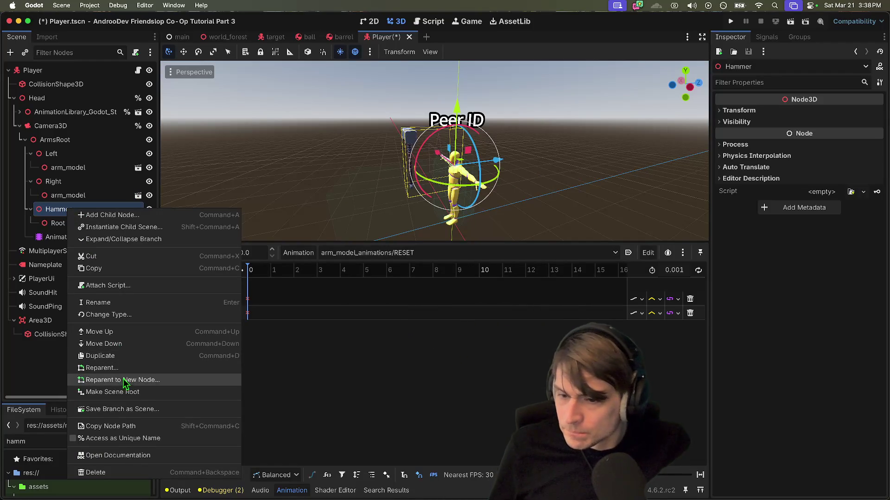
pyautogui.click(147, 304)
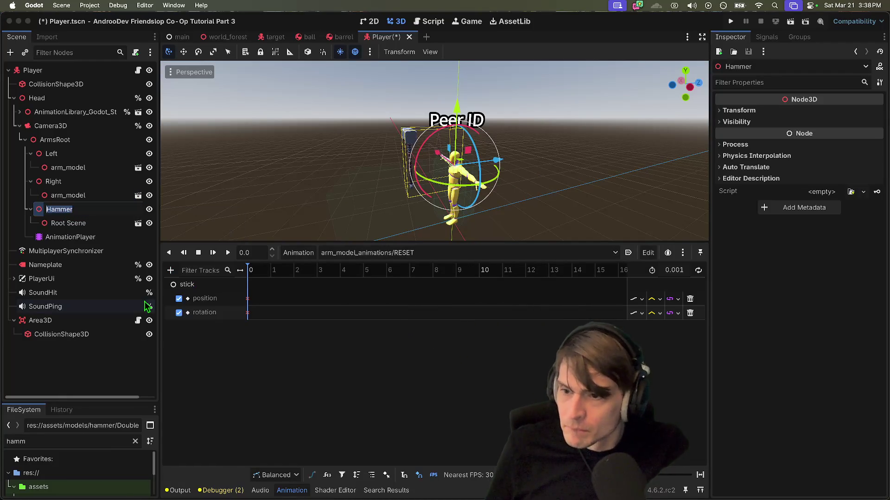
pyautogui.write('Weapon')
pyautogui.press('Return')
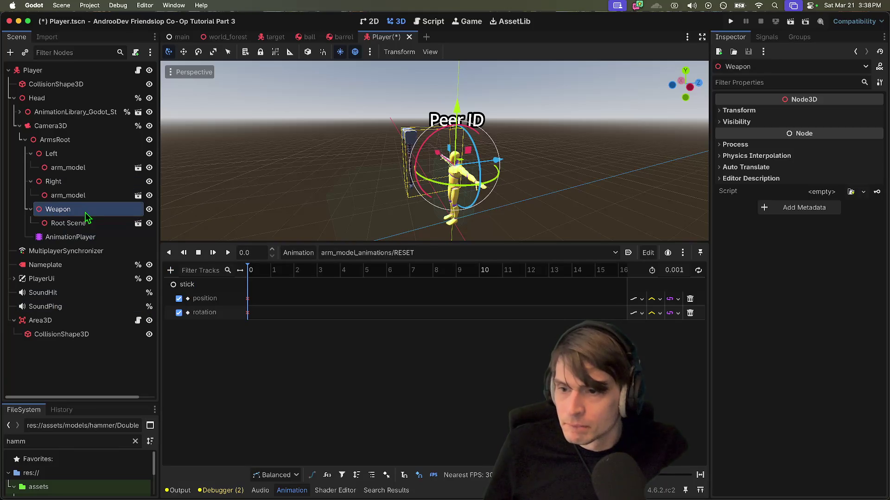
pyautogui.click(190, 284)
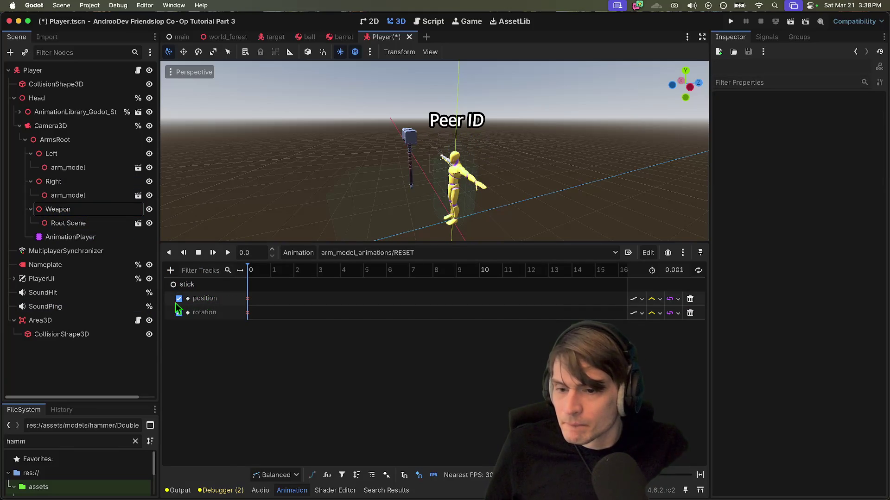
pyautogui.doubleClick(236, 315)
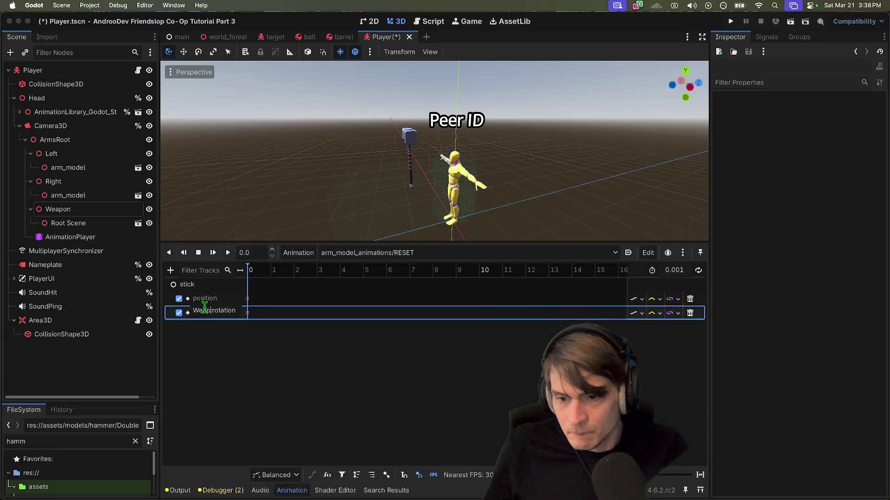
# - Retarget the open animation's rotation and position tracks to Weapon and save the scene
pyautogui.write('on:')
pyautogui.press('Return')
pyautogui.doubleClick(199, 299)
pyautogui.doubleClick(202, 296)
pyautogui.press('Return')
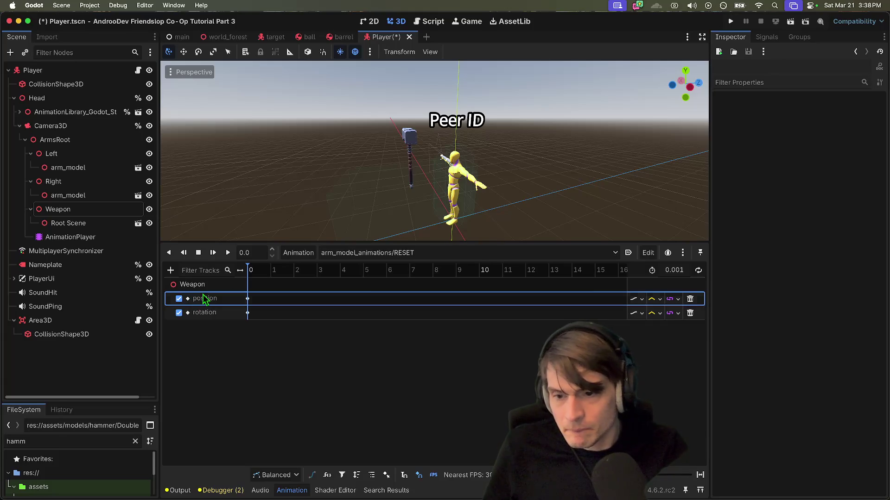
pyautogui.press('super+s')
# - In the idle animation, retarget the position and rotation tracks to Weapon:position and Weapon:rotation
pyautogui.click(412, 255)
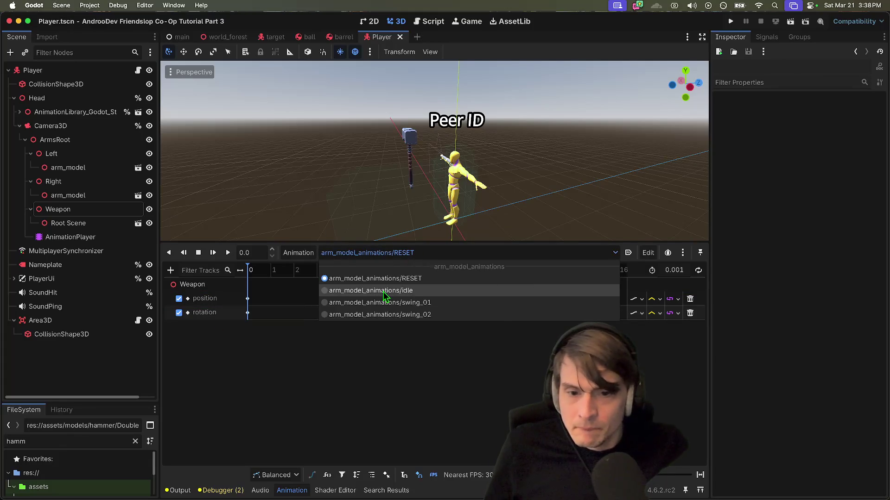
pyautogui.click(382, 291)
pyautogui.doubleClick(204, 299)
pyautogui.write('Weapon:position')
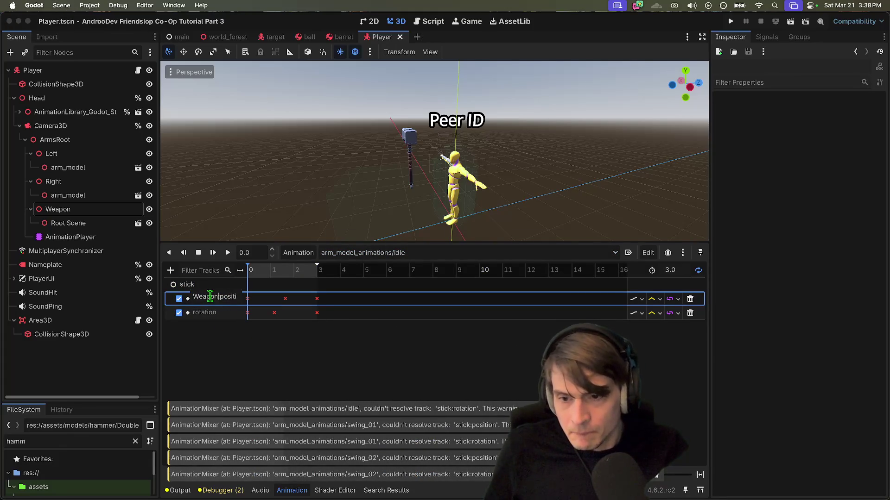
pyautogui.press('Return')
pyautogui.doubleClick(198, 328)
pyautogui.write('Weapon')
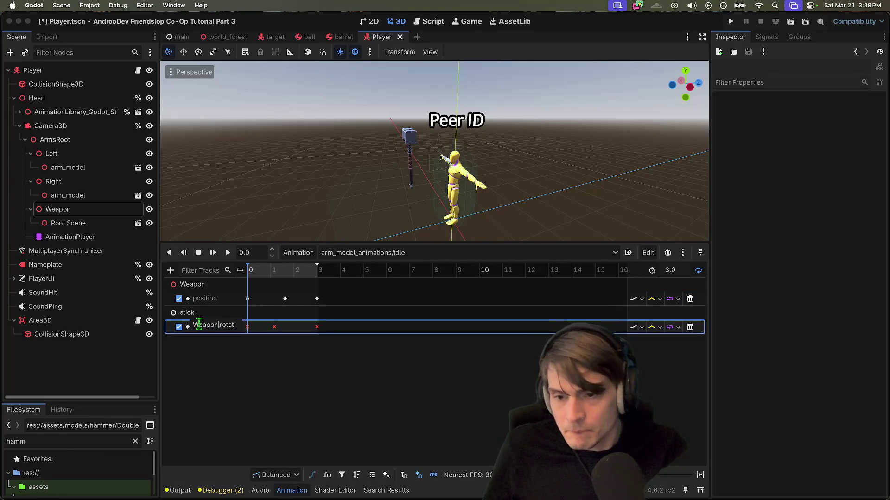
pyautogui.press('Return')
# - In swing_01, rename stick:position and stick:rotation to Weapon:position and Weapon:rotation
pyautogui.click(375, 252)
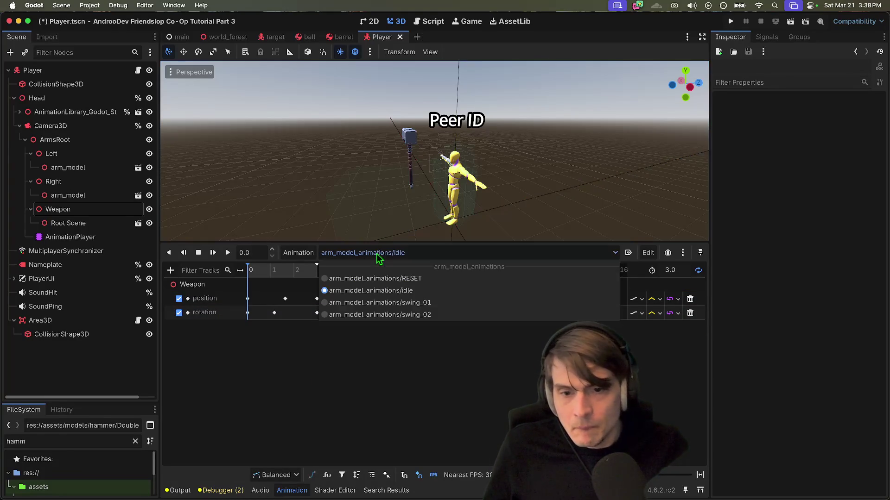
pyautogui.click(370, 306)
pyautogui.doubleClick(197, 299)
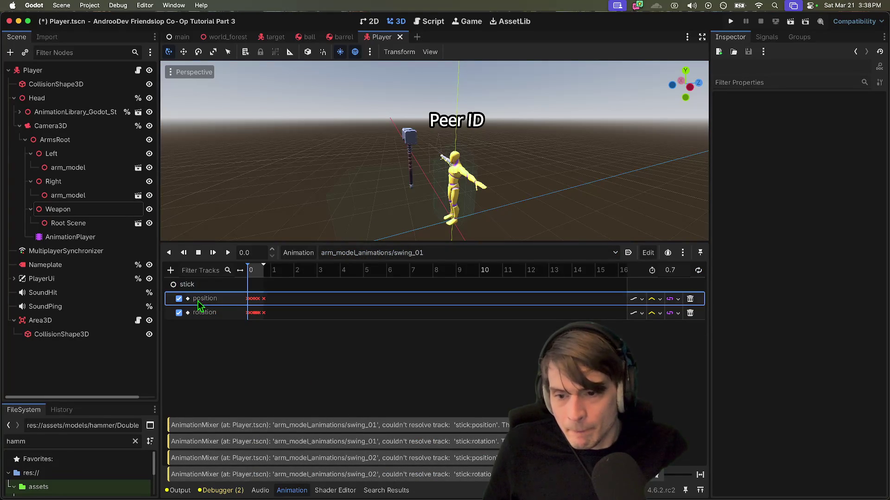
pyautogui.doubleClick(198, 296)
pyautogui.write('pon')
pyautogui.press('Return')
pyautogui.click(205, 328)
pyautogui.doubleClick(206, 327)
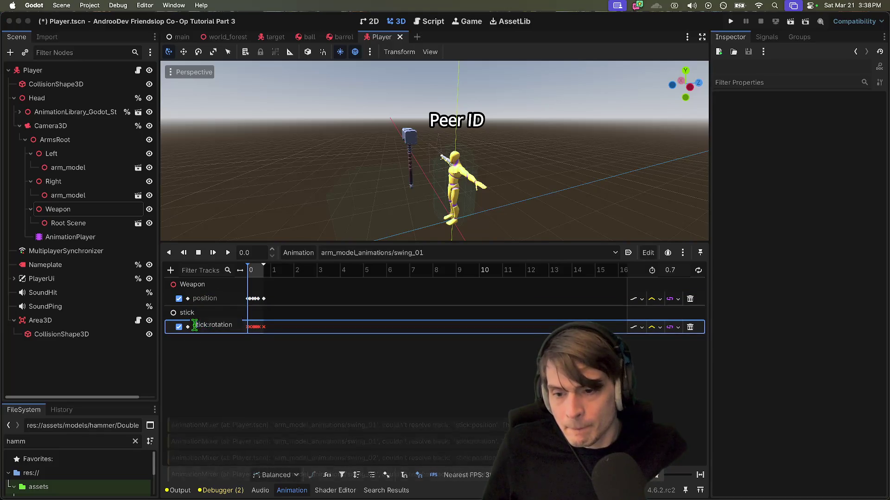
pyautogui.doubleClick(194, 327)
pyautogui.write('Weapon')
pyautogui.press('Return')
# - In swing_02, retarget both stick tracks to Weapon and save the scene
pyautogui.click(371, 252)
pyautogui.click(371, 310)
pyautogui.doubleClick(198, 305)
pyautogui.doubleClick(199, 306)
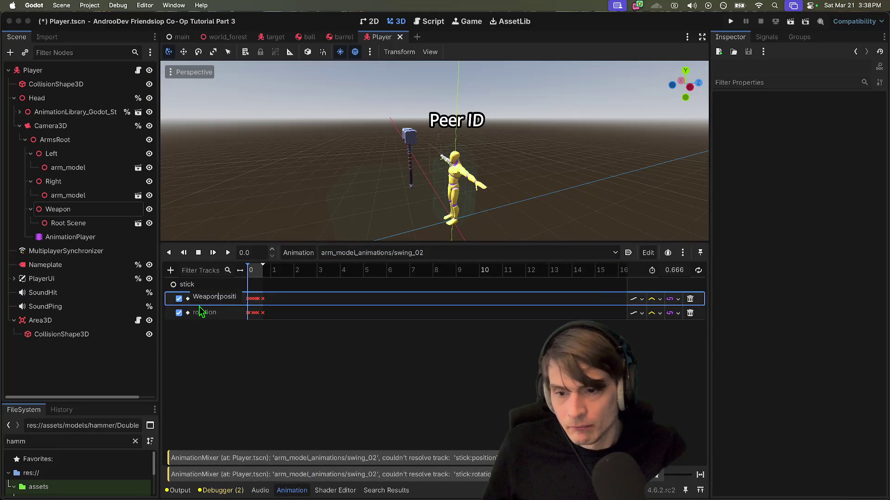
pyautogui.press('Return')
pyautogui.doubleClick(199, 327)
pyautogui.doubleClick(200, 326)
pyautogui.write('Weap')
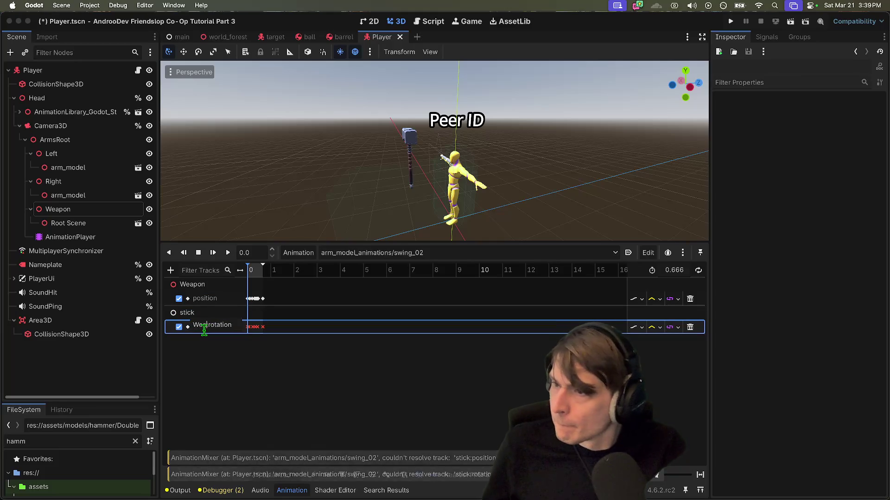
pyautogui.write('on')
pyautogui.press('Return')
pyautogui.press('super+s')
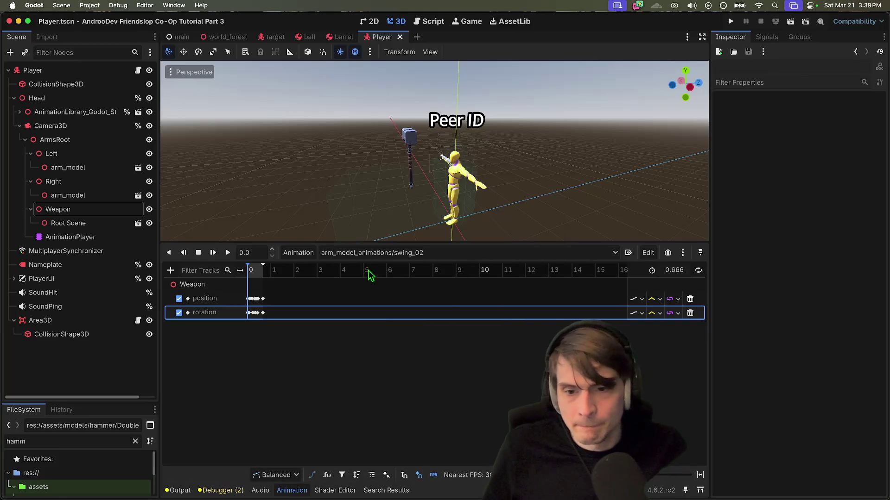
pyautogui.click(371, 252)
# - Play swing_01 from the start, then load swing_02 to check it
pyautogui.click(453, 313)
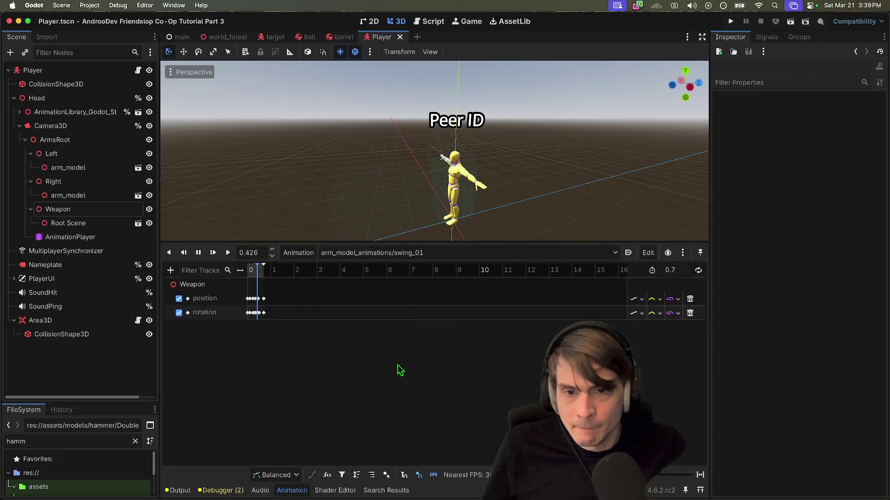
pyautogui.click(198, 252)
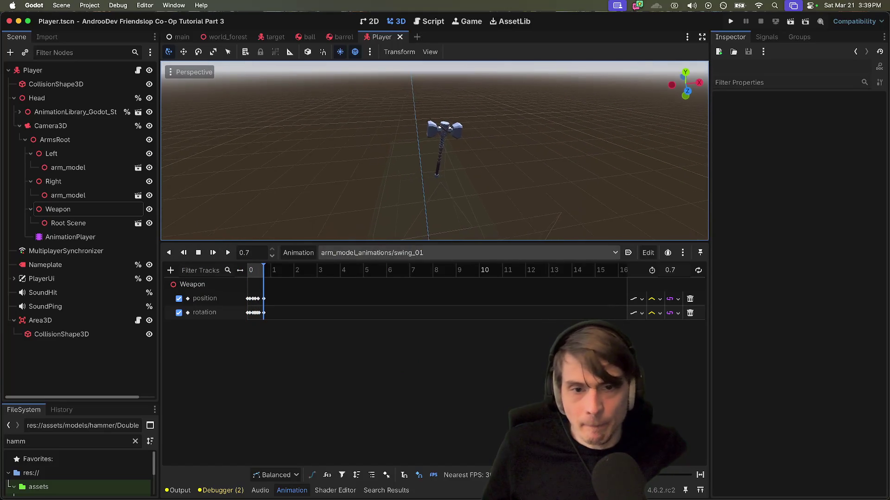
pyautogui.click(217, 253)
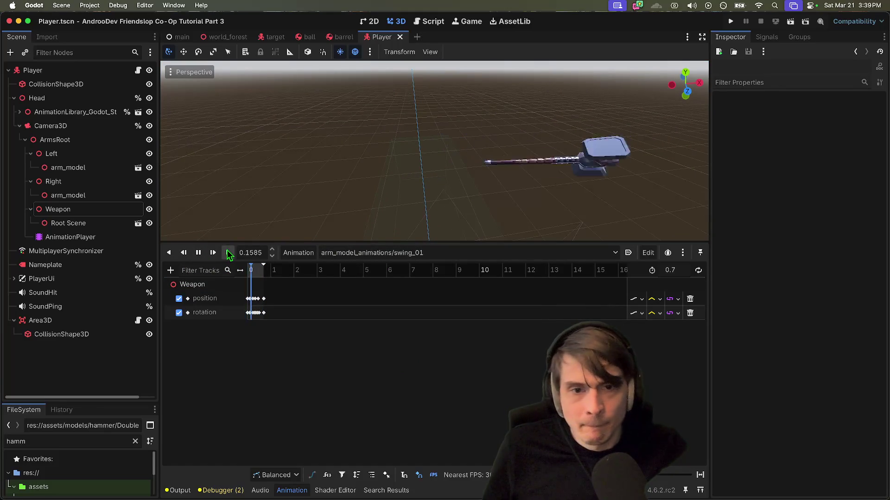
pyautogui.click(408, 253)
pyautogui.click(409, 315)
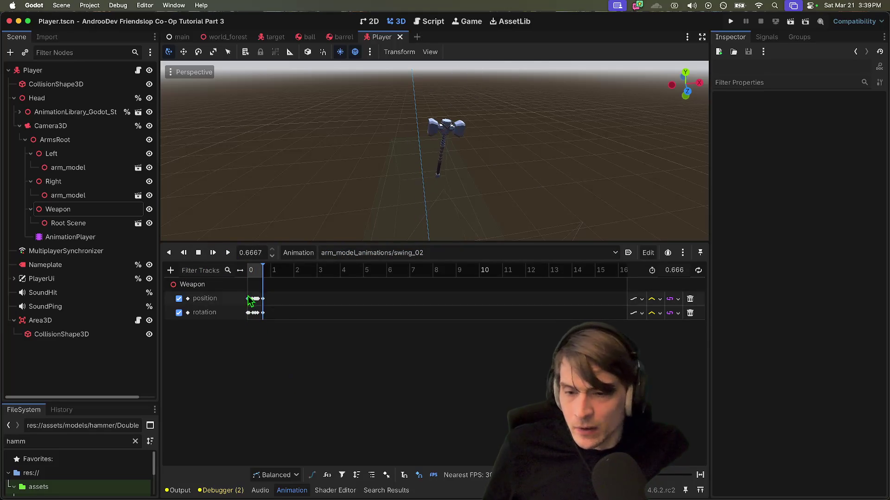
# - Delete the Root Scene hammer model from under the Weapon node
pyautogui.click(67, 236)
pyautogui.rightClick(66, 231)
pyautogui.click(68, 224)
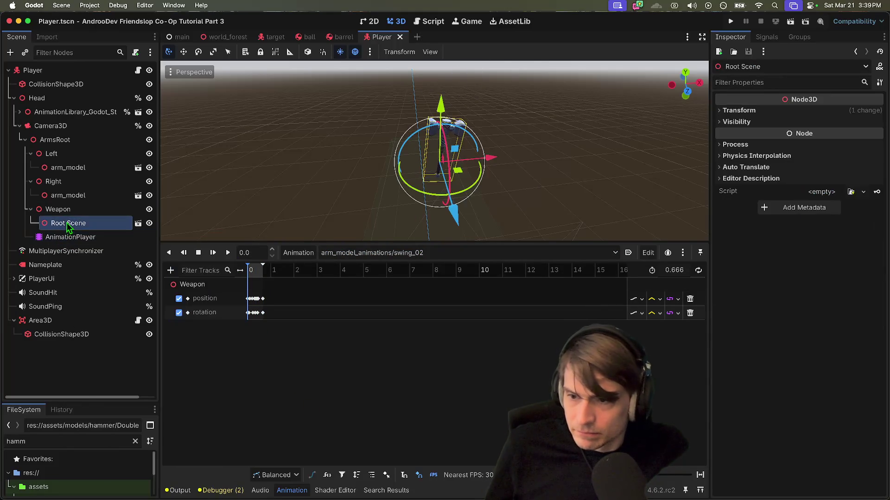
pyautogui.rightClick(68, 224)
pyautogui.click(91, 493)
pyautogui.click(482, 262)
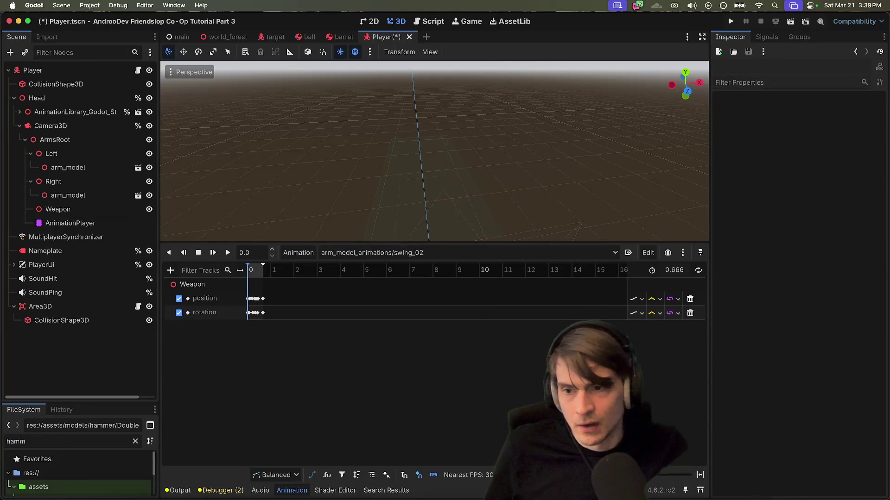
pyautogui.click(235, 468)
# - Return to the Poly Pizza sword results and open the Sword model page
pyautogui.press('super+Left')
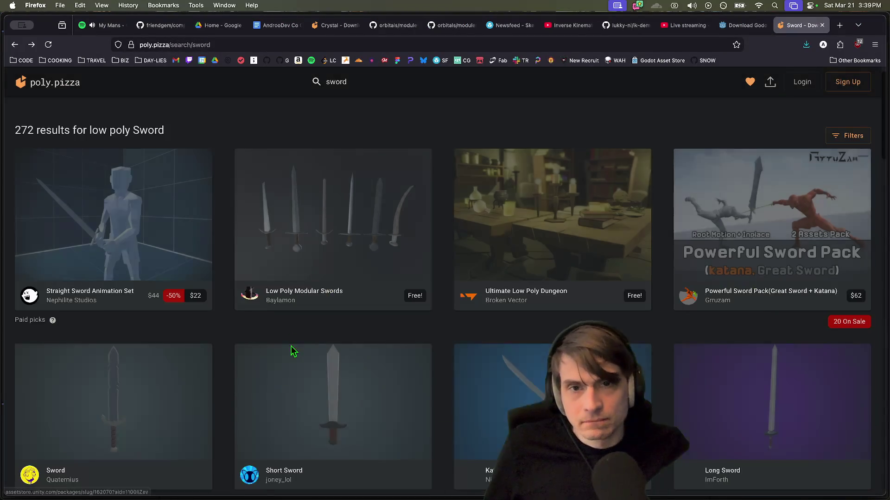
pyautogui.scroll(-10, 301, 353)
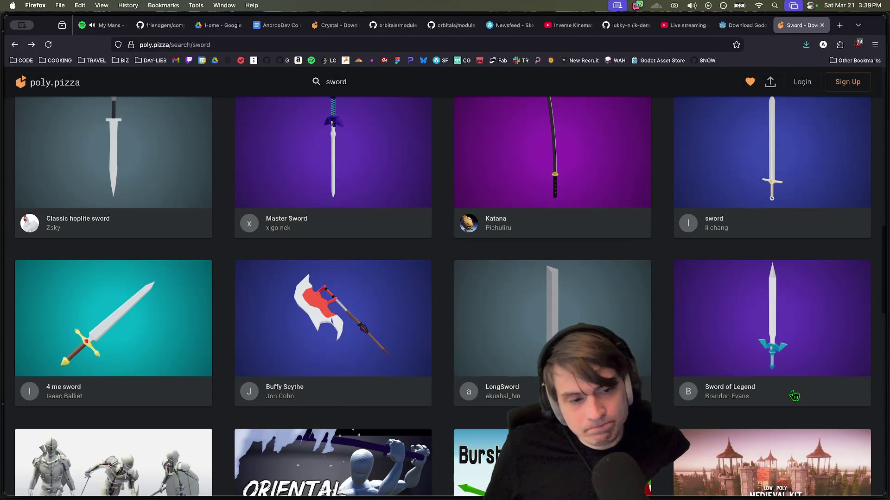
pyautogui.scroll(15, 302, 352)
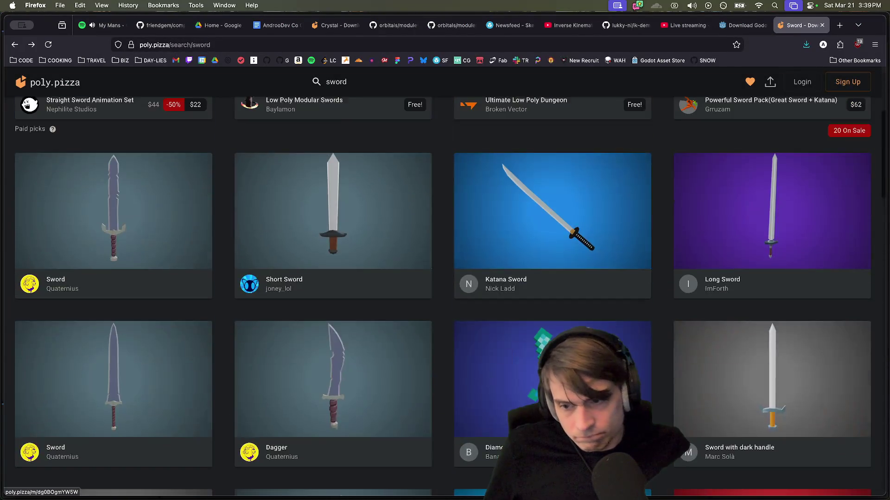
pyautogui.scroll(-2, 59, 445)
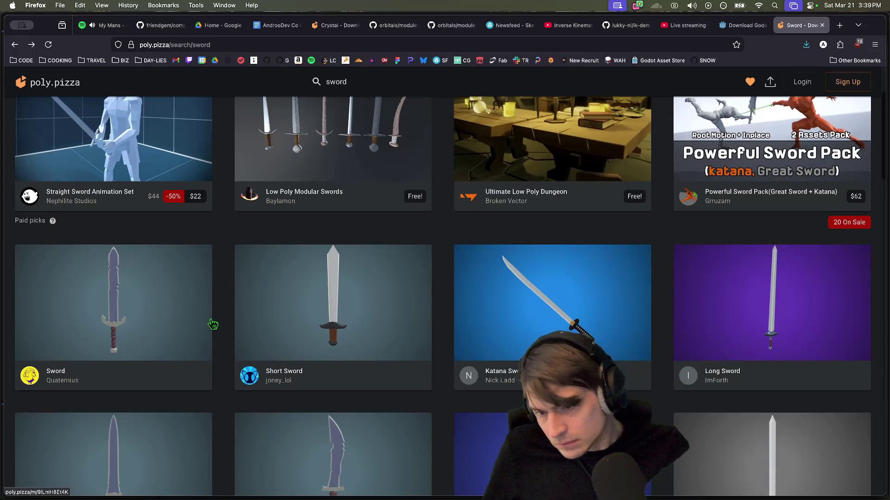
pyautogui.scroll(-2, 204, 352)
pyautogui.click(110, 310)
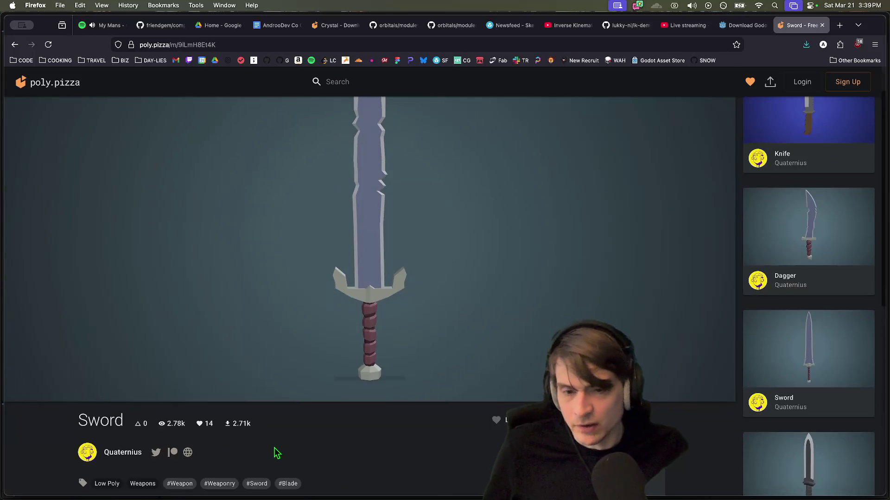
# - Download the Sword model as GLB and save Sword.glb to disk
pyautogui.scroll(-3, 277, 453)
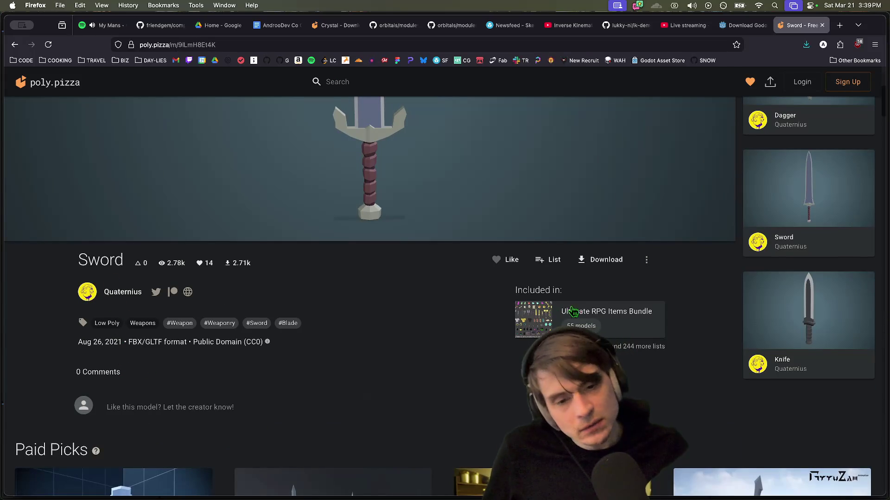
pyautogui.click(608, 262)
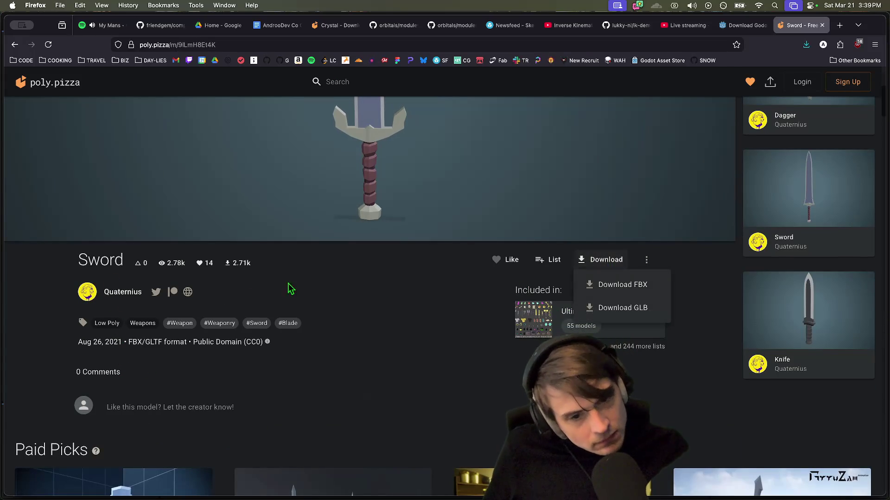
pyautogui.click(638, 309)
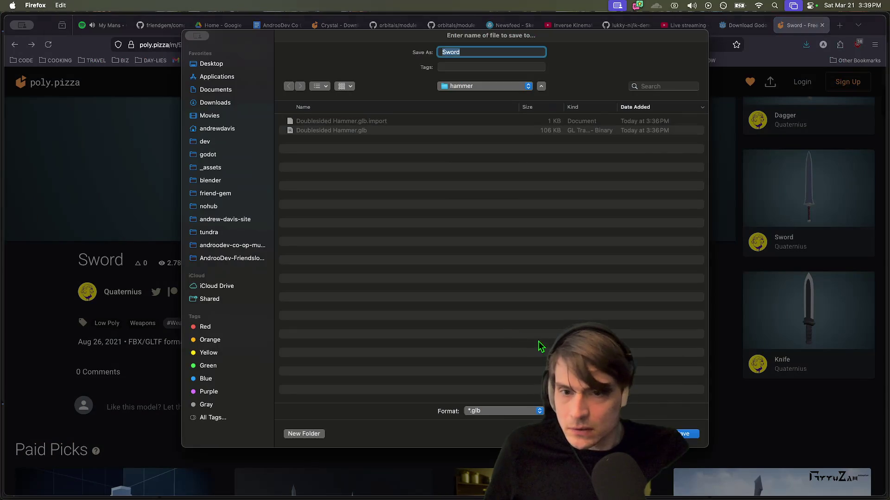
pyautogui.click(692, 437)
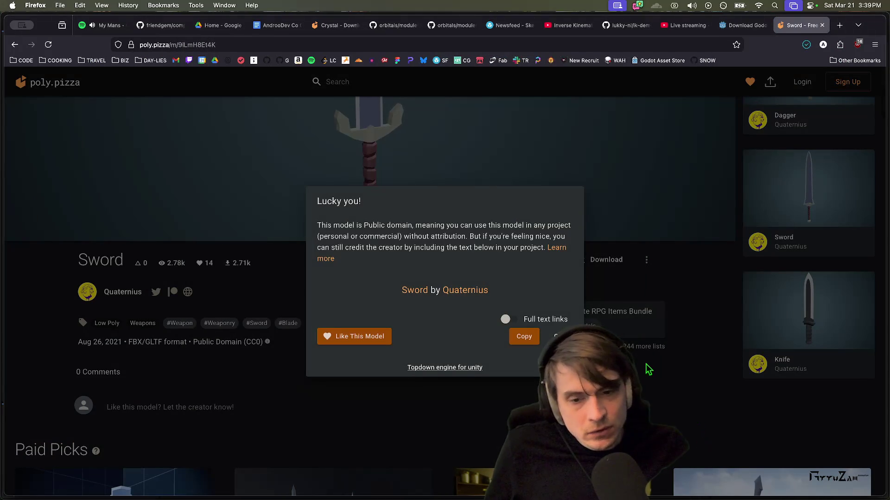
pyautogui.press('Escape')
pyautogui.click(133, 477)
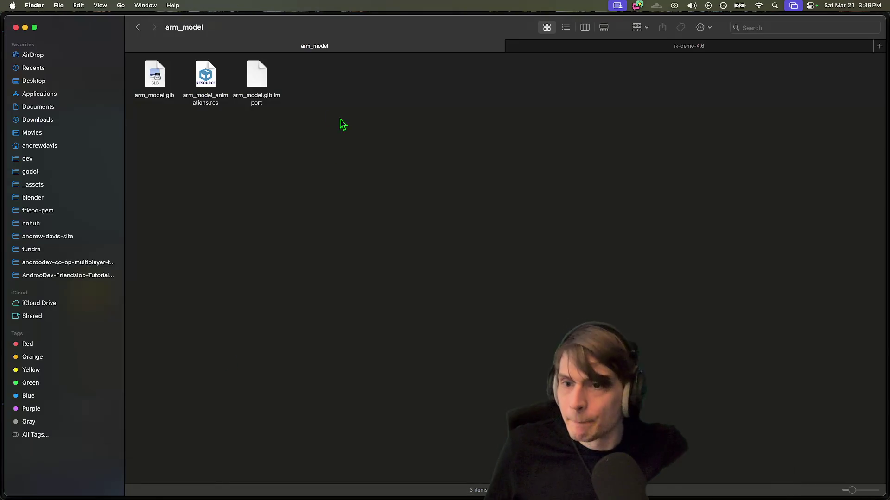
# - Go up to the models folder in Finder and open the sword folder
pyautogui.press('super+bracketleft')
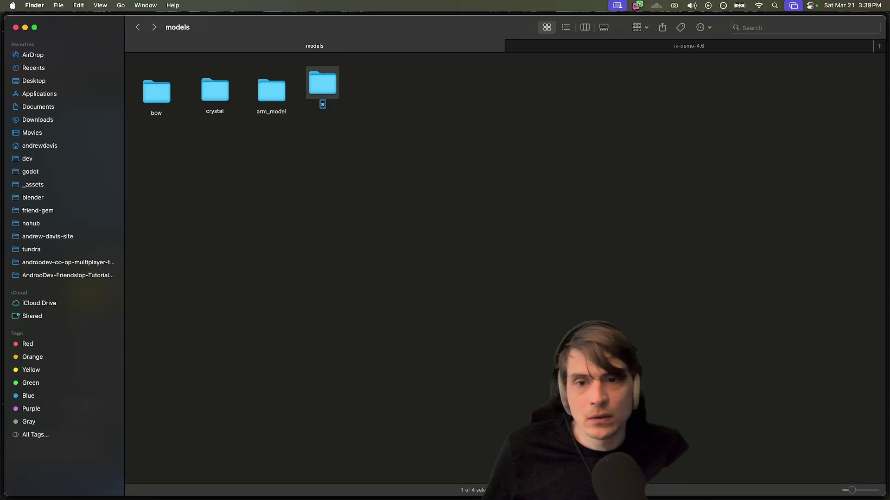
pyautogui.doubleClick(319, 87)
pyautogui.press('super+Tab')
pyautogui.press('super+Tab')
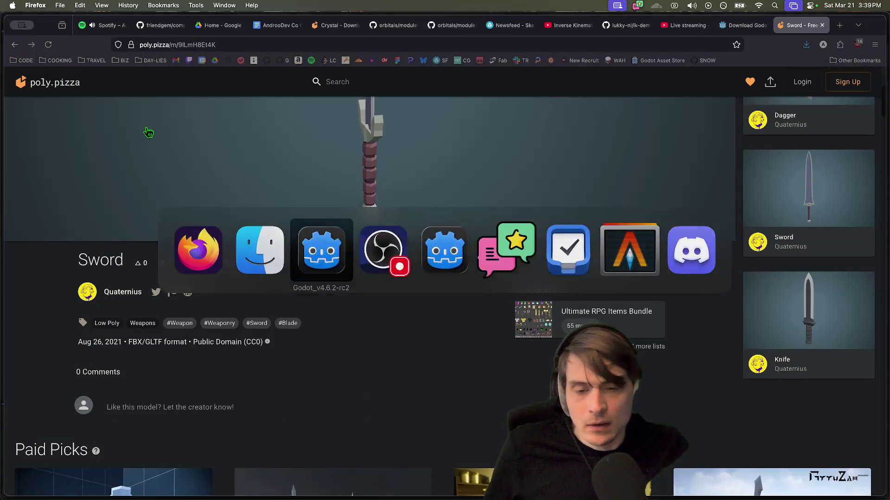
pyautogui.press('super+Tab')
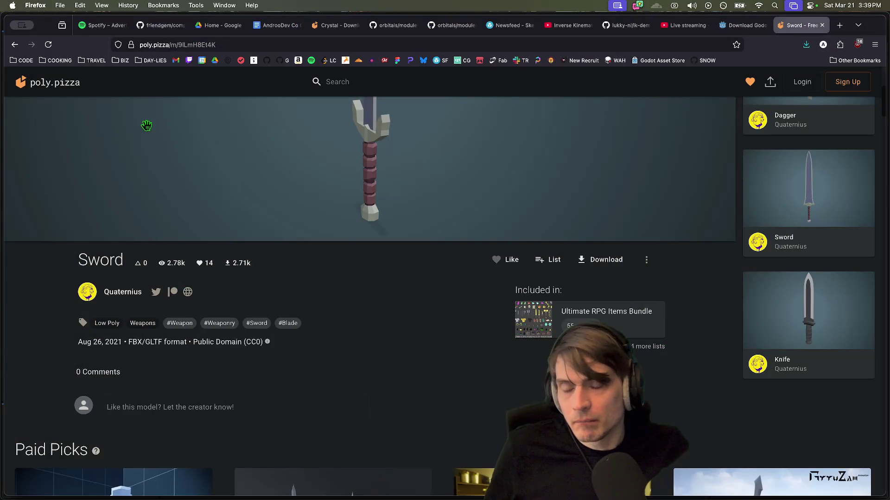
# - In Godot, select the Weapon node to instance a child scene under it
pyautogui.press('super+Tab')
pyautogui.press('super+Tab')
pyautogui.press('Tab')
# - Delete the two Doublesided Hammer files, leaving the Sword files in the folder
pyautogui.moveTo(155, 136); pyautogui.dragTo(209, 83)
pyautogui.press('super+BackSpace')
pyautogui.moveTo(378, 139)
pyautogui.mouseDown()
pyautogui.moveTo(244, 59)
pyautogui.moveTo(199, 88)
pyautogui.mouseUp()
pyautogui.press('super+Tab')
pyautogui.click(57, 209)
pyautogui.press('super+shift+a')
# - Instance the sword model under Weapon, save, and frame it in the viewport
pyautogui.write('sword')
pyautogui.press('Return')
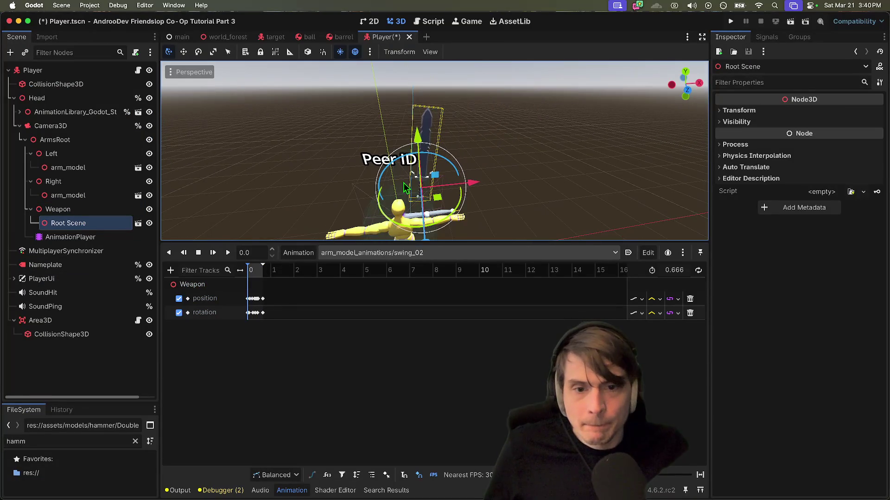
pyautogui.press('super+s')
pyautogui.press('f')
pyautogui.press('w')
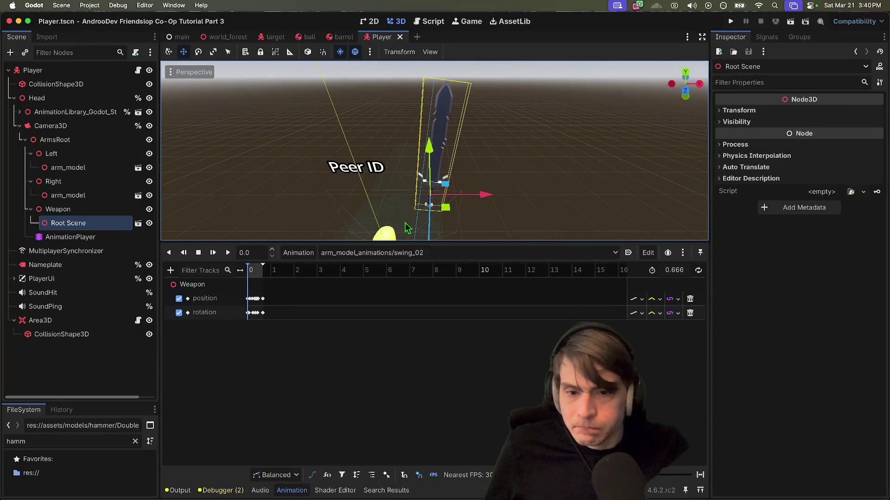
# - Play swing_01 to watch the sword swing
pyautogui.click(445, 254)
pyautogui.click(427, 311)
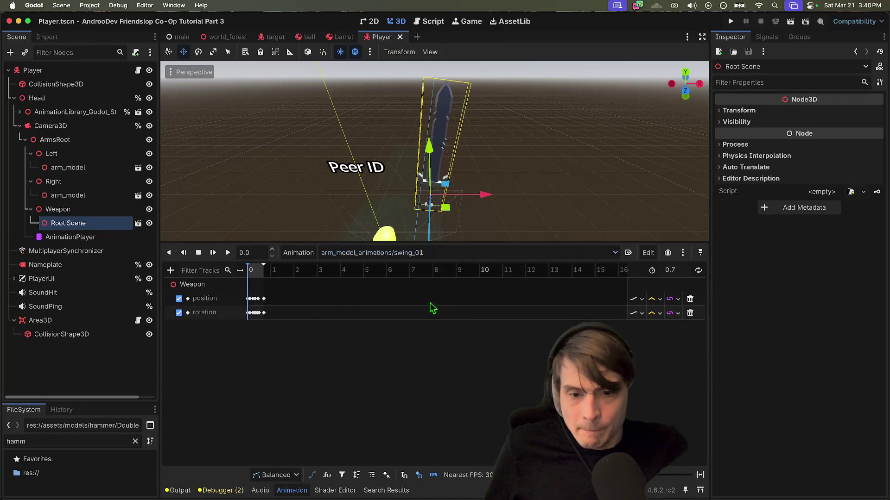
pyautogui.click(213, 255)
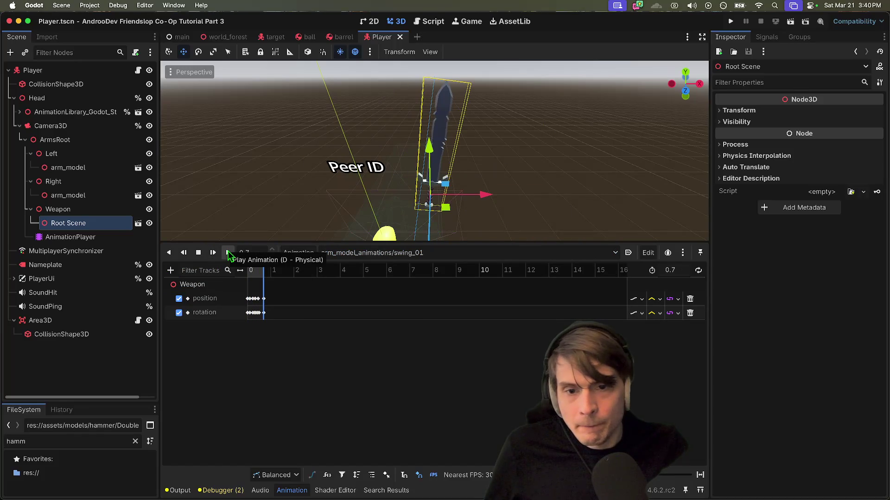
pyautogui.click(227, 253)
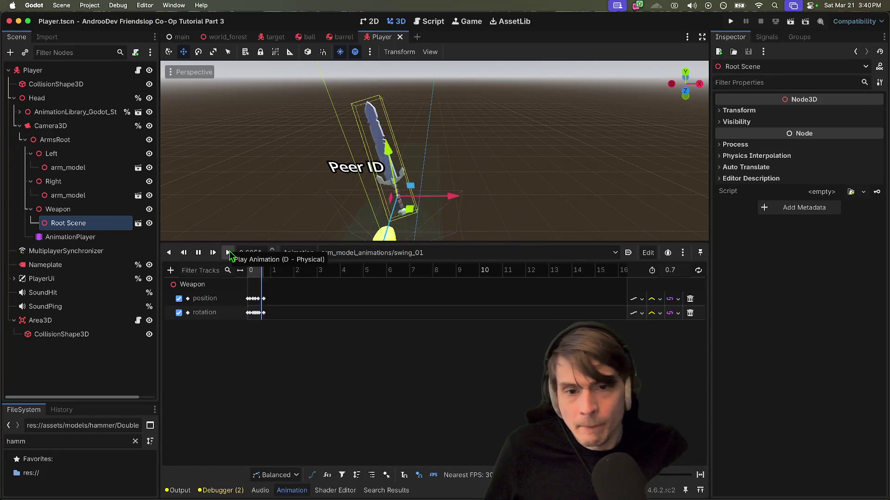
# - Rename the sword's AnimationPlayer to SwordAnimationPlayer and enable Access as Unique Name
pyautogui.click(70, 238)
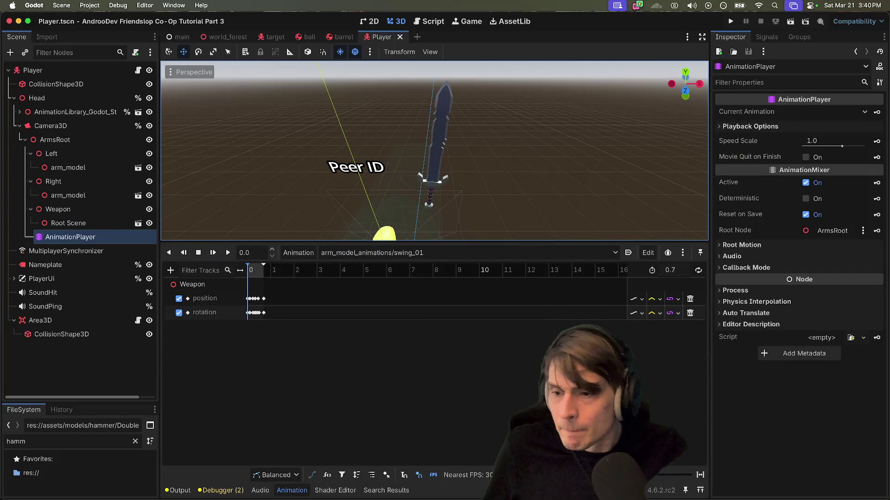
pyautogui.doubleClick(70, 237)
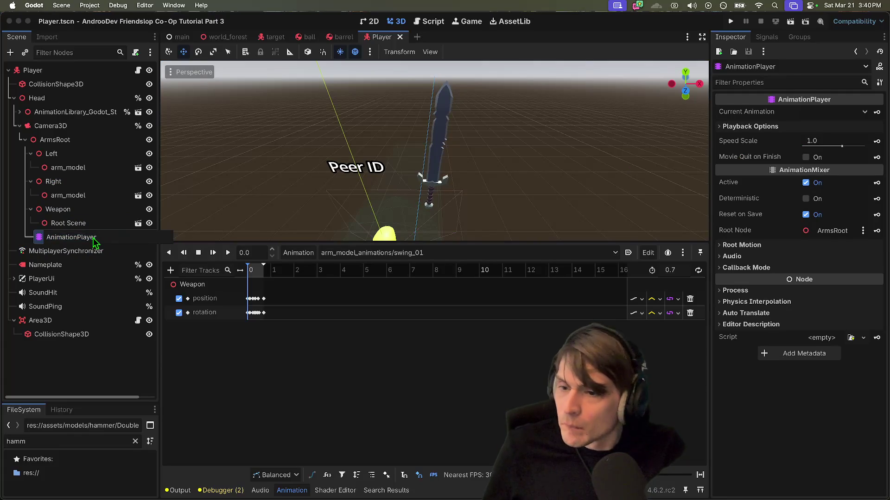
pyautogui.write('Sword')
pyautogui.press('Return')
pyautogui.rightClick(88, 236)
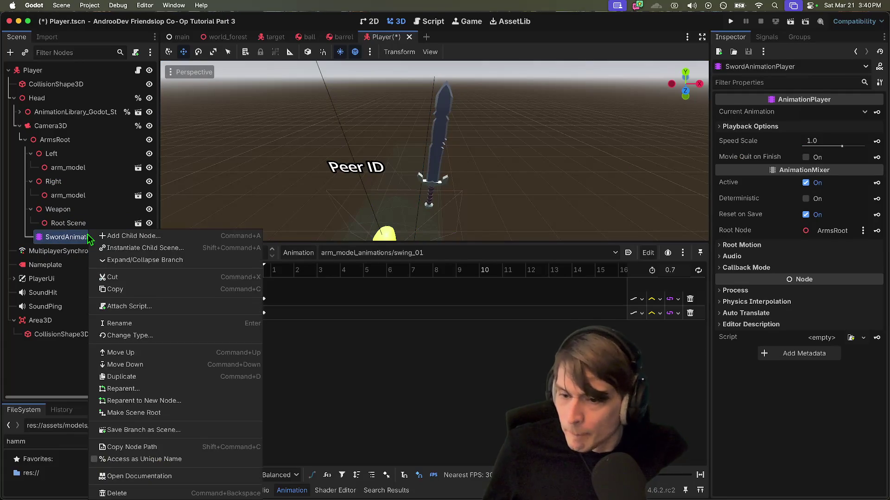
pyautogui.click(139, 459)
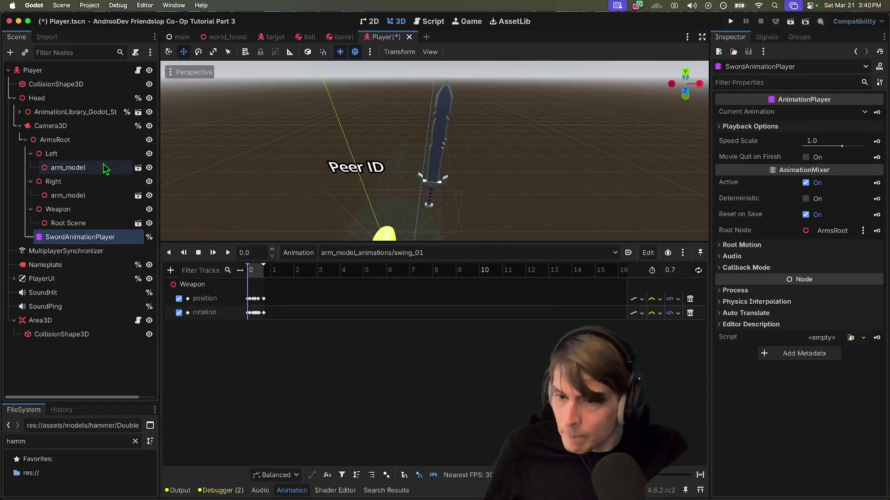
pyautogui.click(137, 70)
pyautogui.scroll(10, 649, 123)
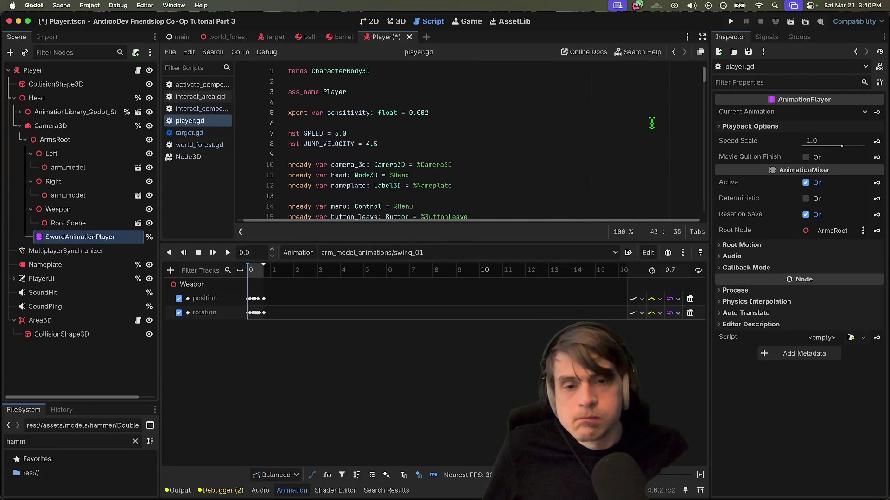
pyautogui.scroll(-5, 615, 153)
pyautogui.click(632, 183)
pyautogui.press('Return')
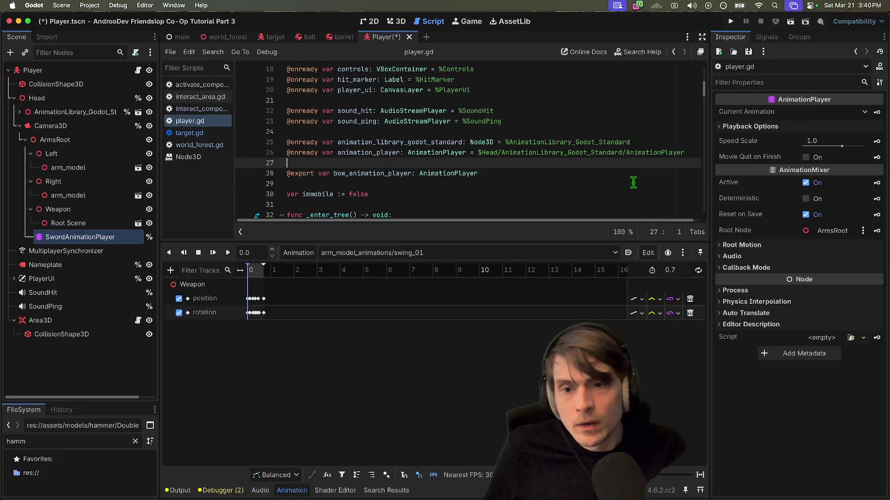
pyautogui.write('@')
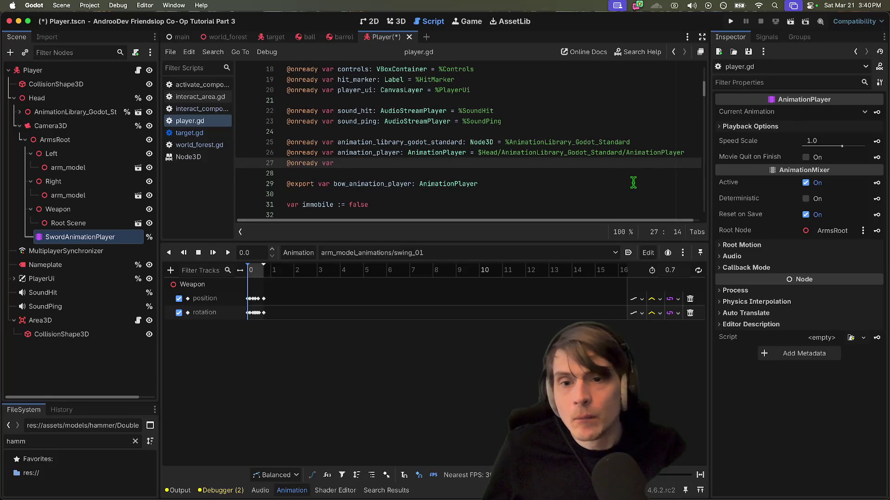
pyautogui.press('BackSpace')
pyautogui.press('Return')
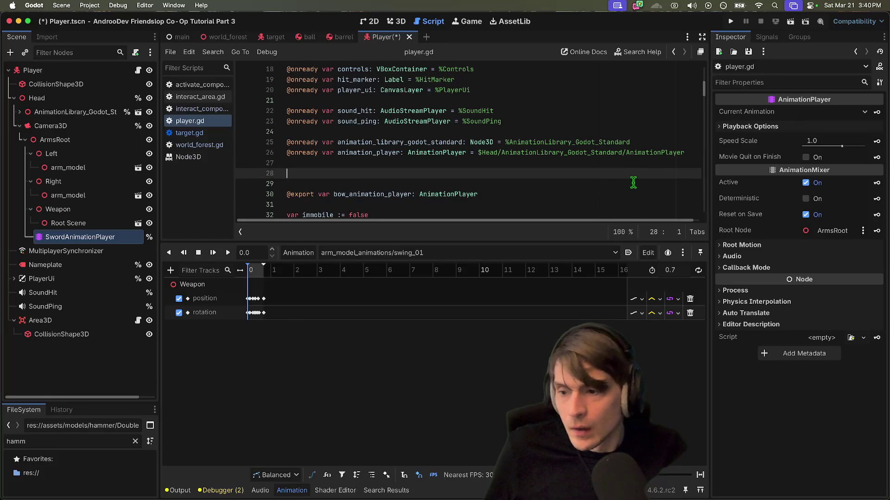
pyautogui.moveTo(52, 238)
pyautogui.mouseDown()
pyautogui.moveTo(138, 227)
pyautogui.moveTo(409, 160)
pyautogui.mouseUp()
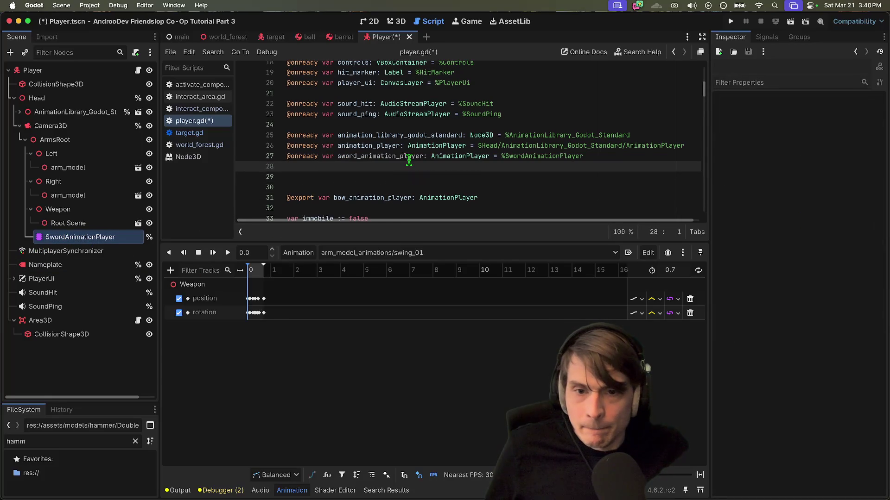
pyautogui.press('Delete')
pyautogui.press('Delete')
pyautogui.doubleClick(380, 156)
pyautogui.moveTo(704, 92)
pyautogui.mouseDown()
pyautogui.moveTo(704, 114)
pyautogui.moveTo(704, 102)
pyautogui.mouseUp()
# - Set sword_animation_player.playback_default_blend_time = 0.2 in _ready and save the script
pyautogui.click(642, 122)
pyautogui.press('Return')
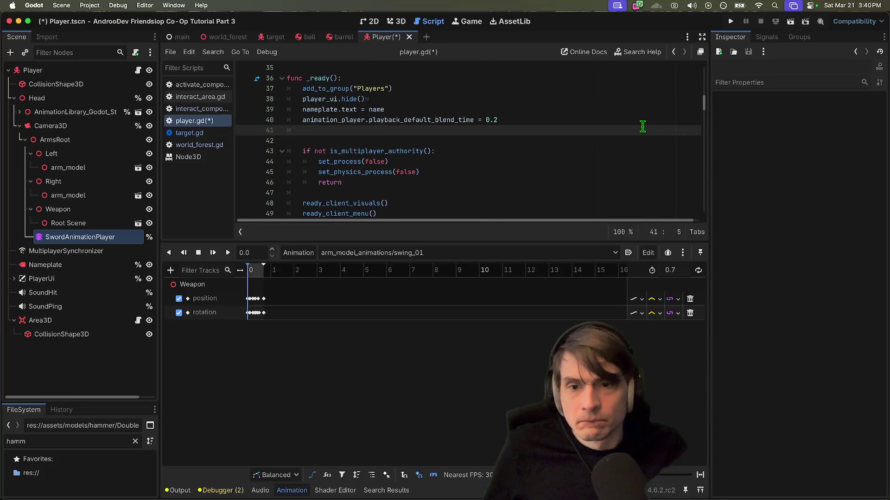
pyautogui.write('.p')
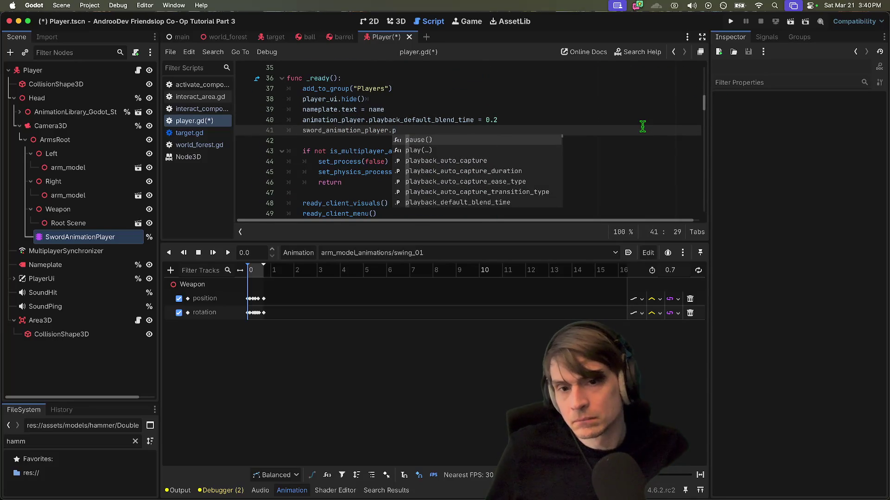
pyautogui.write('la')
pyautogui.write('yb')
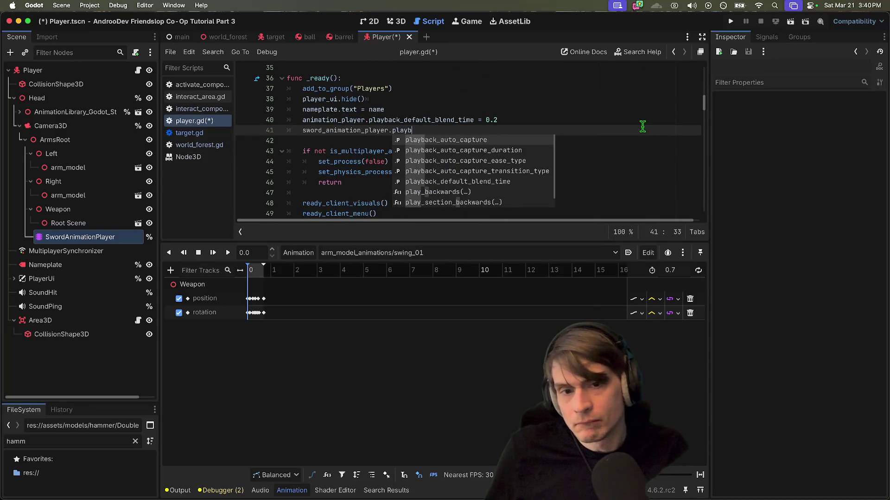
pyautogui.write('ack_def')
pyautogui.press('Return')
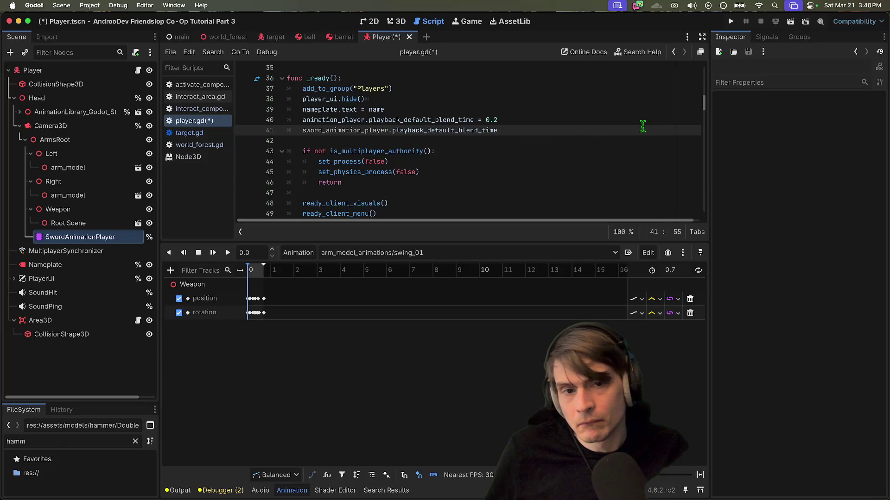
pyautogui.write('= 0.2')
pyautogui.press('super+s')
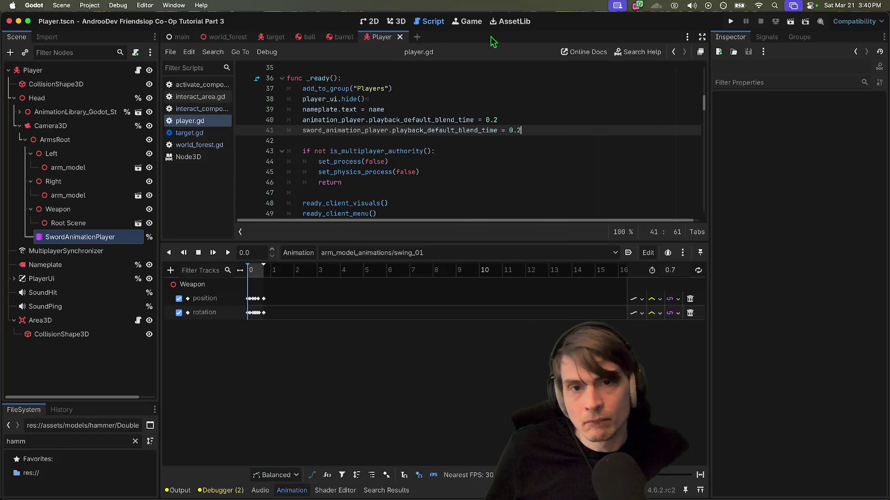
pyautogui.click(392, 21)
# - Play swing_01 and swing_02 back and forth on the sword, ending with swing_02 selected
pyautogui.click(213, 252)
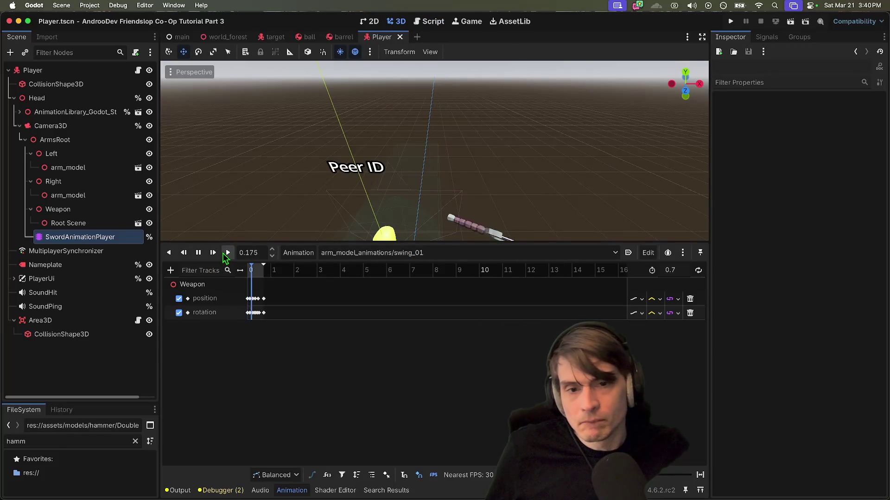
pyautogui.click(353, 253)
pyautogui.click(453, 317)
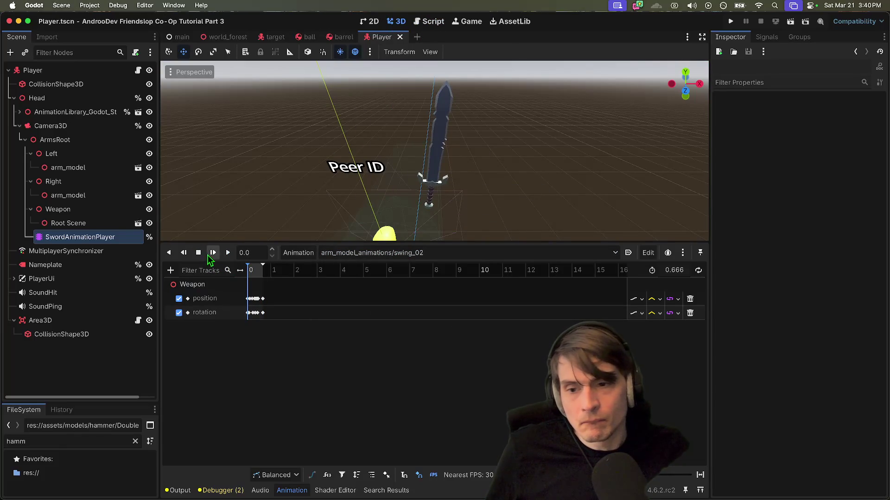
pyautogui.click(227, 254)
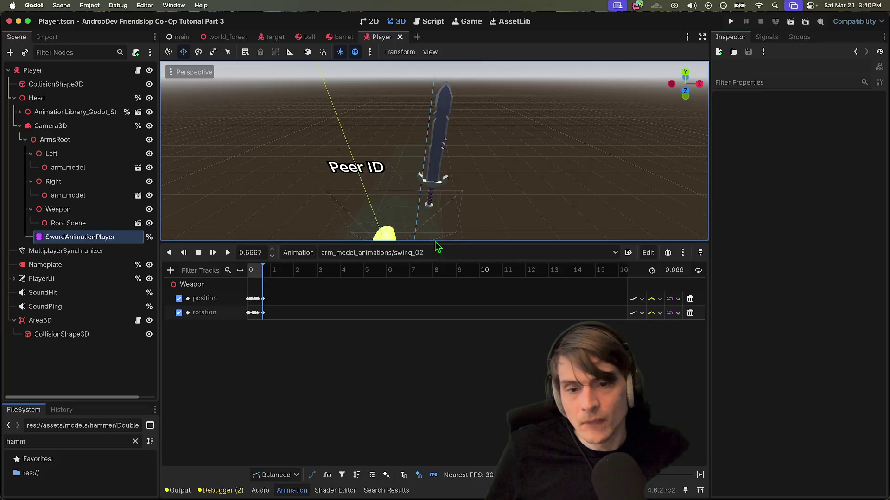
pyautogui.click(228, 253)
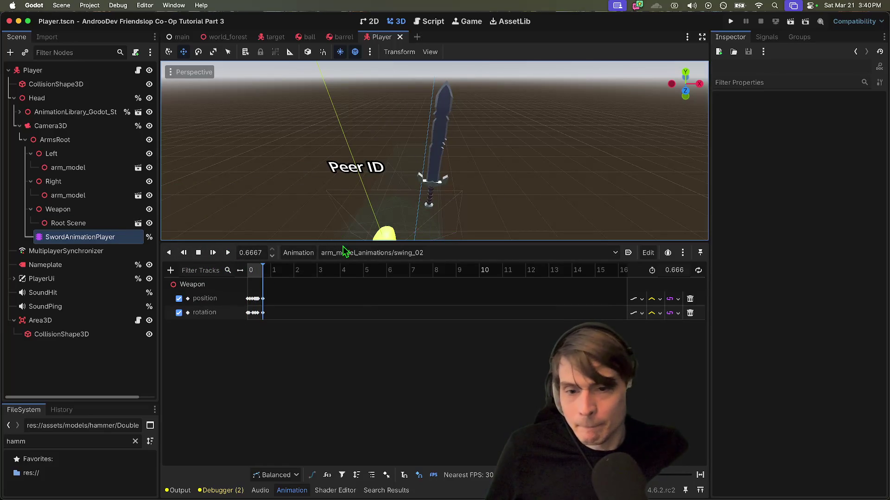
pyautogui.click(371, 254)
pyautogui.click(375, 303)
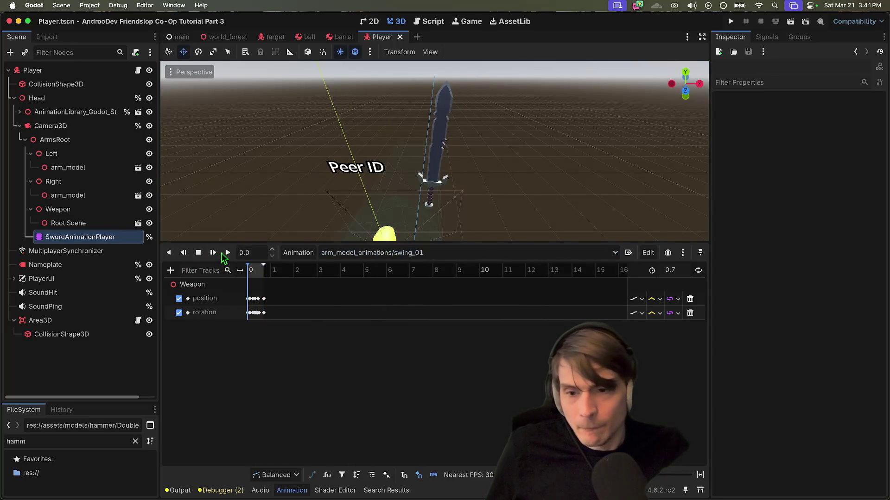
pyautogui.click(224, 254)
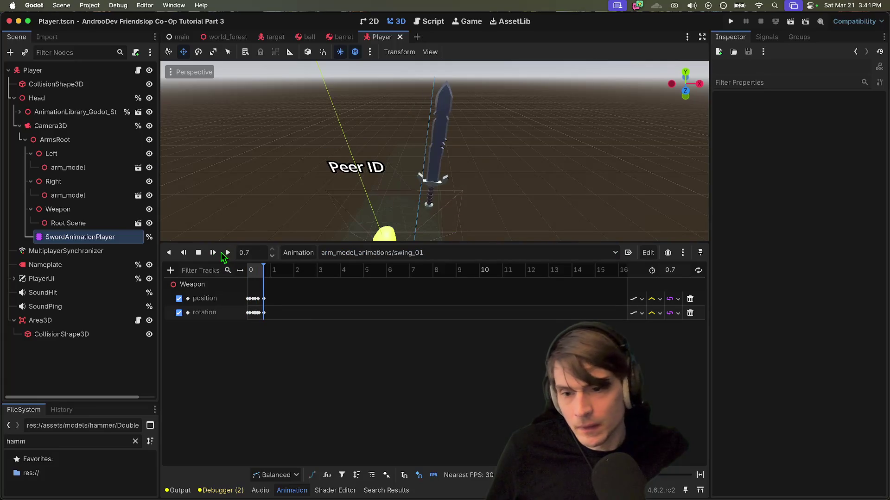
pyautogui.click(343, 253)
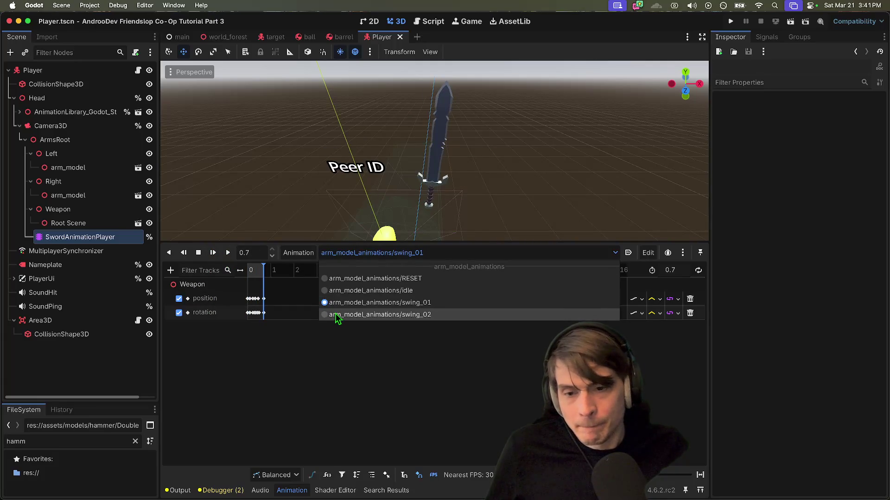
pyautogui.click(337, 315)
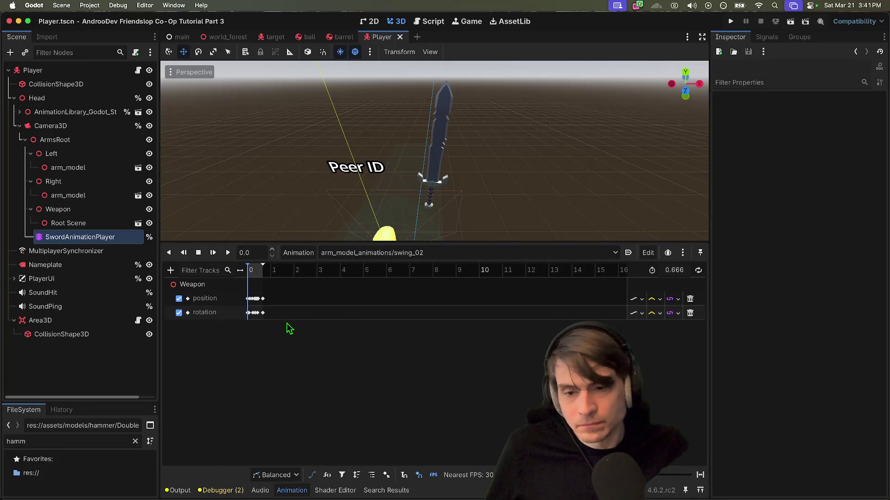
# - Set the Y rotation of swing_02's first and last rotation keys to -90, save, and replay
pyautogui.scroll(4, 262, 324)
pyautogui.scroll(4, 260, 324)
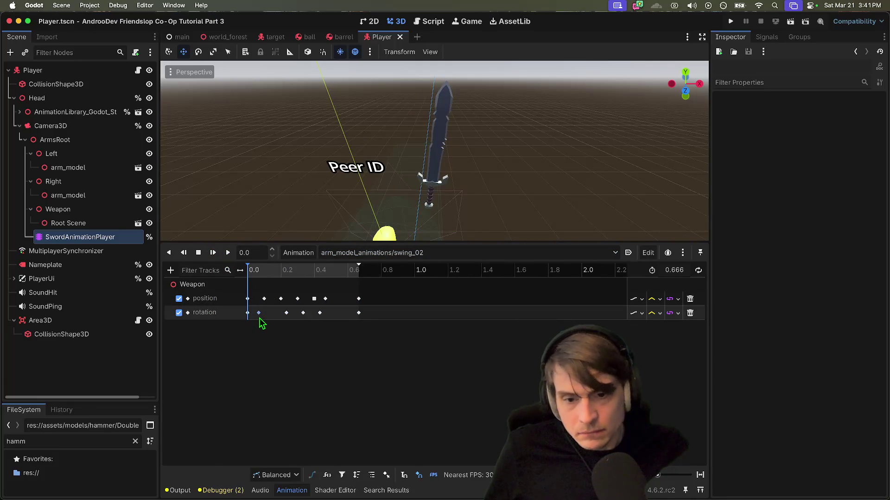
pyautogui.click(228, 252)
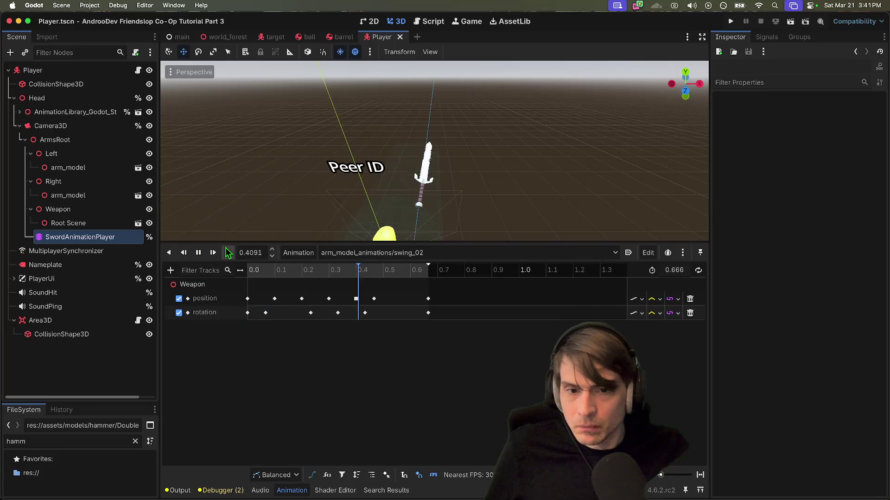
pyautogui.click(248, 313)
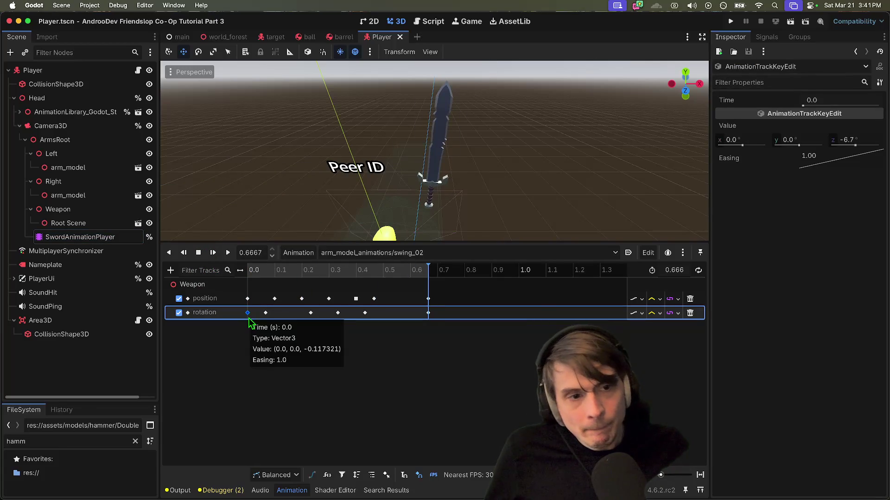
pyautogui.click(809, 138)
pyautogui.write('90')
pyautogui.press('Return')
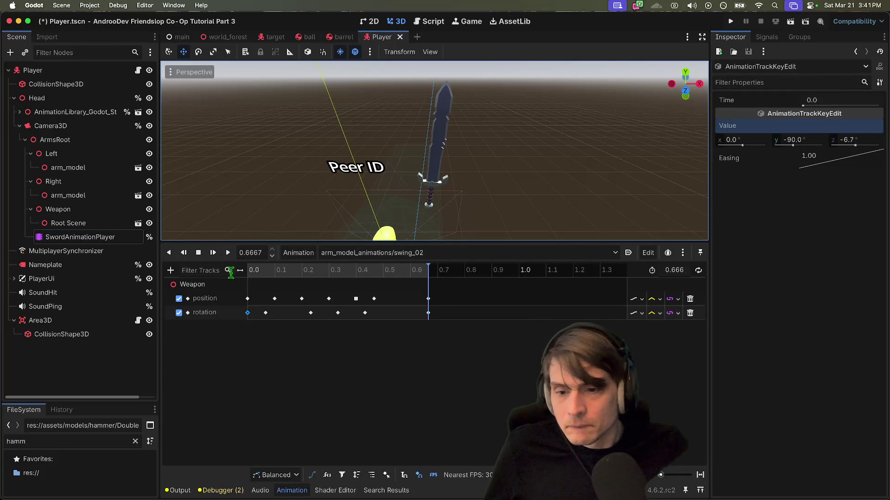
pyautogui.click(427, 314)
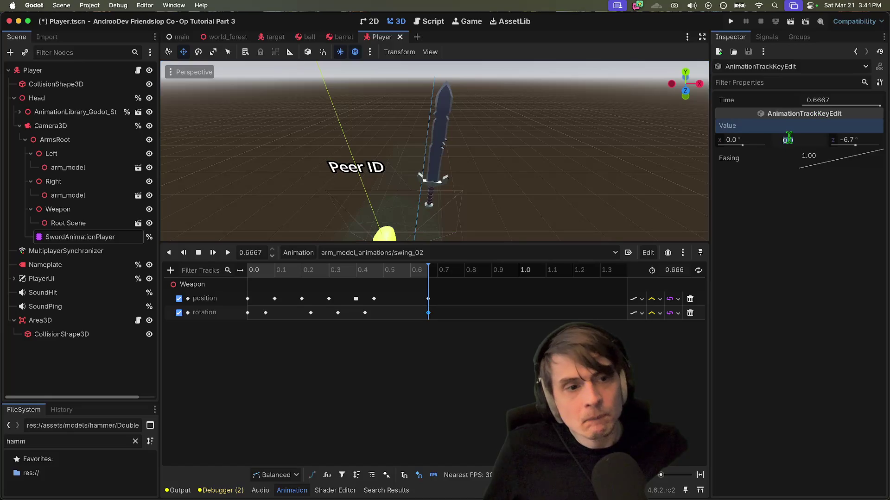
pyautogui.write('90')
pyautogui.press('Return')
pyautogui.press('super+s')
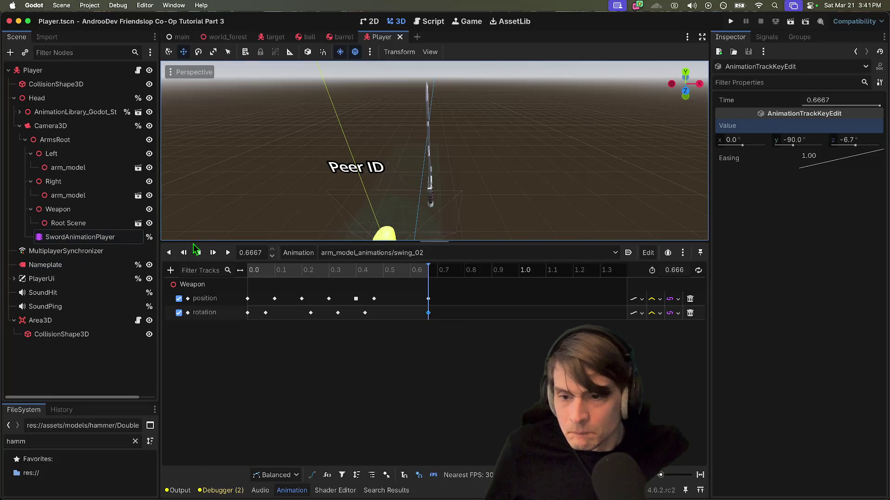
pyautogui.click(227, 253)
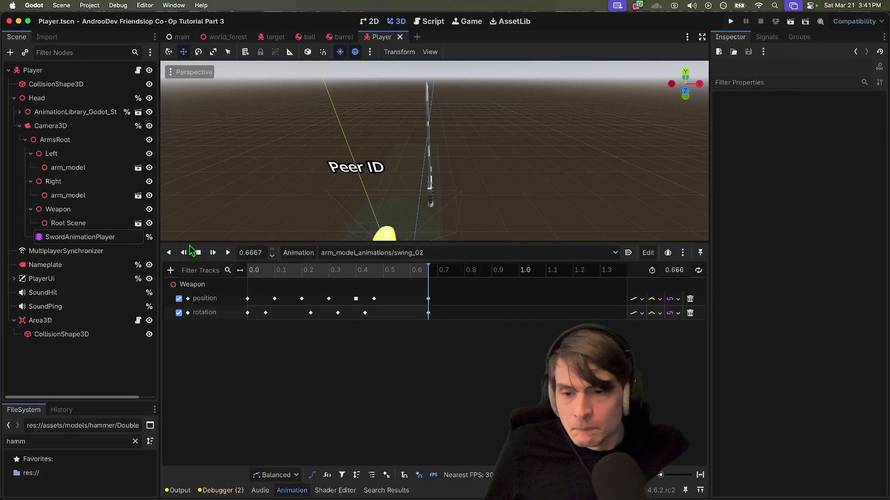
# - Undo the pose change, keeping the 0.0667 key's Y rotation at -9.5, then select the 0.2333 key
pyautogui.press('super+z')
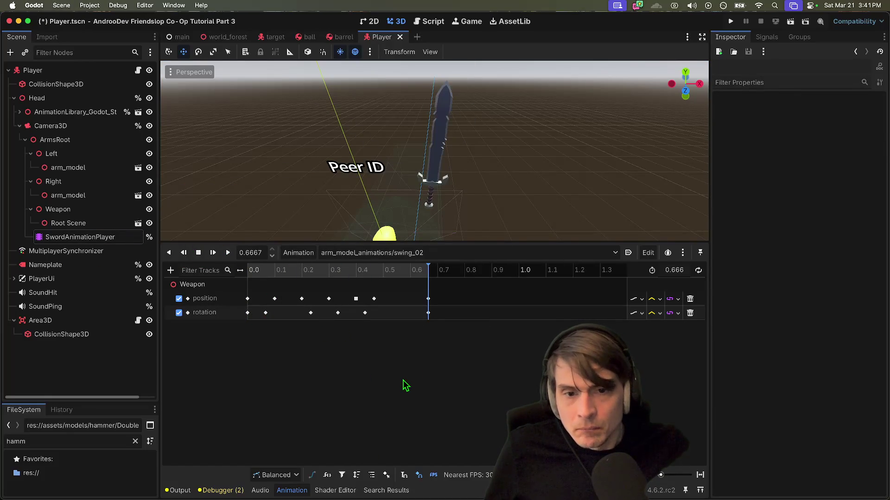
pyautogui.click(248, 313)
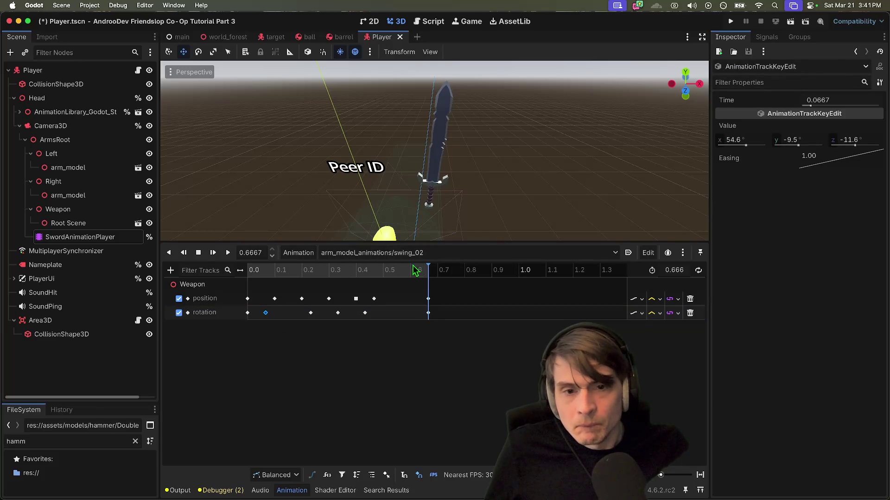
pyautogui.moveTo(428, 274)
pyautogui.mouseDown()
pyautogui.moveTo(240, 269)
pyautogui.moveTo(272, 276)
pyautogui.mouseUp()
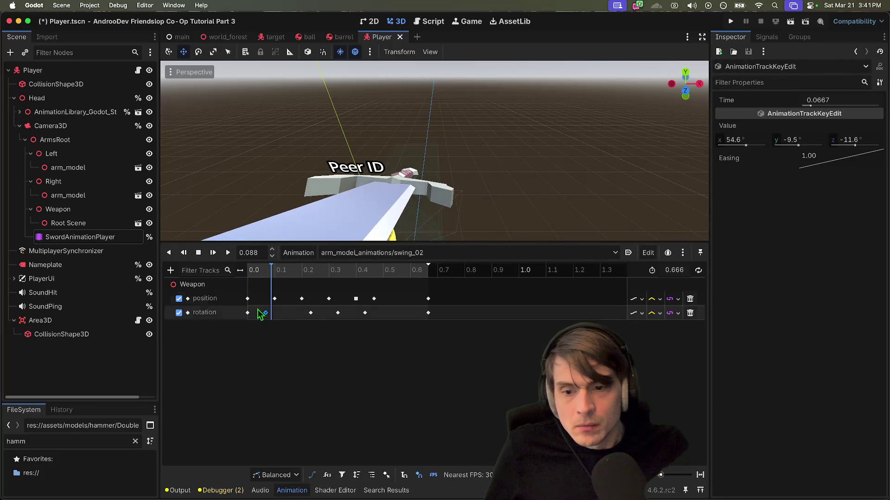
pyautogui.click(267, 314)
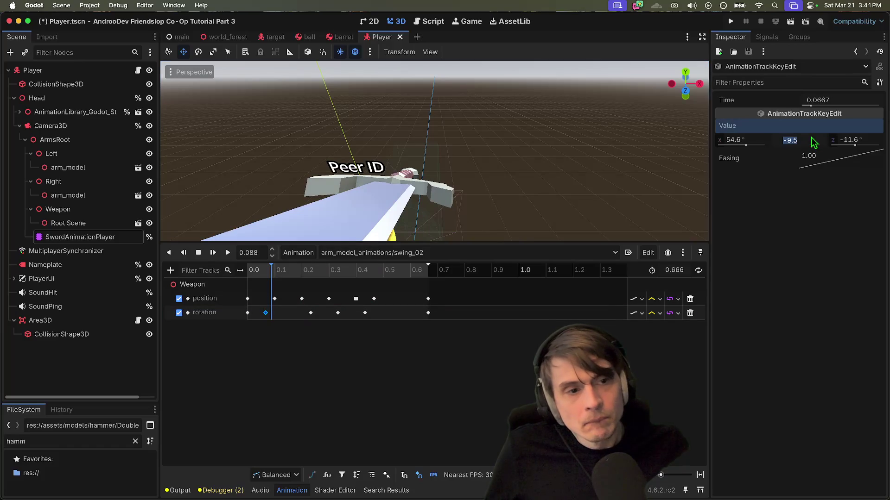
pyautogui.write('-9')
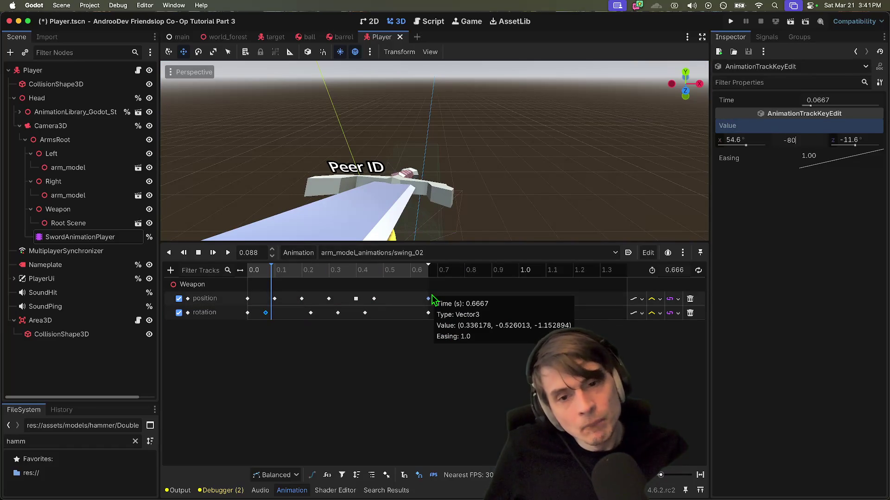
pyautogui.press('Return')
pyautogui.press('super+z')
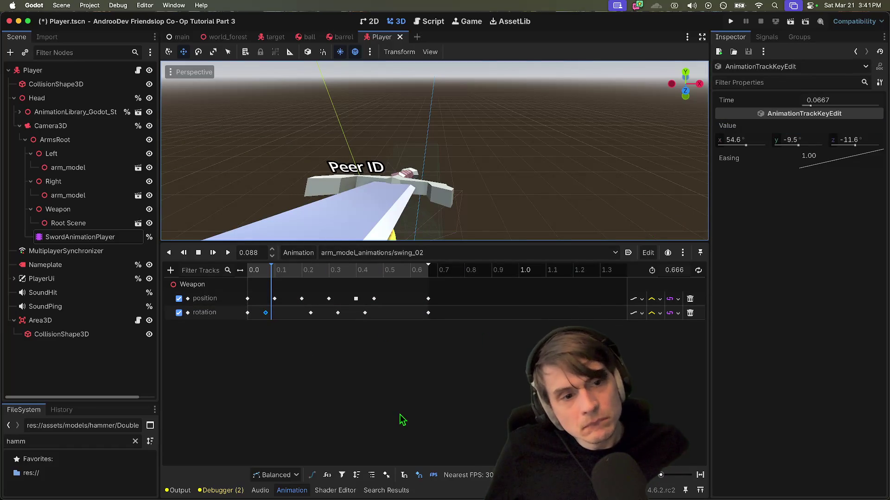
pyautogui.click(266, 317)
pyautogui.click(310, 313)
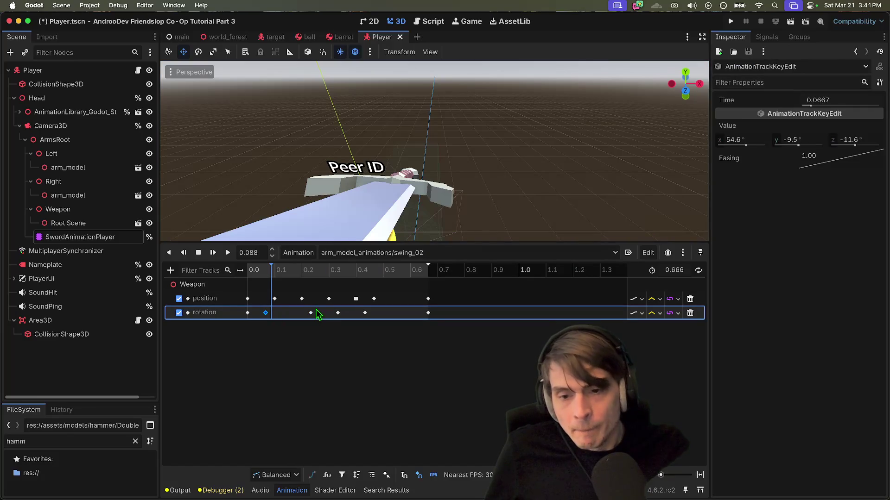
pyautogui.moveTo(277, 273)
pyautogui.mouseDown()
pyautogui.moveTo(354, 273)
pyautogui.moveTo(348, 276)
pyautogui.mouseUp()
pyautogui.click(339, 314)
pyautogui.click(311, 313)
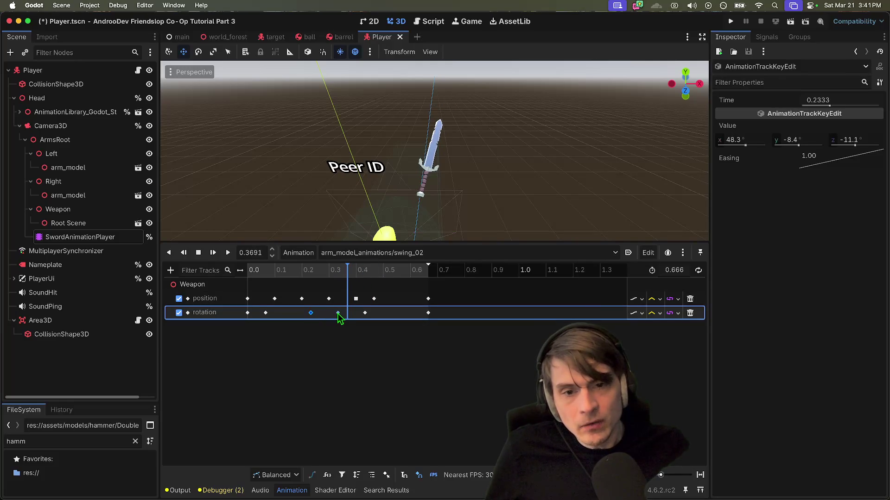
pyautogui.click(339, 278)
pyautogui.moveTo(342, 276)
pyautogui.mouseDown()
pyautogui.moveTo(340, 283)
pyautogui.moveTo(365, 285)
pyautogui.moveTo(324, 299)
pyautogui.moveTo(348, 297)
pyautogui.moveTo(340, 298)
pyautogui.mouseUp()
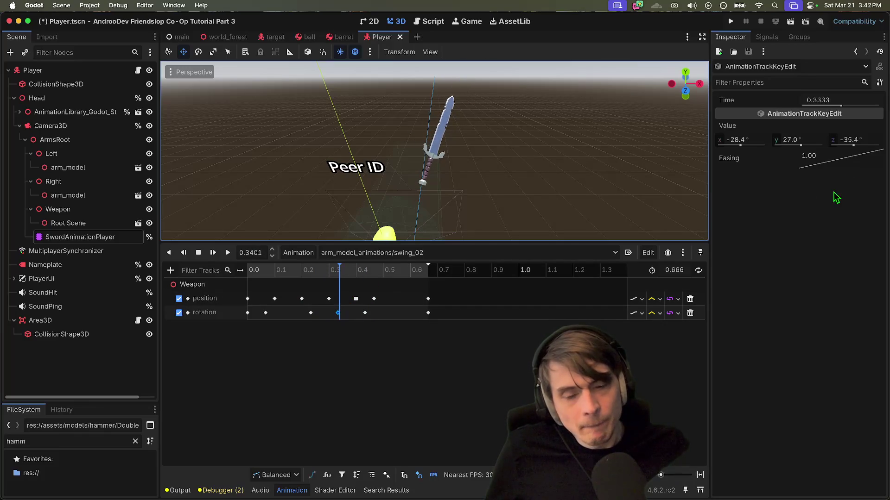
pyautogui.click(806, 138)
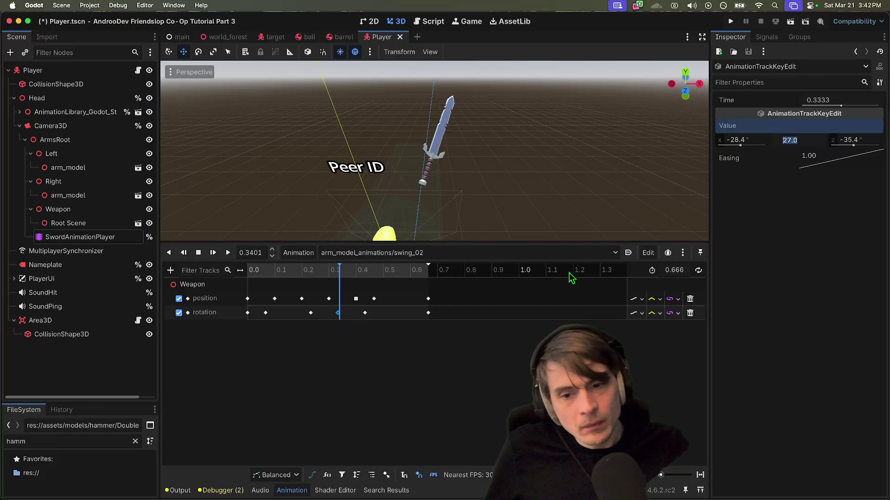
pyautogui.click(339, 314)
pyautogui.click(338, 274)
pyautogui.moveTo(338, 273); pyautogui.dragTo(339, 273)
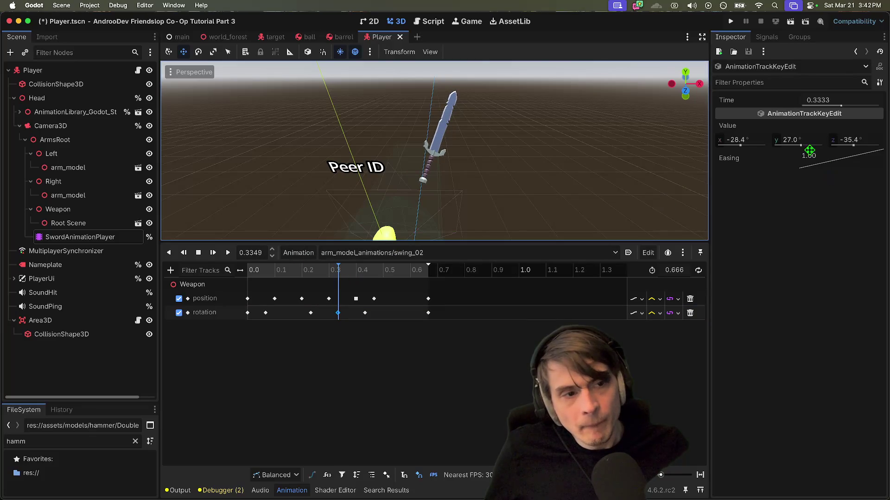
pyautogui.moveTo(801, 147)
pyautogui.mouseDown()
pyautogui.moveTo(812, 146)
pyautogui.moveTo(790, 146)
pyautogui.moveTo(787, 206)
pyautogui.mouseUp()
pyautogui.press('super+z')
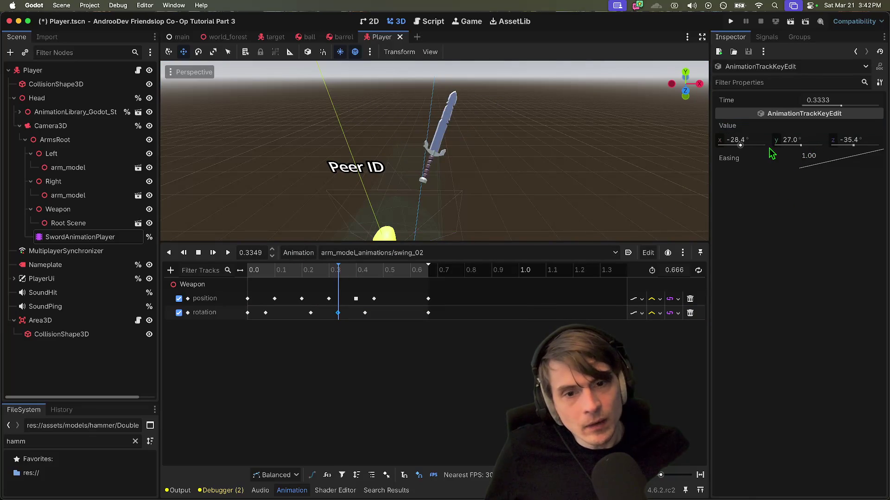
pyautogui.moveTo(737, 144)
pyautogui.mouseDown()
pyautogui.moveTo(747, 144)
pyautogui.moveTo(739, 143)
pyautogui.mouseUp()
pyautogui.press('super+z')
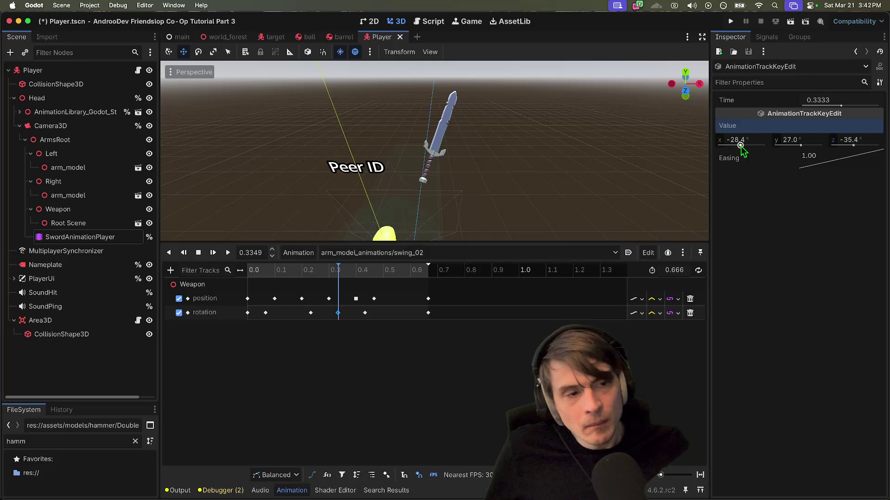
pyautogui.moveTo(844, 146); pyautogui.dragTo(853, 147)
pyautogui.press('super+z')
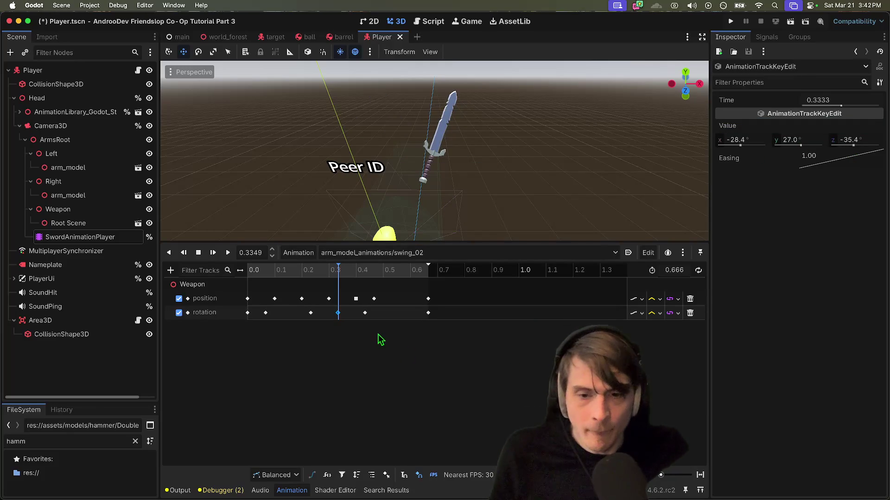
pyautogui.moveTo(369, 323)
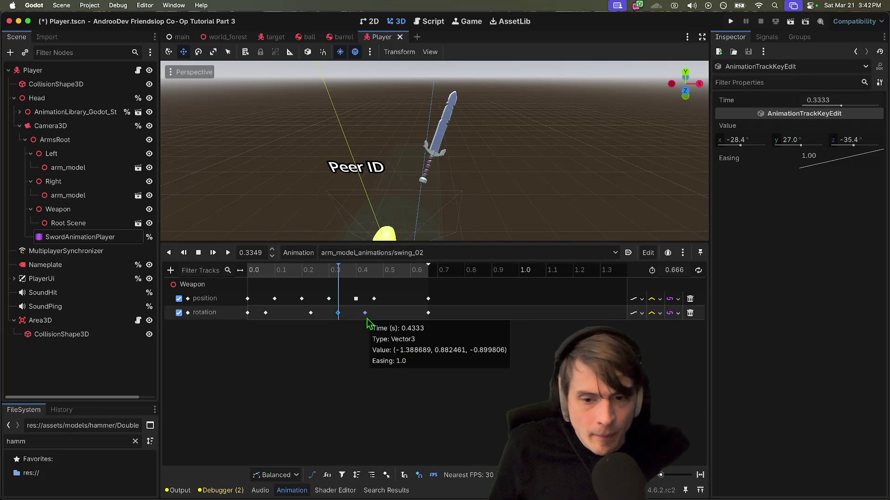
pyautogui.click(369, 403)
pyautogui.click(101, 238)
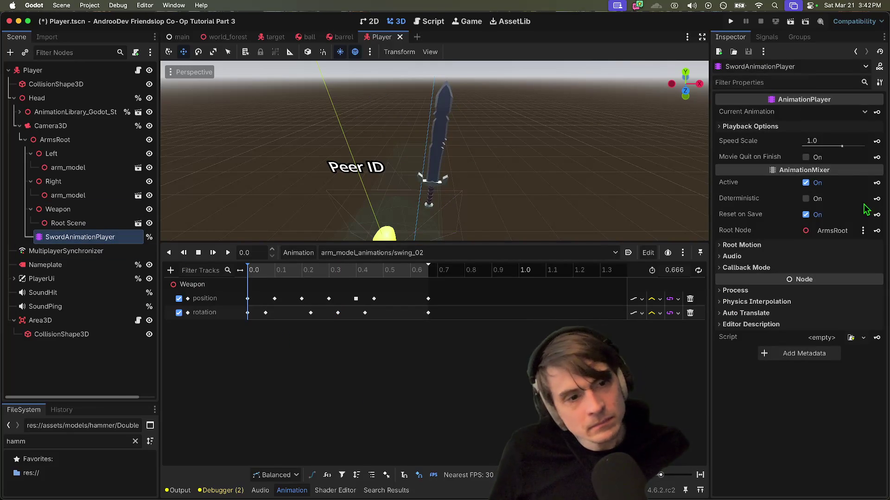
# - Preview swing_02 and set the SwordAnimationPlayer playhead to the 0.4333 rotation key
pyautogui.moveTo(258, 271)
pyautogui.mouseDown()
pyautogui.moveTo(455, 287)
pyautogui.moveTo(265, 283)
pyautogui.moveTo(433, 294)
pyautogui.moveTo(357, 294)
pyautogui.moveTo(365, 294)
pyautogui.mouseUp()
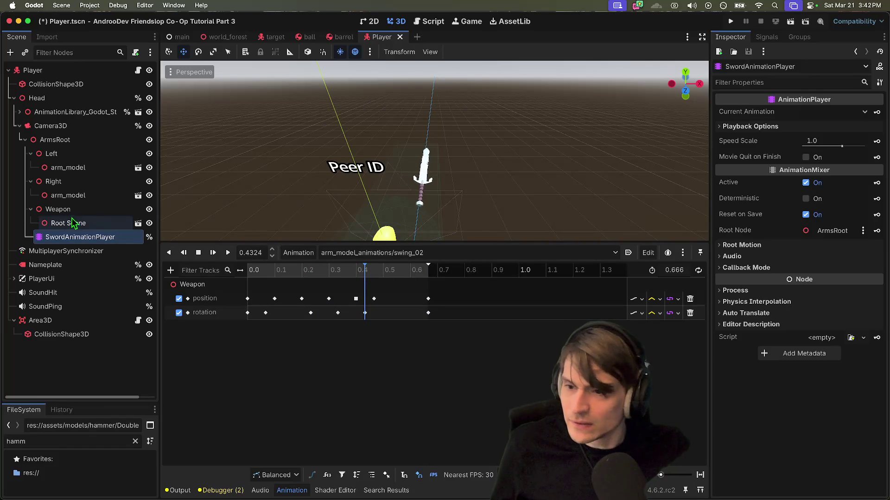
pyautogui.click(366, 315)
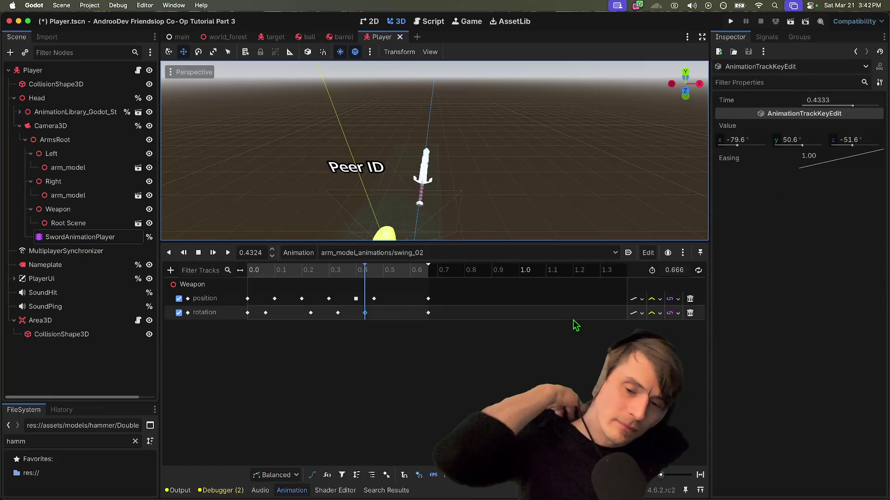
pyautogui.click(427, 313)
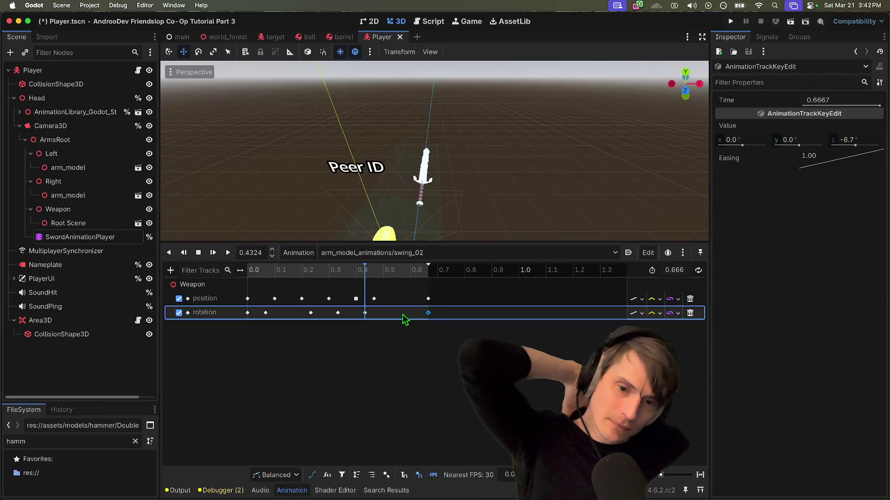
pyautogui.click(266, 313)
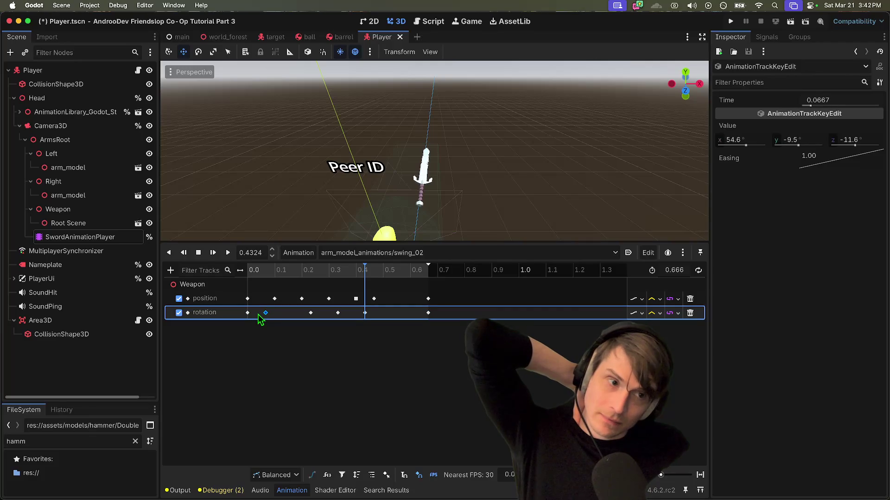
pyautogui.click(343, 313)
pyautogui.click(338, 314)
pyautogui.click(365, 313)
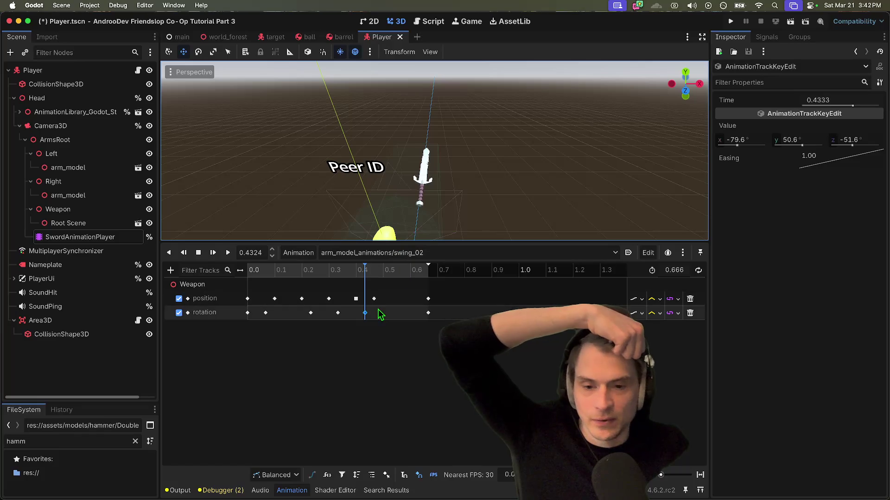
pyautogui.click(366, 268)
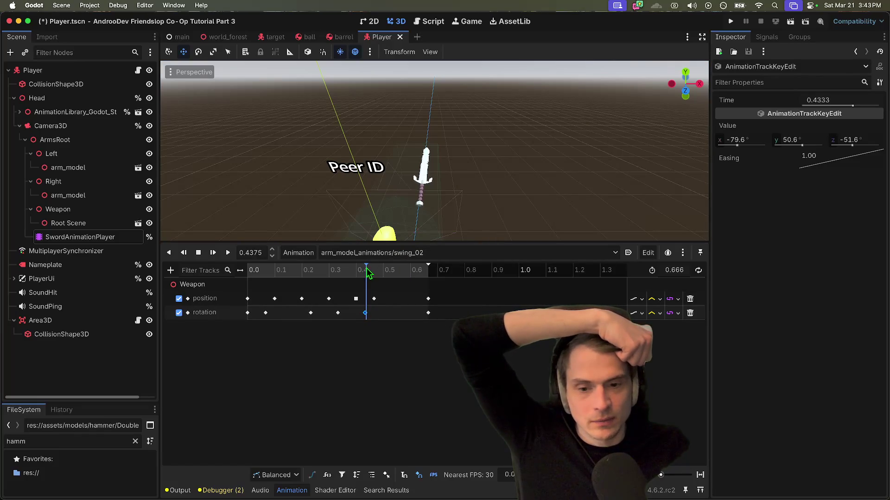
pyautogui.click(74, 239)
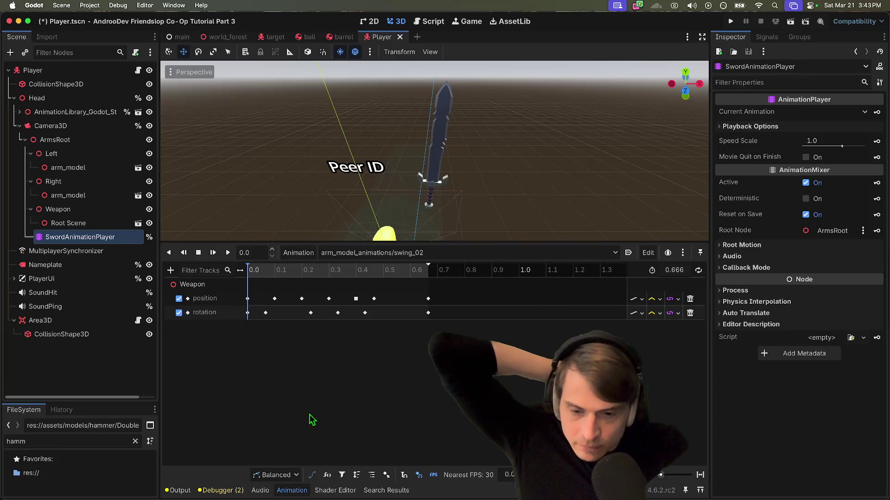
pyautogui.click(366, 313)
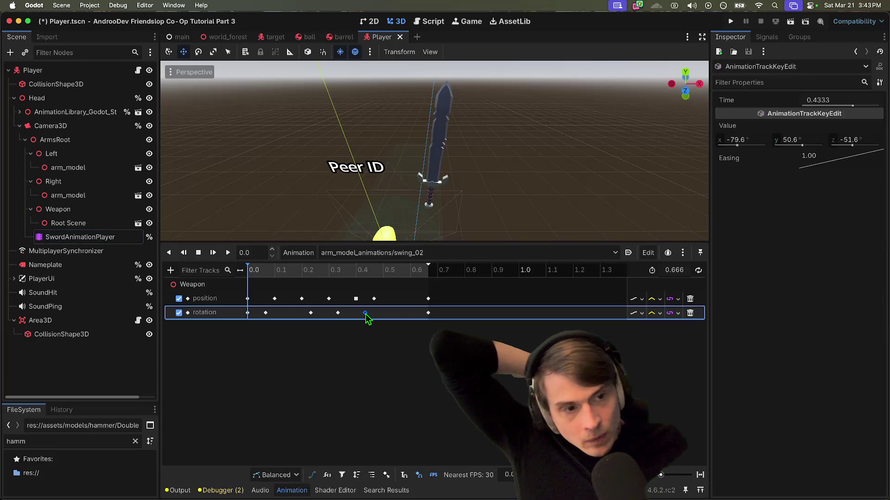
pyautogui.click(366, 277)
# - Nudge the Weapon's rotation to about -79.3°, 50.4°, -51.4° and show local-space axes
pyautogui.click(94, 211)
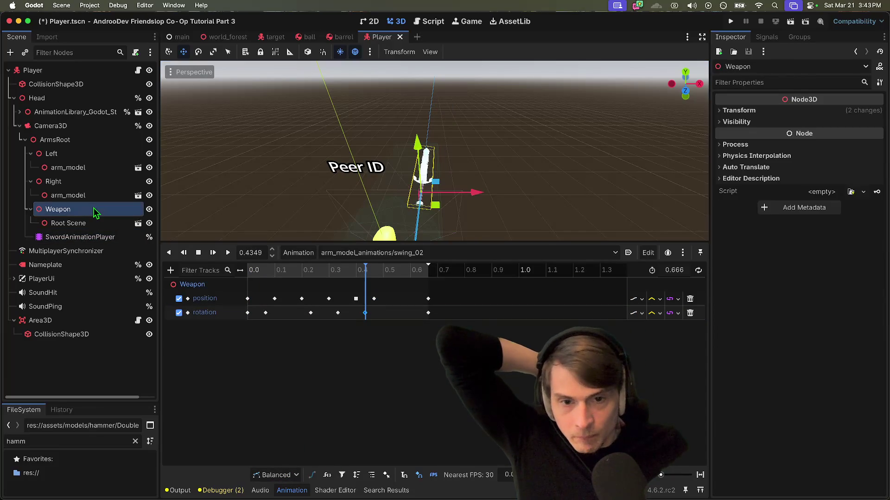
pyautogui.click(111, 223)
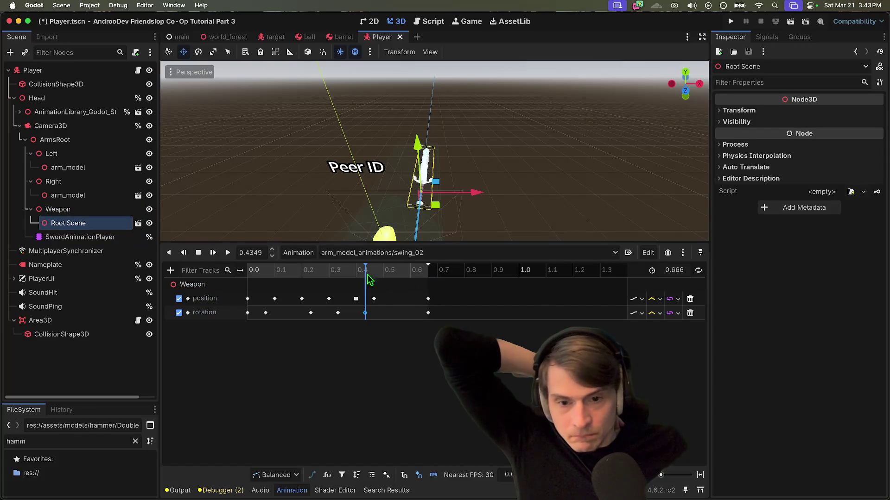
pyautogui.click(69, 210)
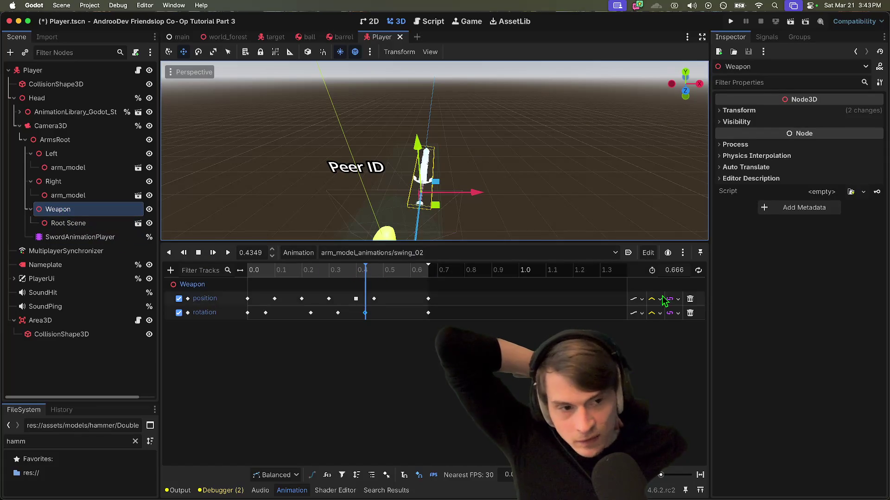
pyautogui.click(765, 111)
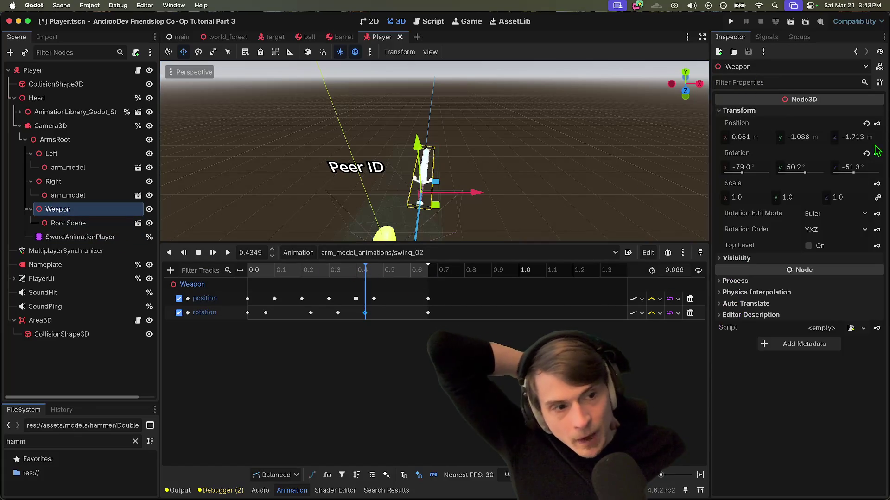
pyautogui.moveTo(365, 274); pyautogui.dragTo(367, 274)
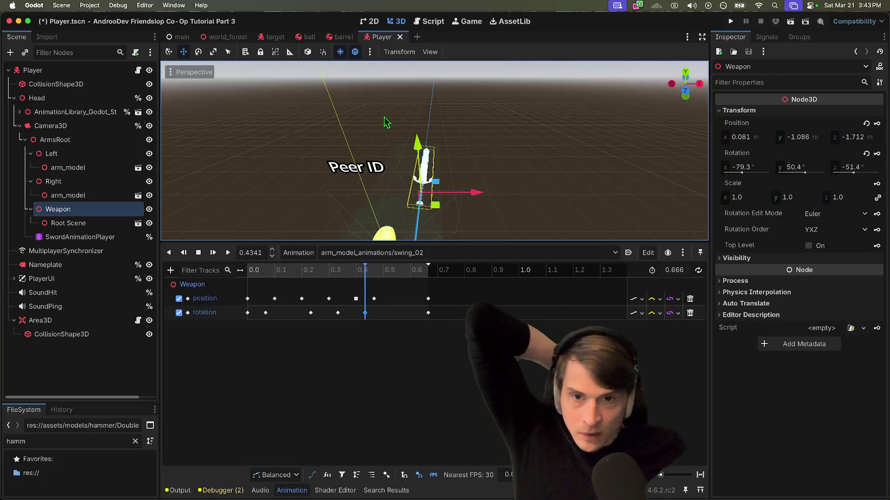
pyautogui.click(306, 52)
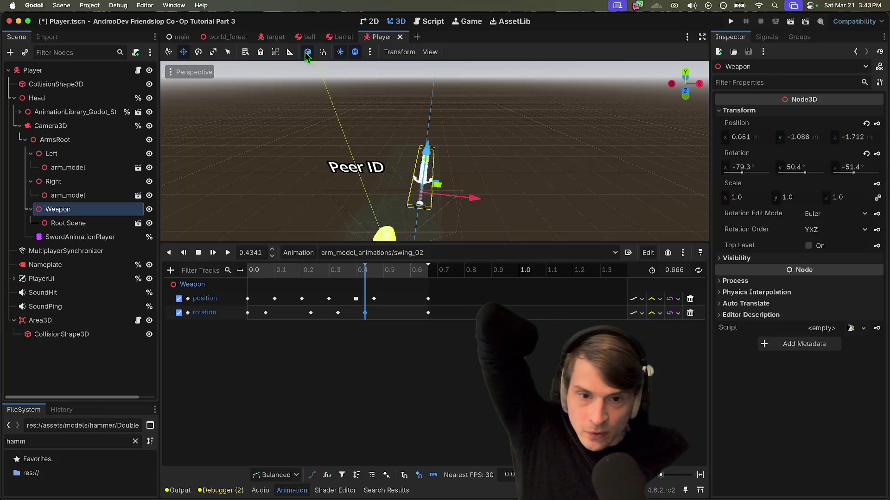
# - Rotate the Weapon about -96.5 degrees and key that rotation
pyautogui.click(198, 52)
pyautogui.moveTo(444, 176)
pyautogui.mouseDown()
pyautogui.moveTo(390, 171)
pyautogui.moveTo(413, 174)
pyautogui.mouseUp()
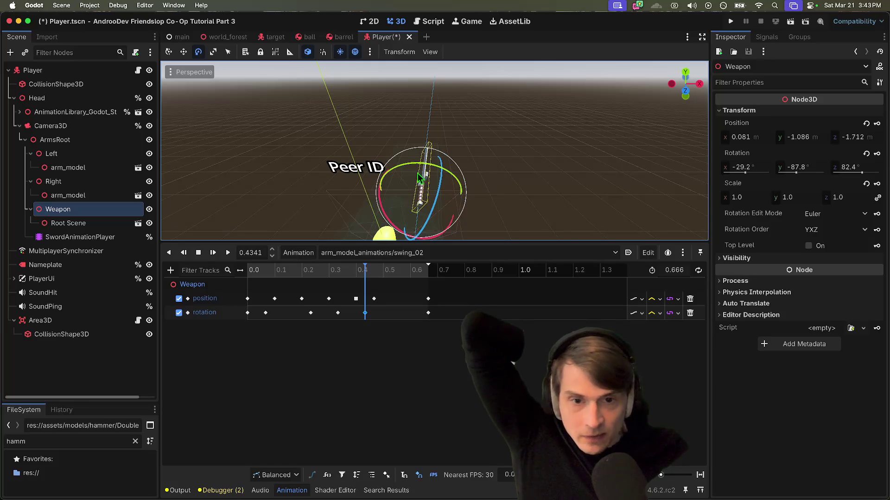
pyautogui.click(878, 155)
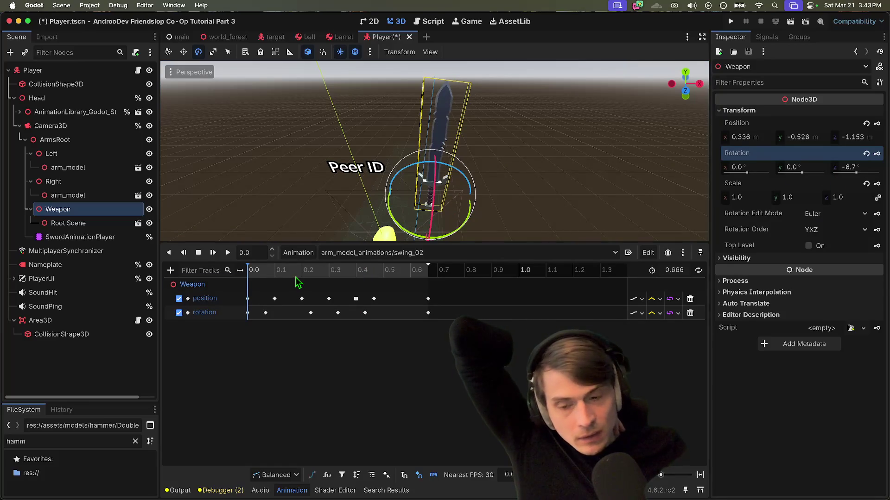
# - Align the playhead with the 0.3333 rotation key and select the Weapon using global gizmo axes
pyautogui.moveTo(258, 275)
pyautogui.mouseDown()
pyautogui.moveTo(376, 274)
pyautogui.moveTo(256, 295)
pyautogui.moveTo(357, 295)
pyautogui.moveTo(341, 299)
pyautogui.mouseUp()
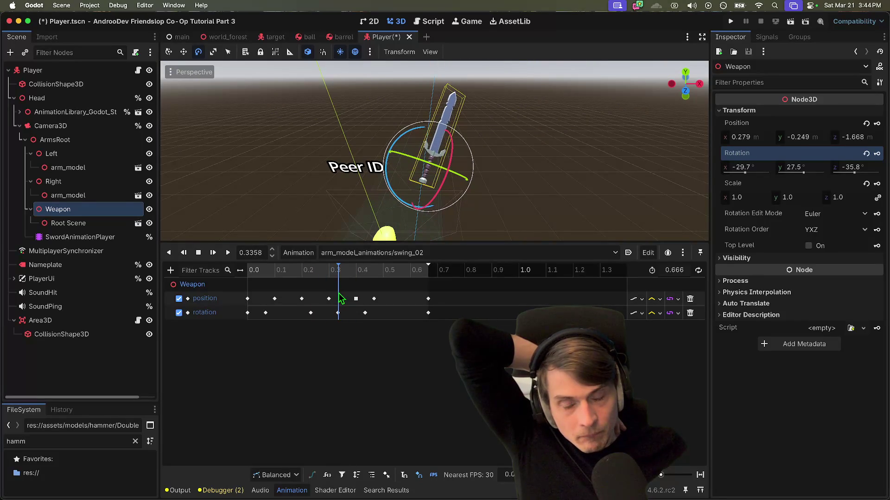
pyautogui.click(338, 314)
pyautogui.click(337, 270)
pyautogui.moveTo(337, 271); pyautogui.dragTo(339, 270)
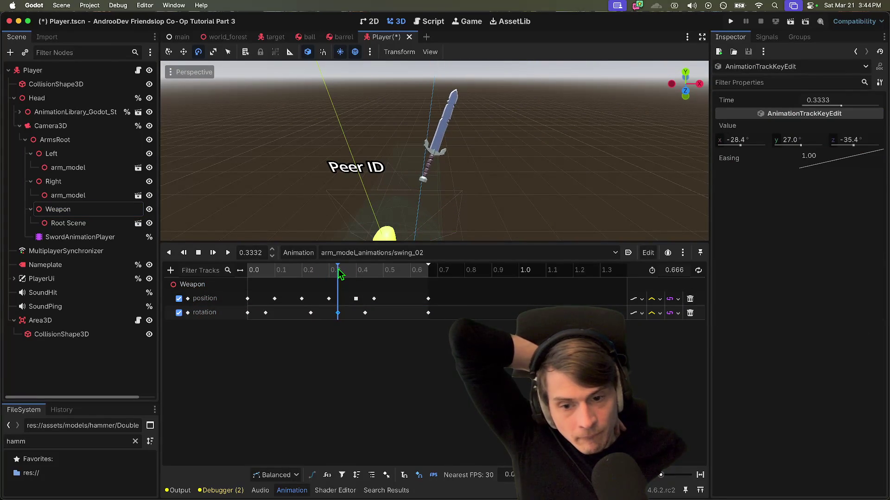
pyautogui.click(52, 211)
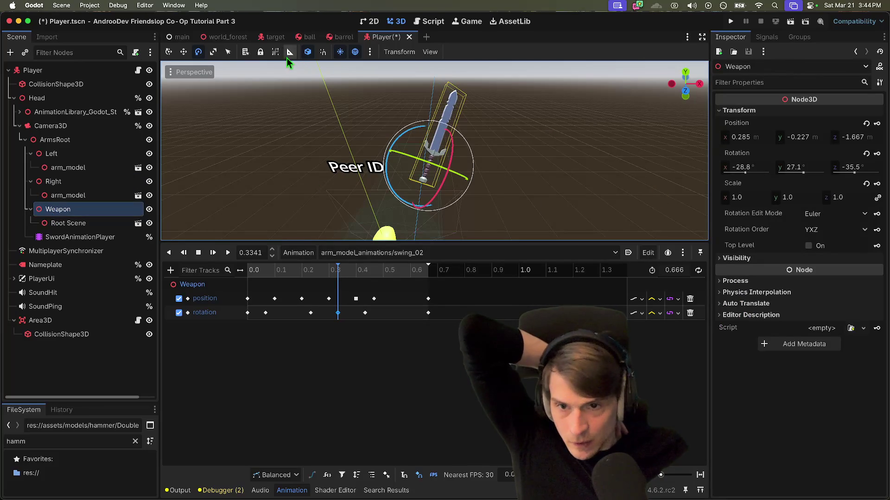
pyautogui.click(308, 52)
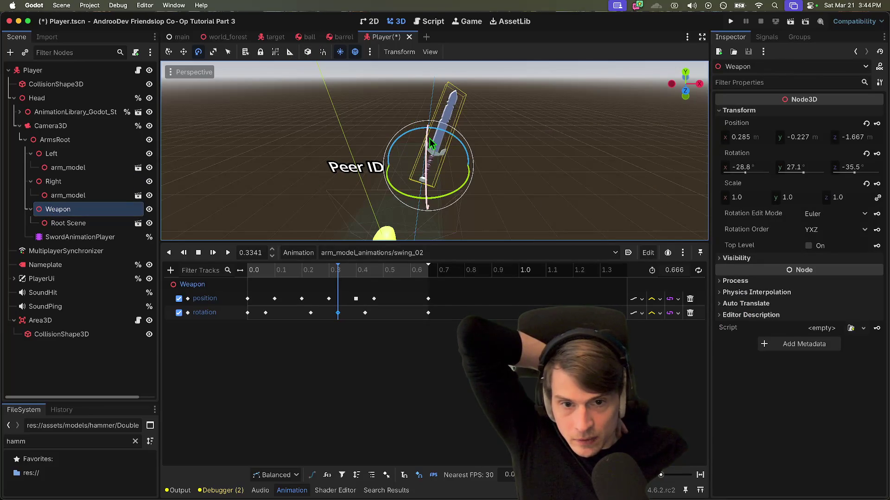
# - Orbit up under the sword and try rotating it about its Y axis
pyautogui.scroll(-2, 424, 165)
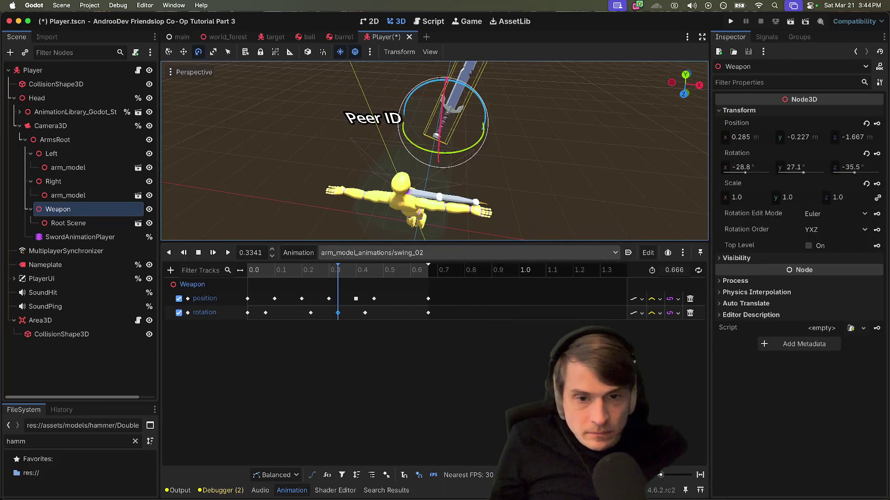
pyautogui.moveTo(434, 151)
pyautogui.mouseDown()
pyautogui.moveTo(445, 130)
pyautogui.moveTo(435, 106)
pyautogui.moveTo(429, 167)
pyautogui.moveTo(468, 195)
pyautogui.mouseUp()
pyautogui.moveTo(393, 160); pyautogui.dragTo(401, 155)
pyautogui.hotkey('ctrl', 'z')
pyautogui.moveTo(420, 204); pyautogui.dragTo(423, 204)
pyautogui.moveTo(447, 189); pyautogui.dragTo(445, 185)
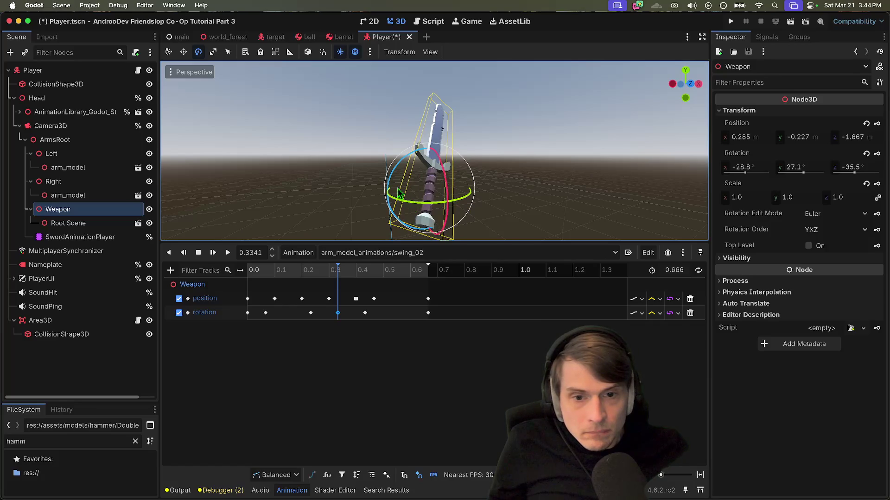
pyautogui.hscroll(-5, 336, 129)
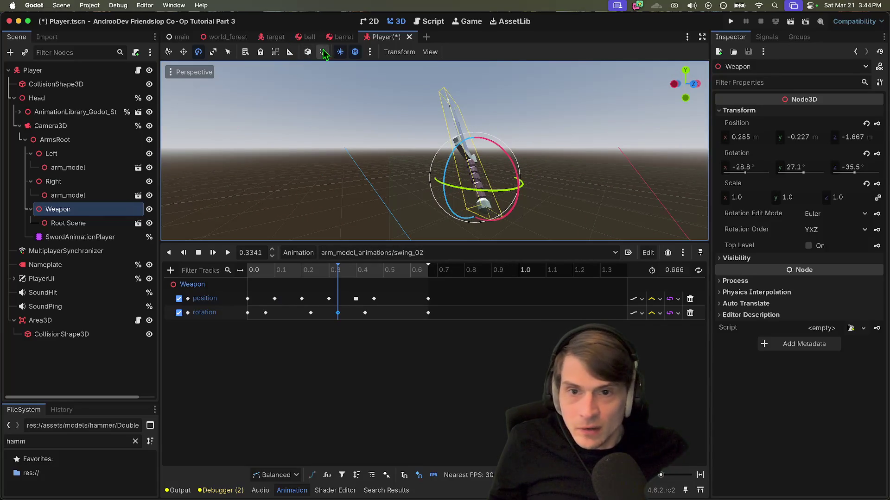
# - At 0.33 s, rotate the sword about 78° in local space to roughly 23°, 87°, -39° and key it
pyautogui.click(307, 52)
pyautogui.press('s')
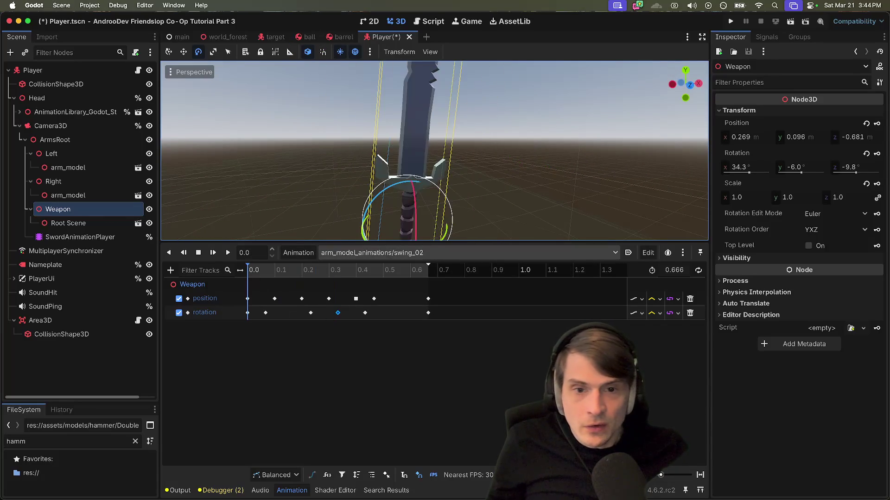
pyautogui.moveTo(309, 271)
pyautogui.mouseDown()
pyautogui.moveTo(349, 277)
pyautogui.moveTo(338, 282)
pyautogui.mouseUp()
pyautogui.hscroll(-5, 417, 153)
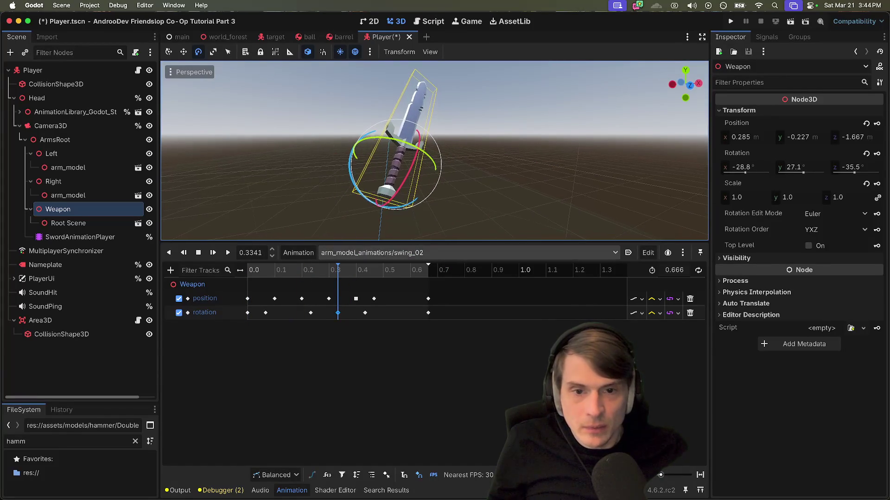
pyautogui.moveTo(420, 140); pyautogui.dragTo(469, 151)
pyautogui.click(879, 157)
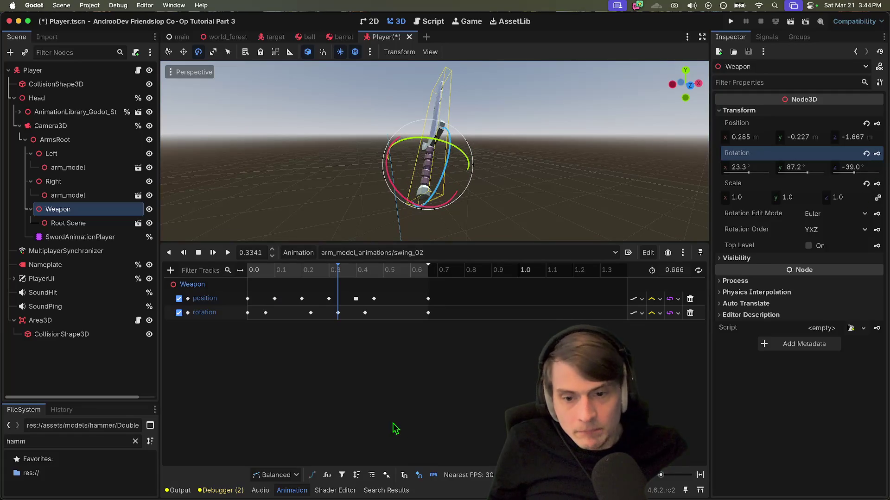
pyautogui.moveTo(325, 271)
pyautogui.mouseDown()
pyautogui.moveTo(248, 278)
pyautogui.moveTo(347, 296)
pyautogui.moveTo(312, 298)
pyautogui.mouseUp()
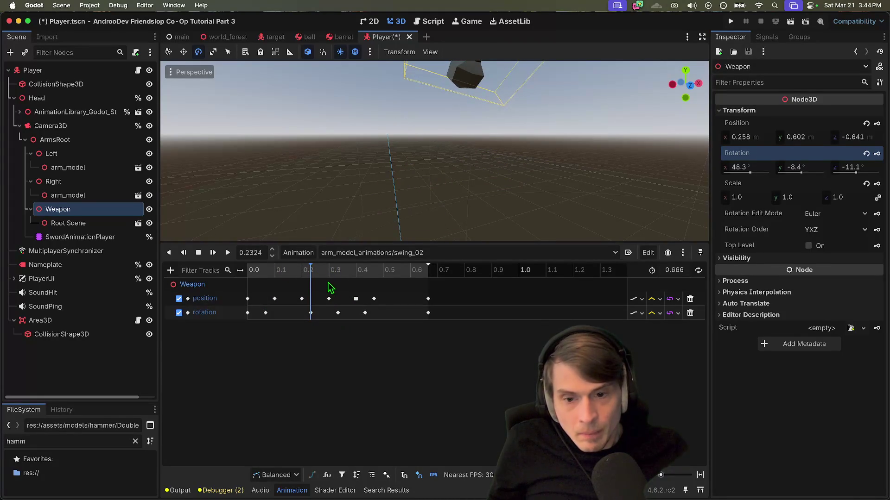
# - At the 0.2333 s key, rotate the sword to about 29°, 67.5°, 40° and key it
pyautogui.click(310, 280)
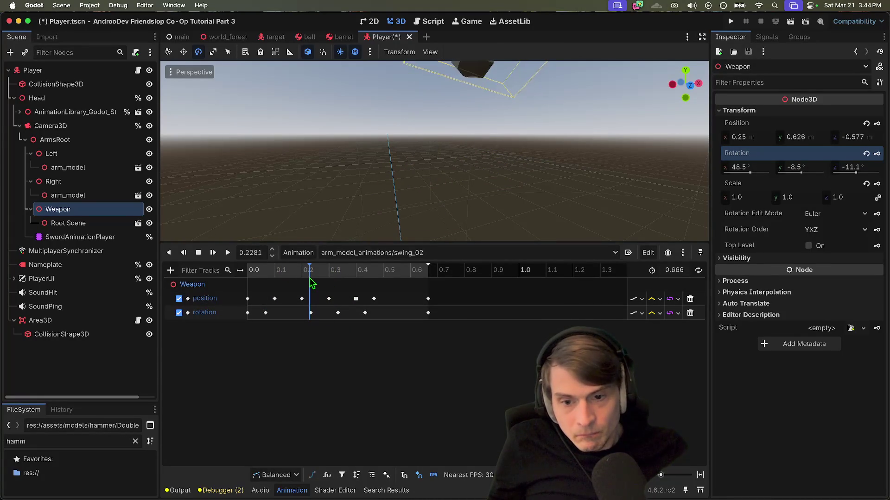
pyautogui.moveTo(310, 282); pyautogui.dragTo(312, 283)
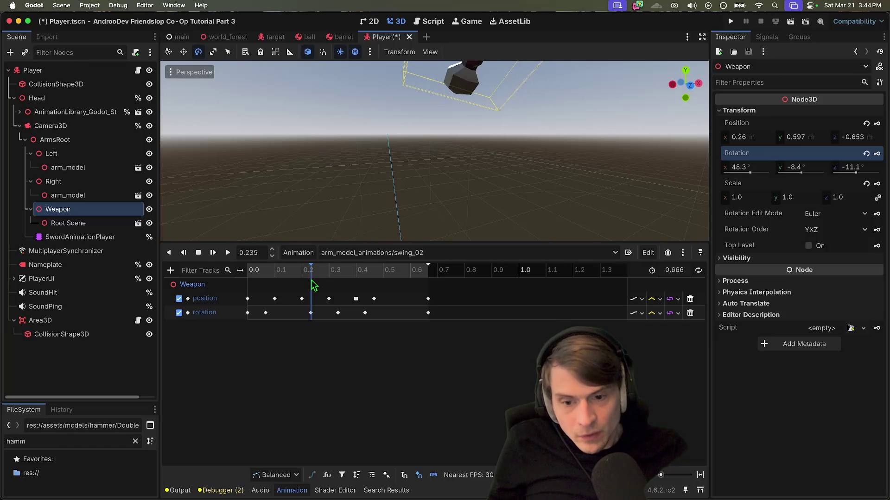
pyautogui.click(311, 313)
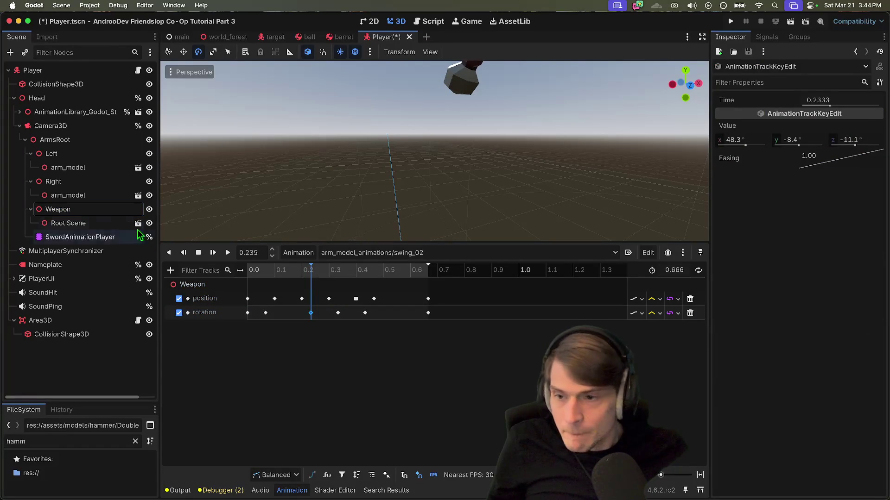
pyautogui.click(93, 209)
pyautogui.press('f')
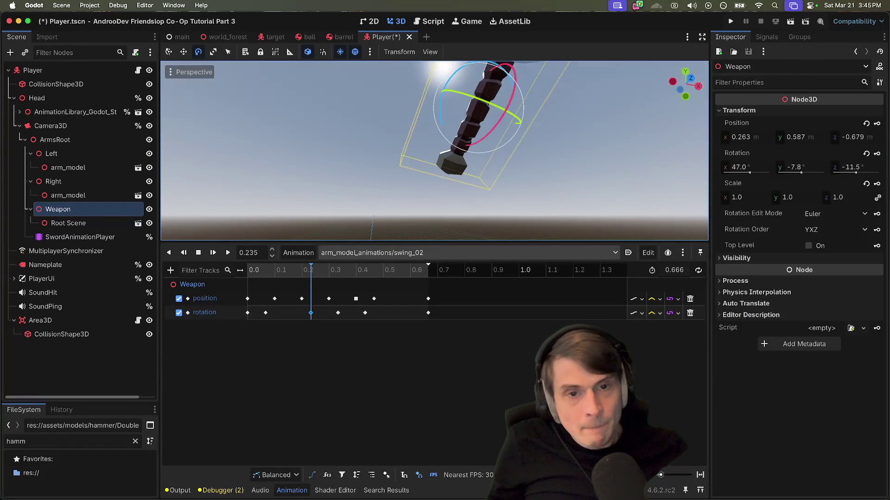
pyautogui.scroll(-5, 513, 116)
pyautogui.moveTo(496, 168); pyautogui.dragTo(512, 182)
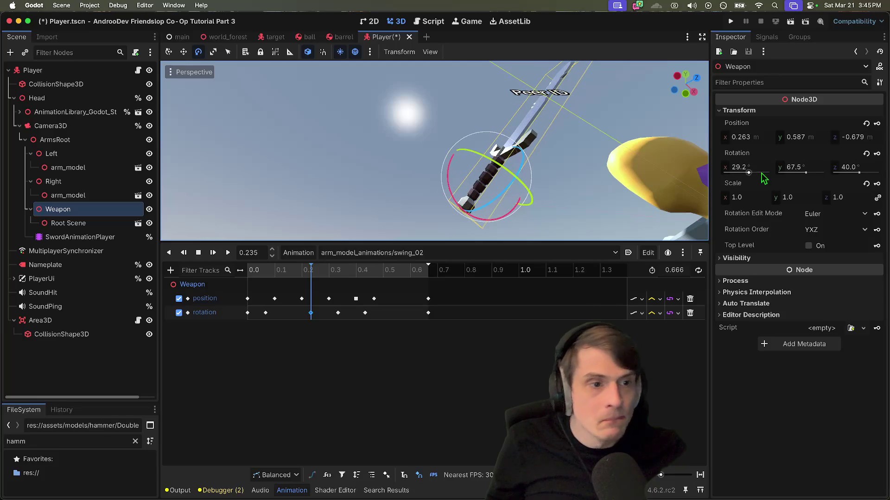
pyautogui.click(877, 153)
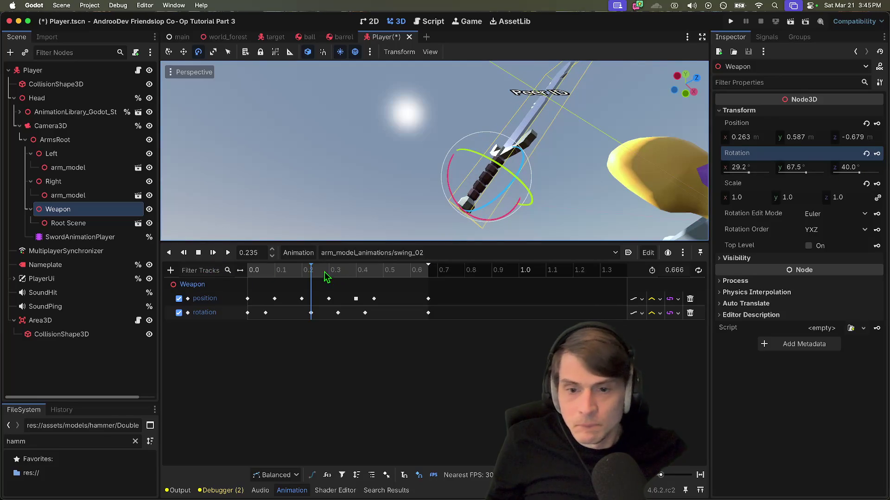
# - Play swing_02 through from the start, rewind it, and select SwordAnimationPlayer
pyautogui.click(213, 252)
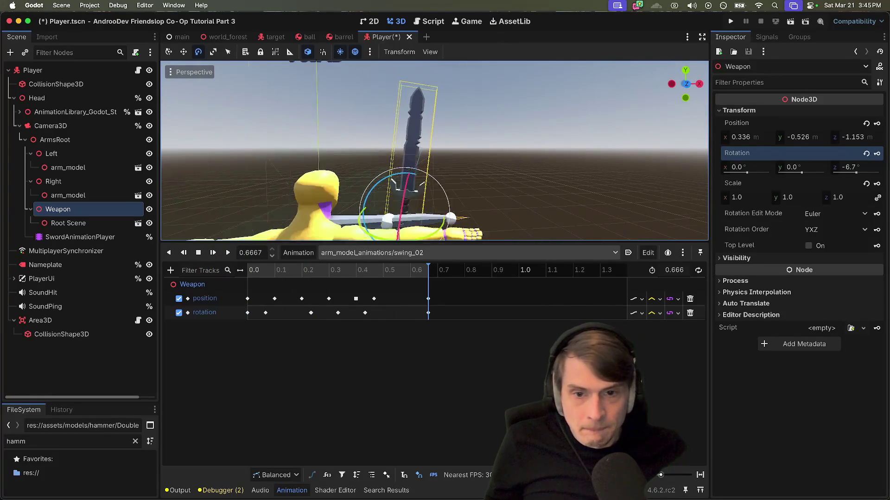
pyautogui.click(198, 253)
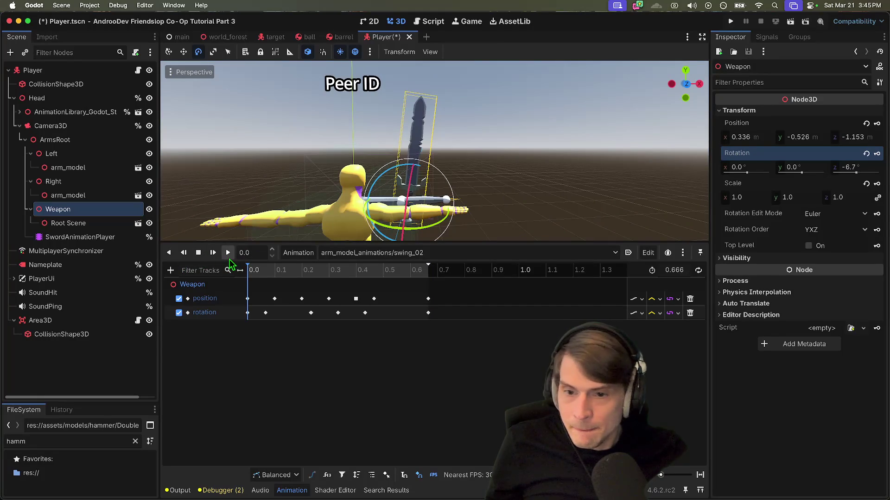
pyautogui.click(228, 252)
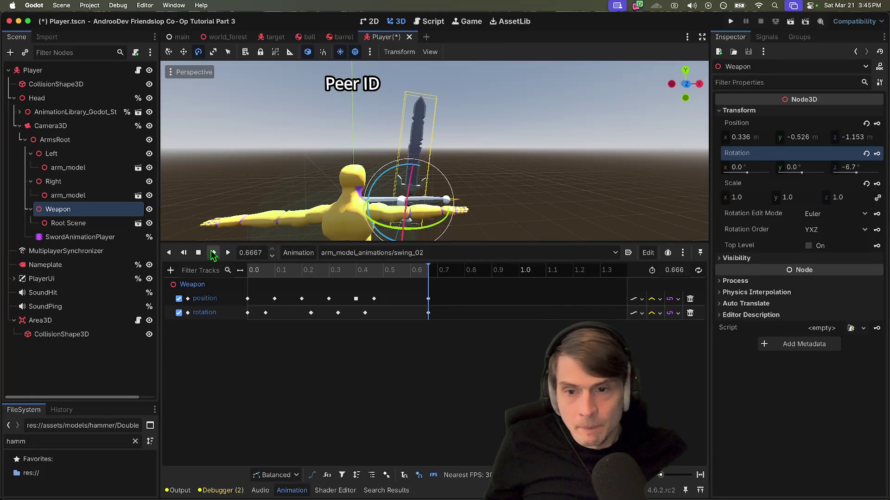
pyautogui.hscroll(-5, 434, 151)
pyautogui.click(198, 253)
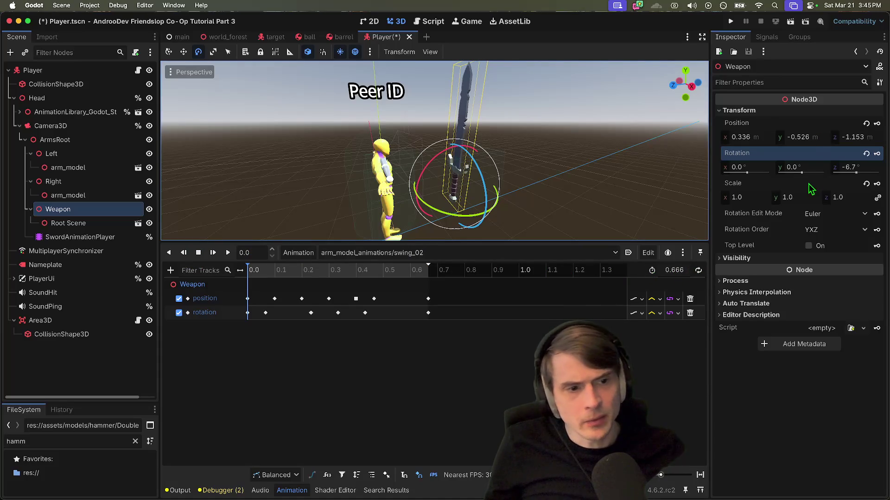
pyautogui.click(80, 237)
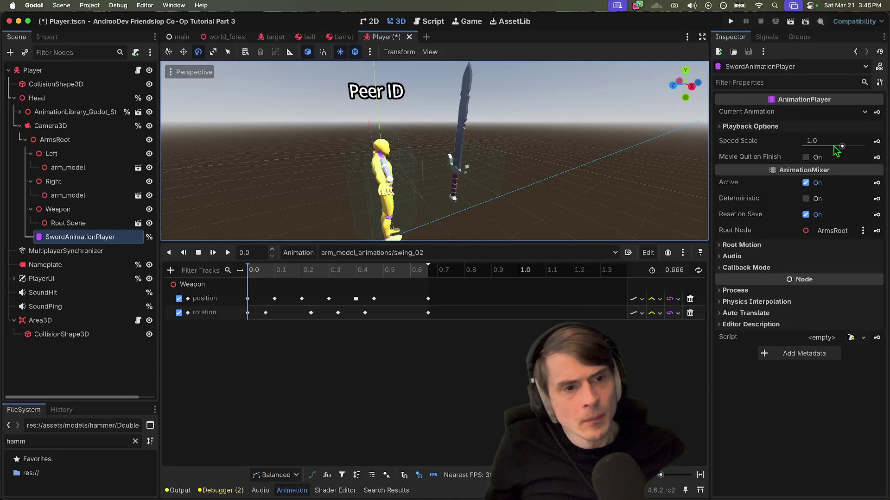
# - Save the Player scene, set Speed Scale to 0.2, and scrub swing_02 with the Weapon selected
pyautogui.click(835, 142)
pyautogui.write('0.2')
pyautogui.press('super+s')
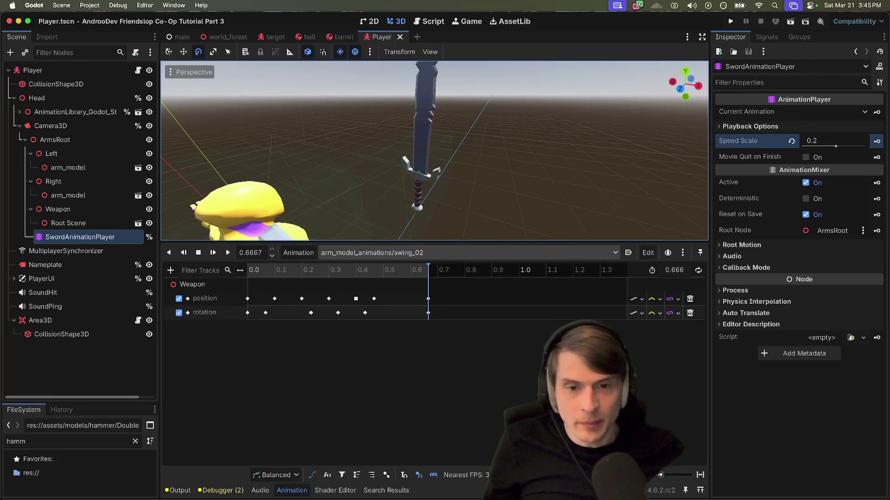
pyautogui.moveTo(445, 277)
pyautogui.mouseDown()
pyautogui.moveTo(358, 274)
pyautogui.moveTo(315, 285)
pyautogui.moveTo(344, 294)
pyautogui.moveTo(322, 296)
pyautogui.moveTo(361, 299)
pyautogui.moveTo(311, 297)
pyautogui.mouseUp()
pyautogui.moveTo(267, 321)
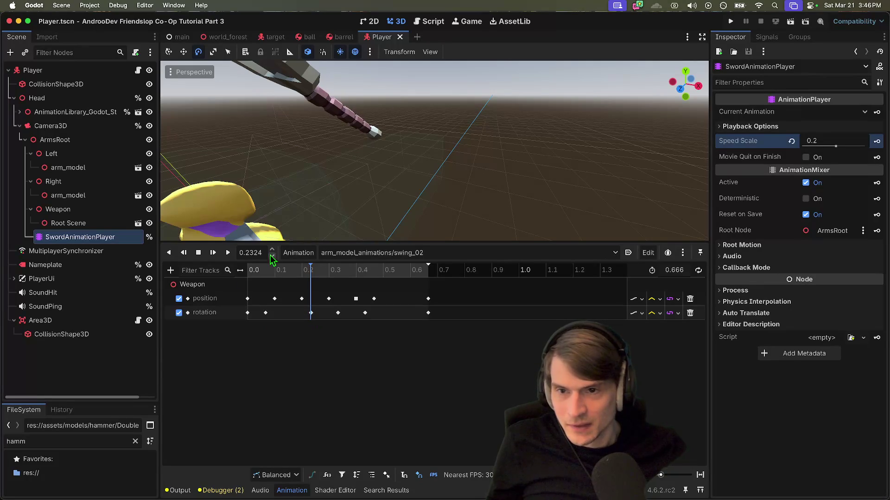
pyautogui.click(58, 209)
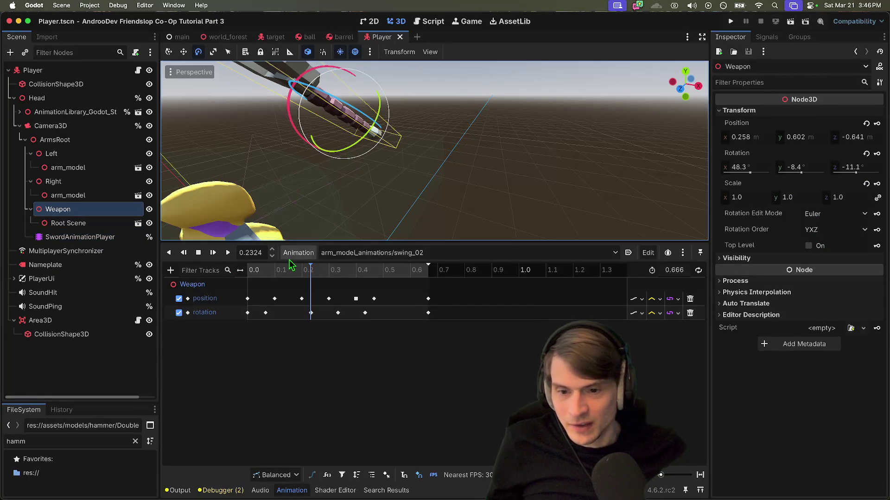
pyautogui.moveTo(312, 276)
pyautogui.mouseDown()
pyautogui.moveTo(295, 284)
pyautogui.moveTo(228, 274)
pyautogui.mouseUp()
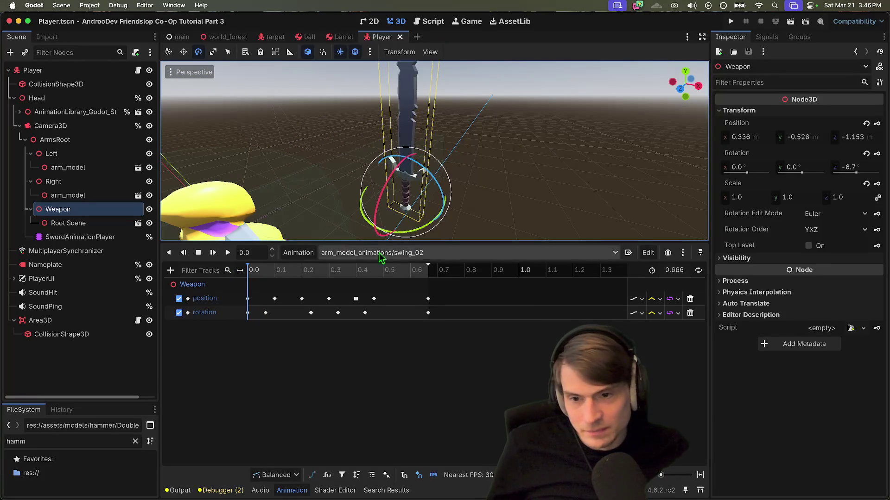
# - Switch to swing_01 and play it twice for comparison
pyautogui.click(398, 253)
pyautogui.click(389, 314)
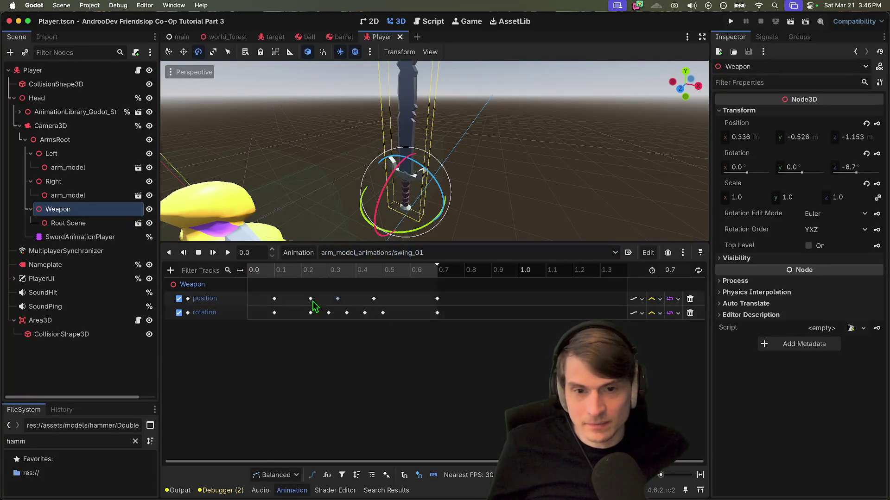
pyautogui.click(226, 255)
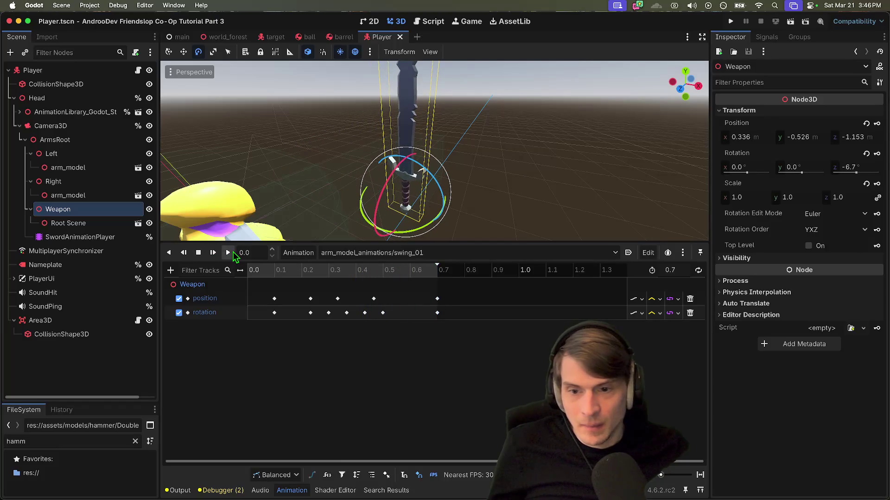
pyautogui.click(228, 252)
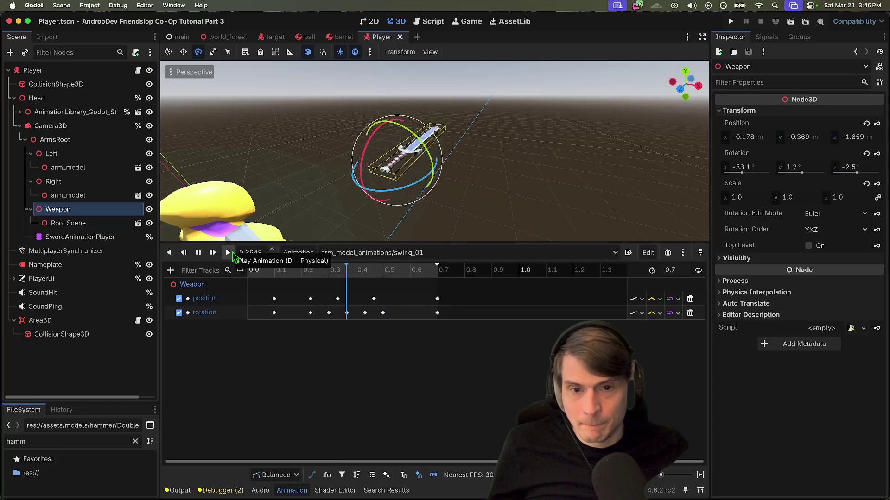
# - Back in swing_02, set the first rotation key's Y value to 90 and preview
pyautogui.click(397, 256)
pyautogui.click(379, 330)
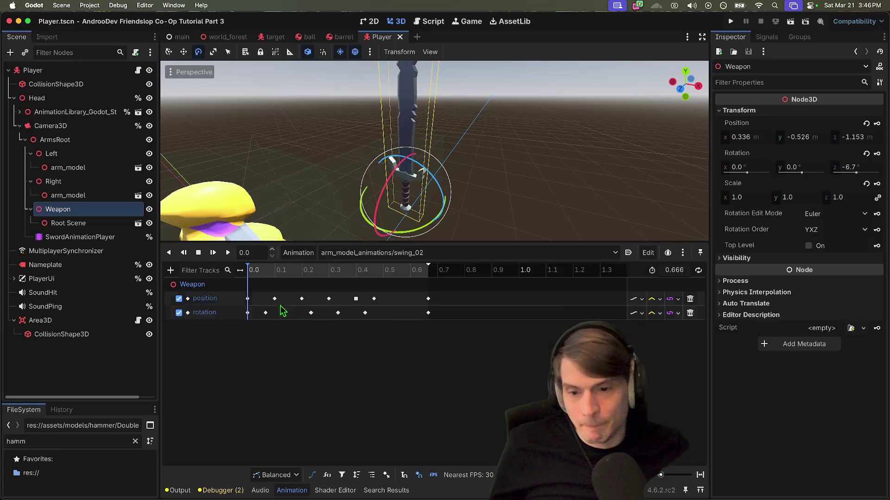
pyautogui.click(248, 313)
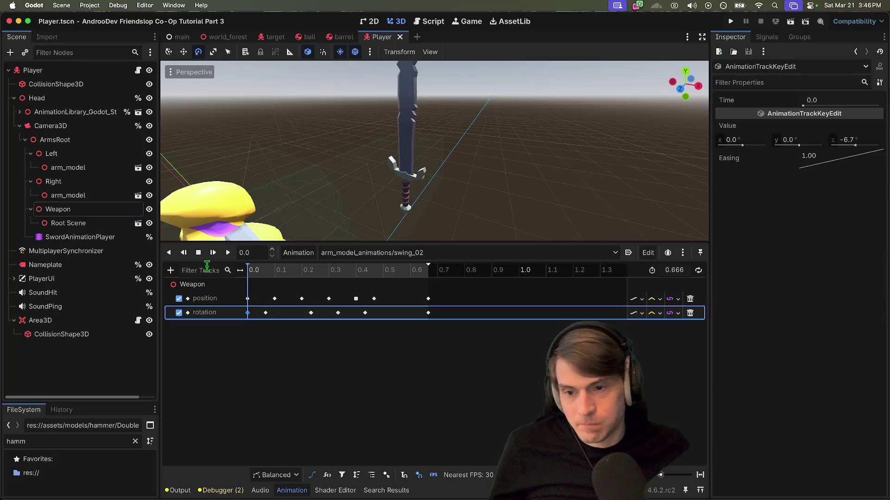
pyautogui.click(207, 268)
pyautogui.click(248, 313)
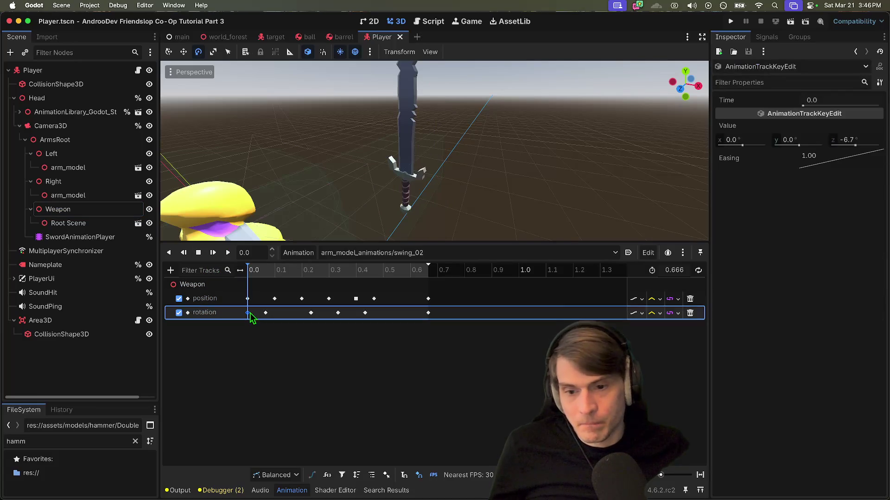
pyautogui.click(810, 144)
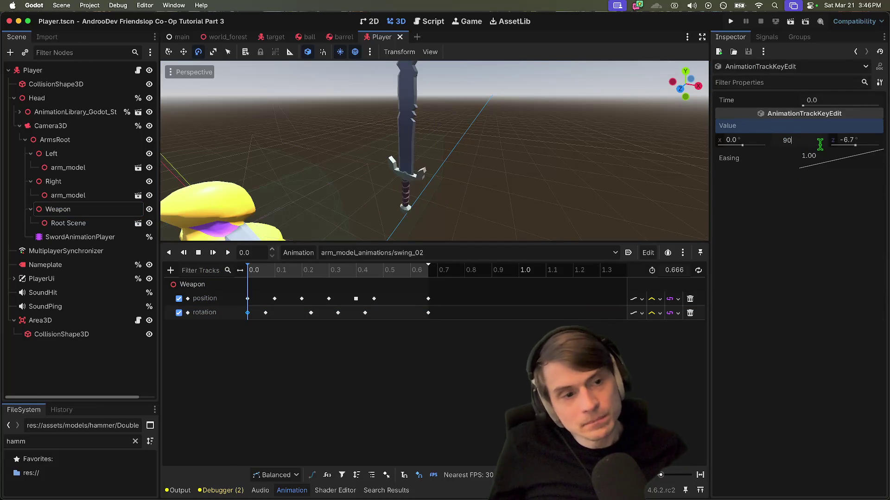
pyautogui.press('Return')
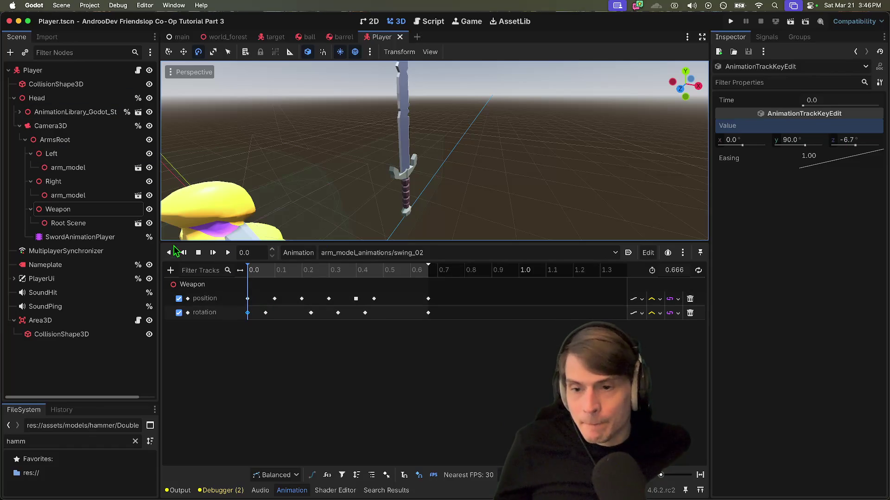
pyautogui.click(229, 255)
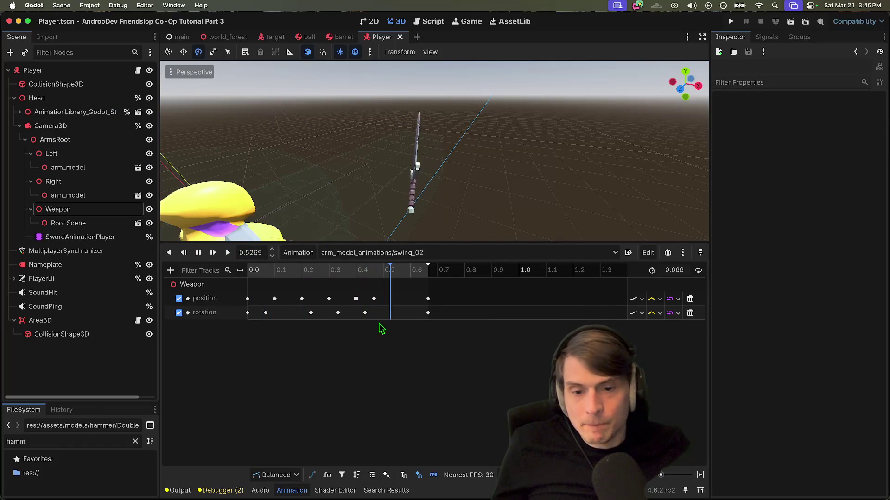
# - Inspect the rotation key near 0.43 s and the overlapping keys at 0.2333 s
pyautogui.click(365, 313)
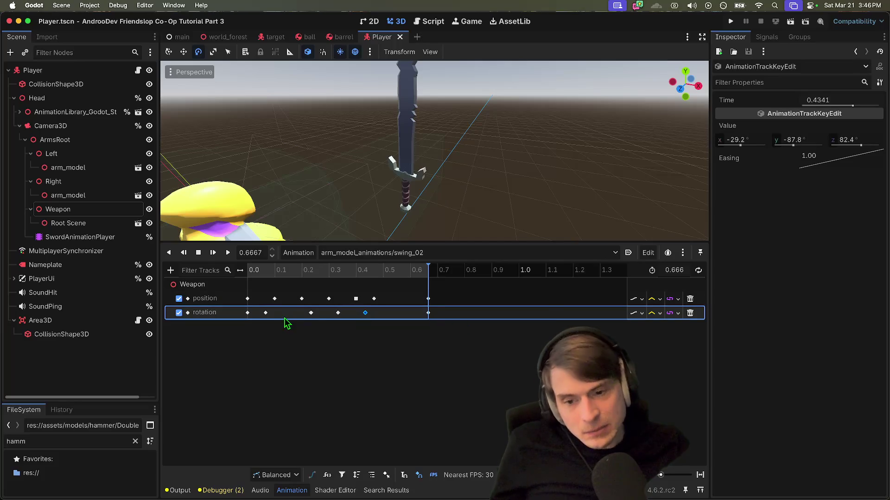
pyautogui.moveTo(419, 279)
pyautogui.mouseDown()
pyautogui.moveTo(252, 288)
pyautogui.moveTo(354, 303)
pyautogui.moveTo(318, 308)
pyautogui.moveTo(305, 281)
pyautogui.moveTo(268, 283)
pyautogui.mouseUp()
pyautogui.click(311, 313)
pyautogui.click(311, 314)
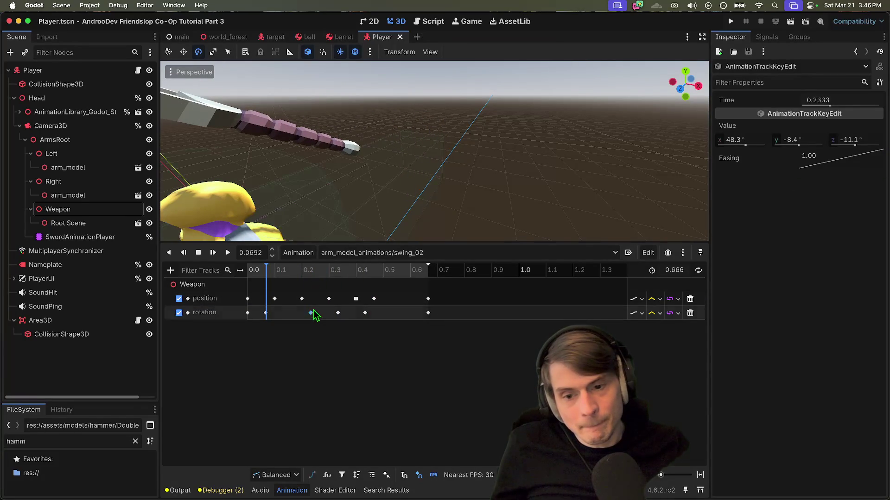
# - Separate the stacked rotation keys near 0.33 s and delete the duplicate
pyautogui.scroll(10, 310, 325)
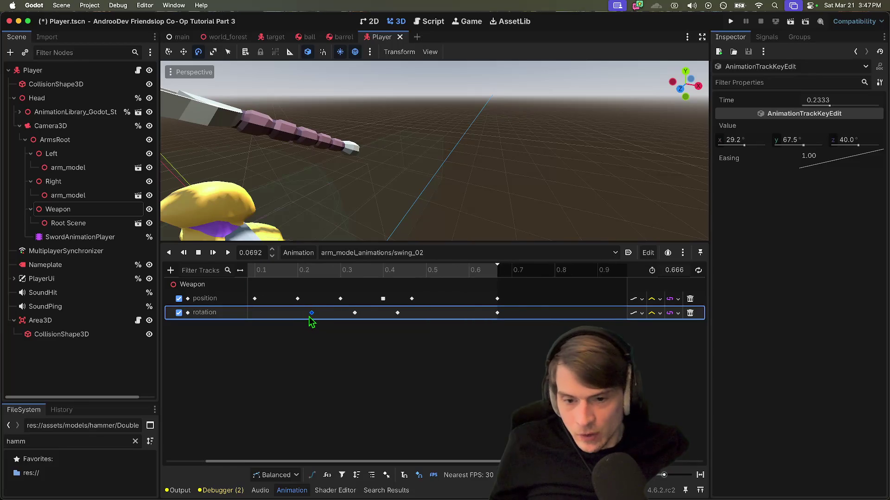
pyautogui.click(312, 323)
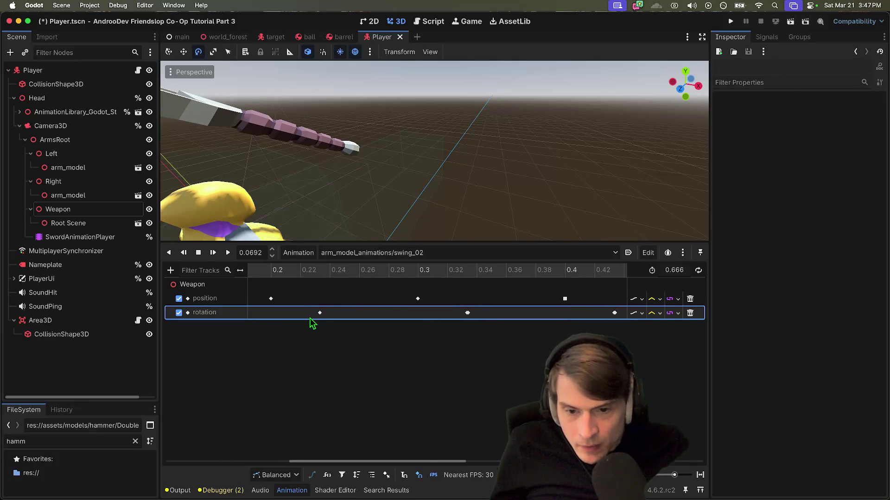
pyautogui.click(320, 313)
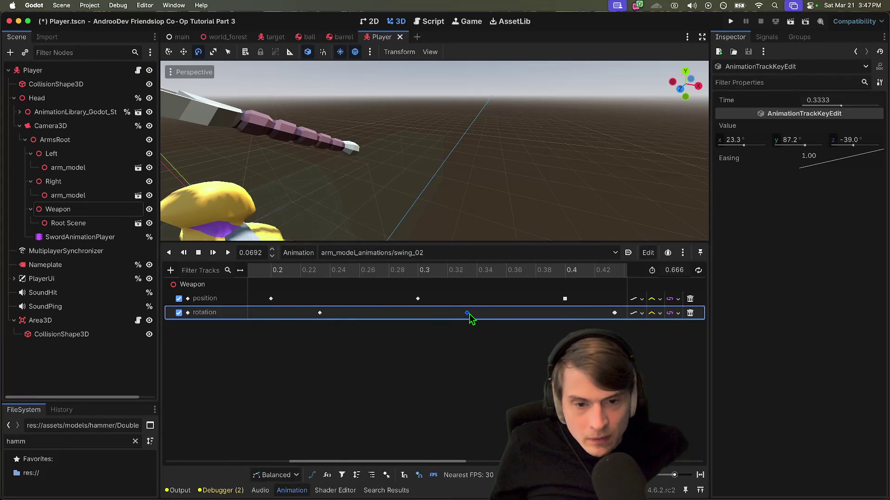
pyautogui.moveTo(469, 313); pyautogui.dragTo(470, 313)
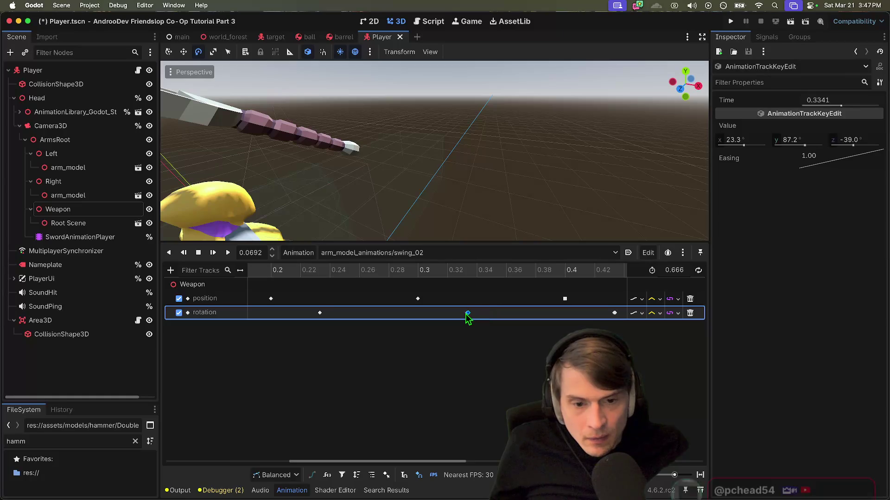
pyautogui.rightClick(467, 314)
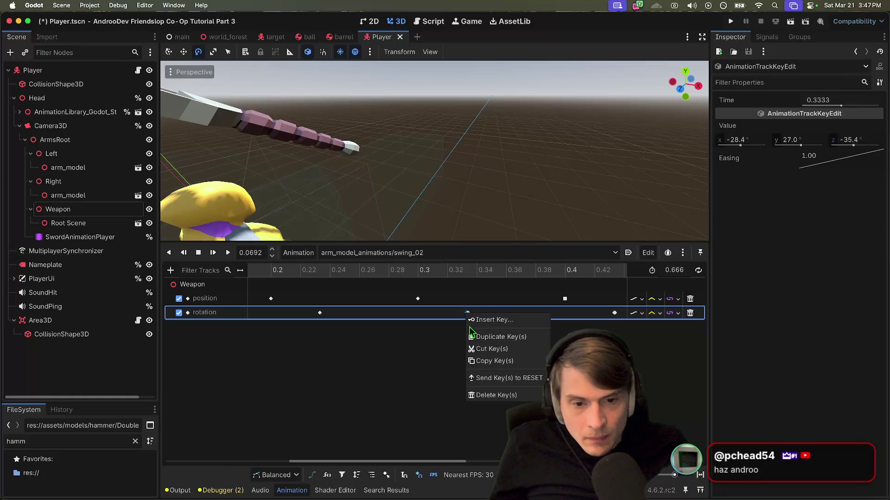
pyautogui.click(480, 394)
# - Rewind swing_02 and play the swing to check it
pyautogui.click(320, 313)
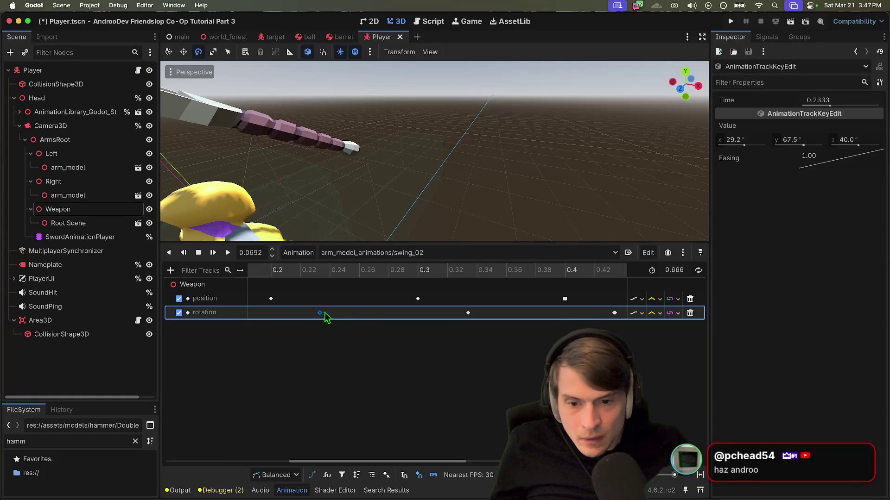
pyautogui.scroll(-2, 332, 319)
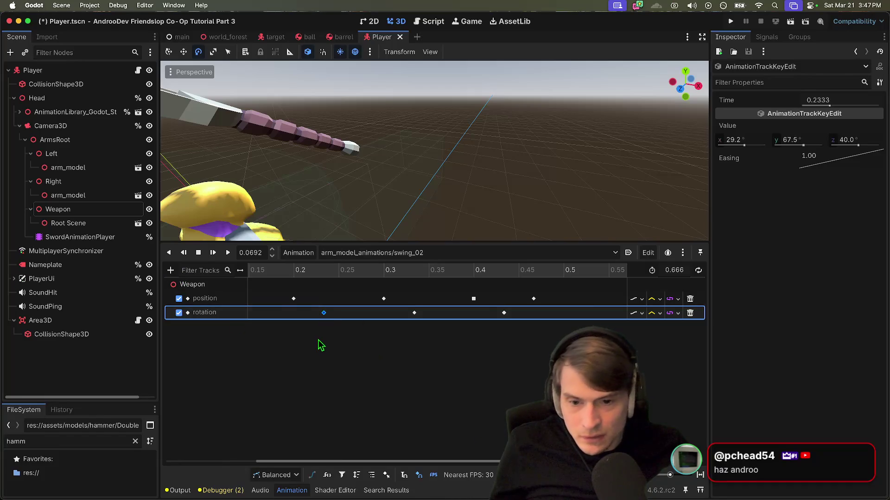
pyautogui.click(319, 343)
pyautogui.click(197, 252)
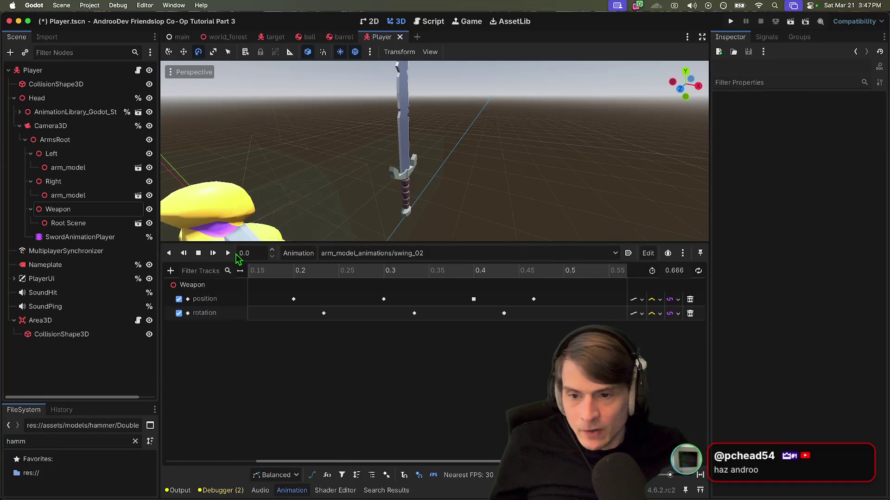
pyautogui.click(228, 253)
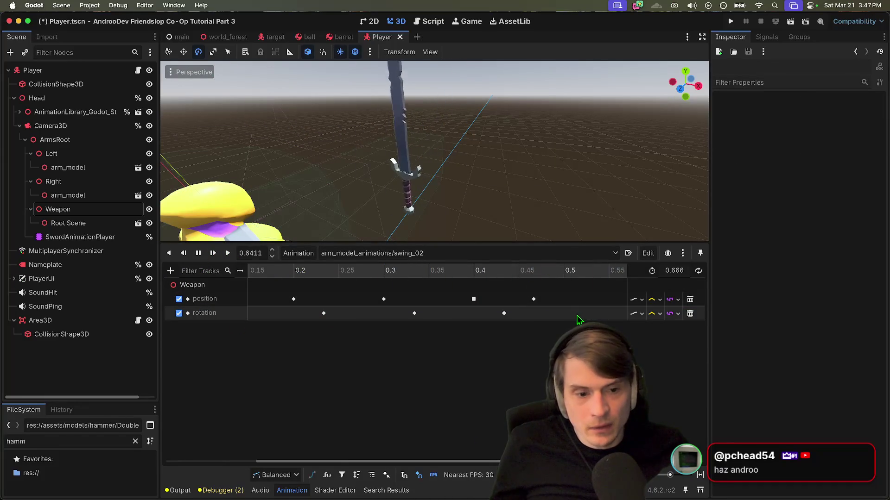
# - Delete the duplicate rotation key at 0.4333 s and replay the swing
pyautogui.click(512, 317)
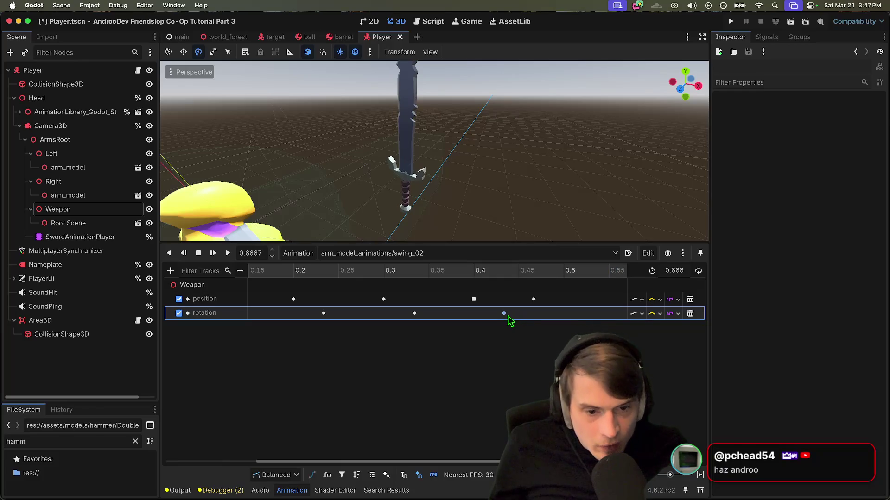
pyautogui.click(505, 315)
pyautogui.click(502, 315)
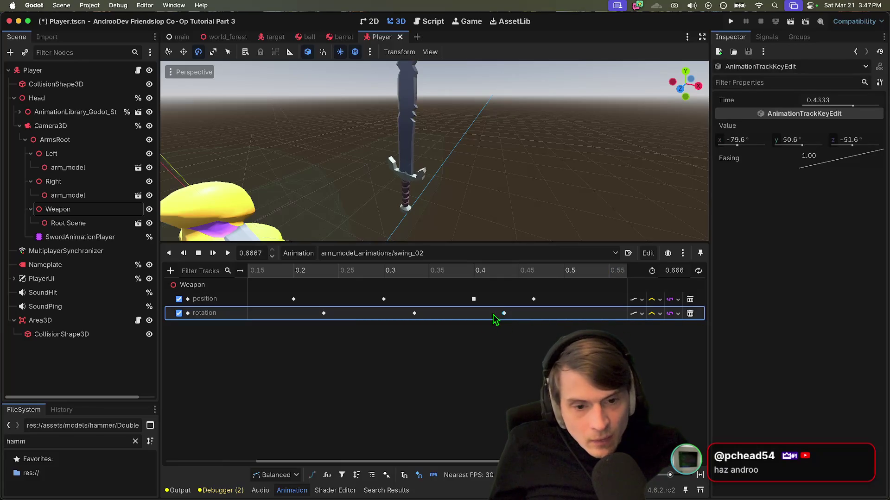
pyautogui.rightClick(502, 318)
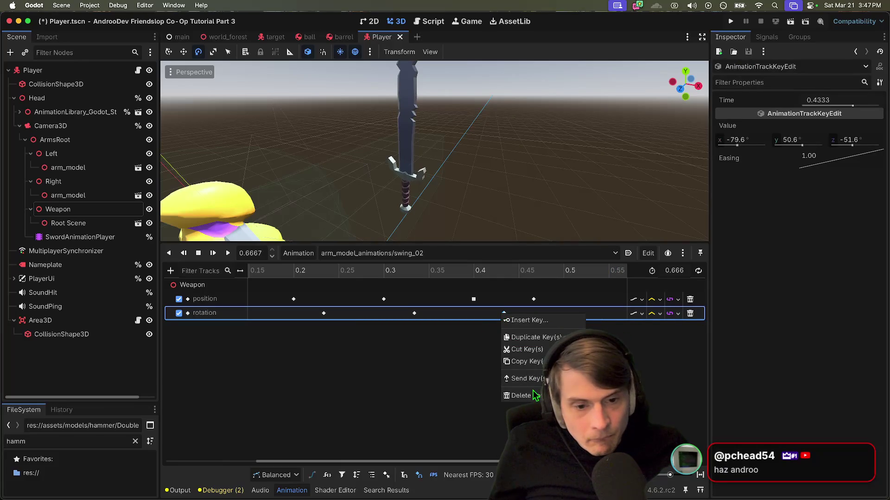
pyautogui.click(528, 396)
pyautogui.click(198, 253)
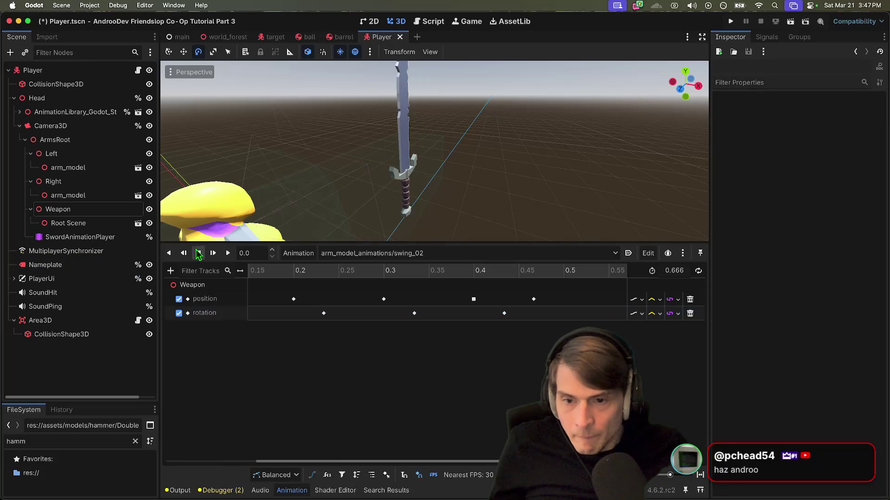
pyautogui.click(229, 253)
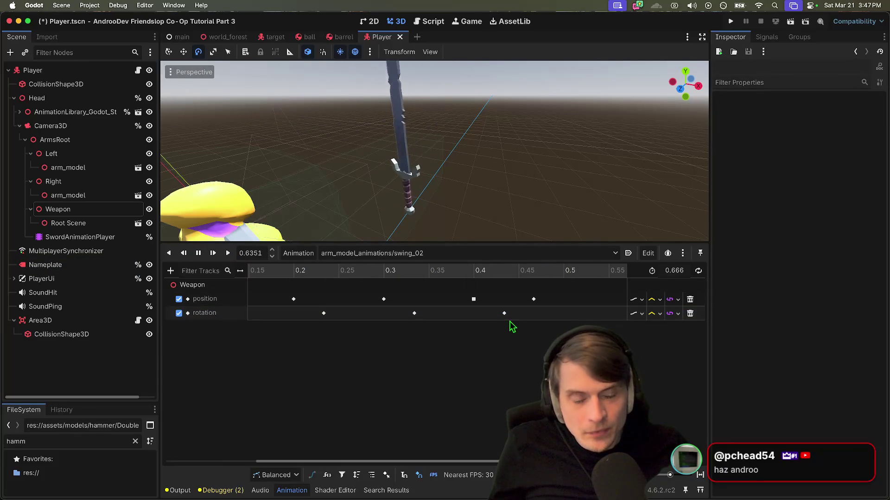
pyautogui.click(425, 319)
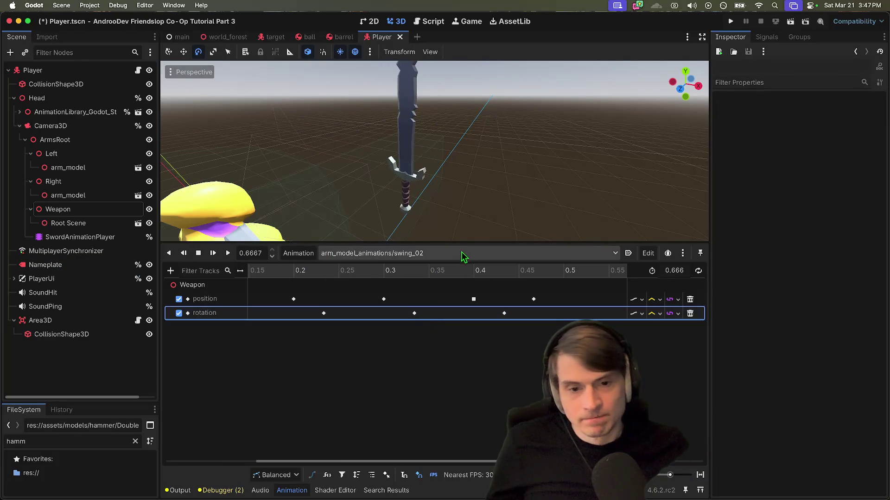
pyautogui.click(415, 313)
pyautogui.moveTo(463, 271); pyautogui.dragTo(31, 279)
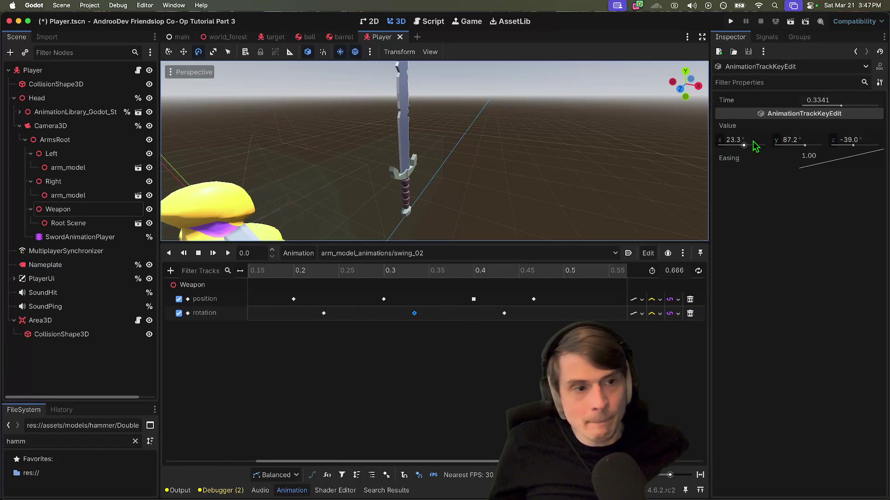
pyautogui.scroll(-3, 303, 314)
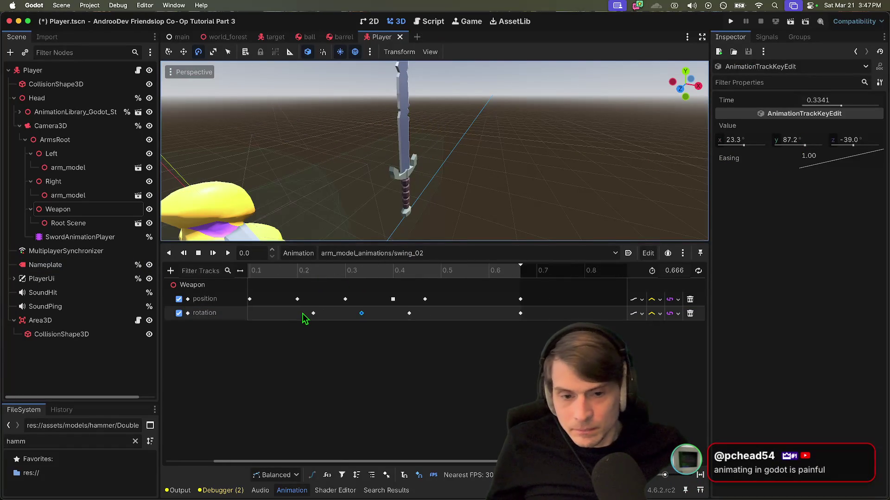
pyautogui.scroll(-1, 301, 313)
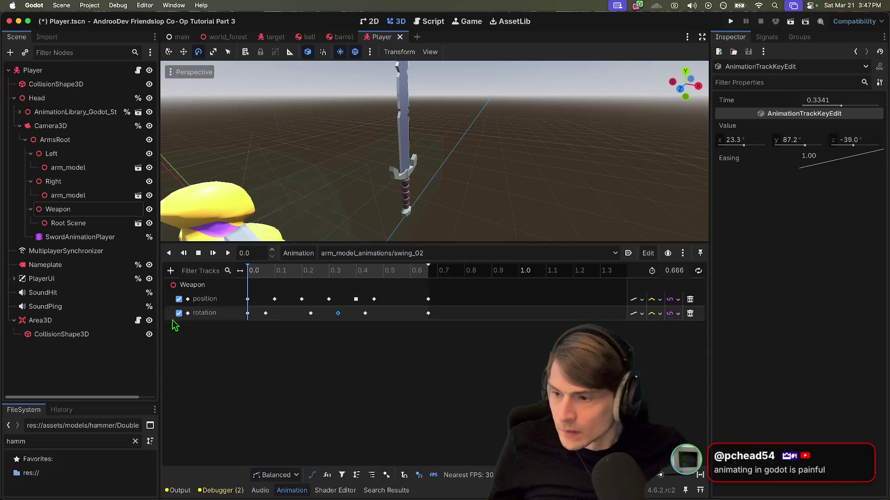
pyautogui.click(248, 313)
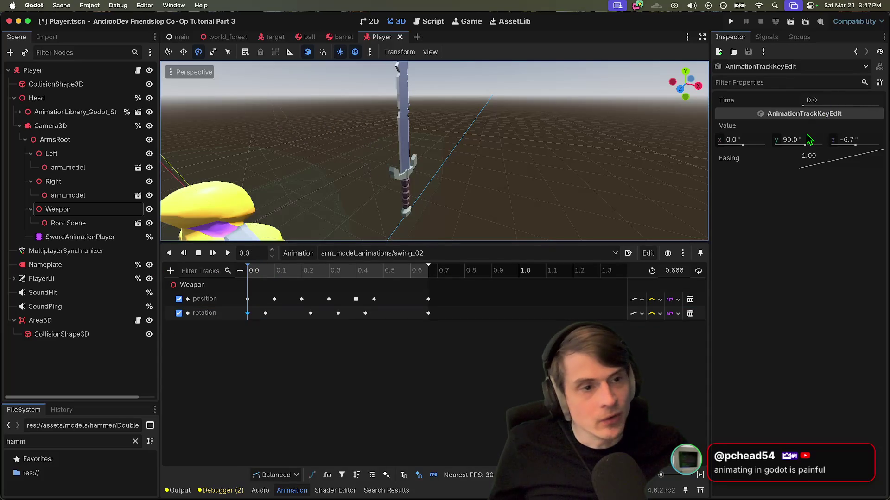
pyautogui.click(808, 140)
pyautogui.write('0')
pyautogui.press('Return')
pyautogui.press('cmd+s')
pyautogui.click(213, 253)
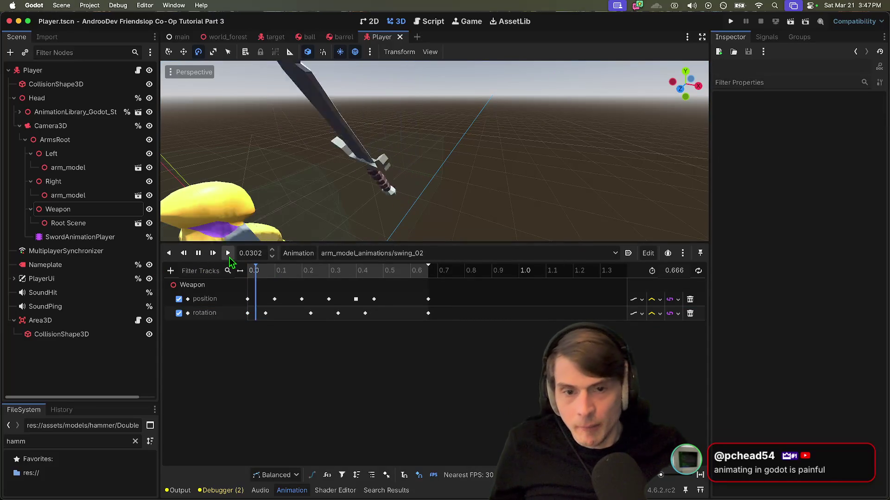
pyautogui.click(212, 250)
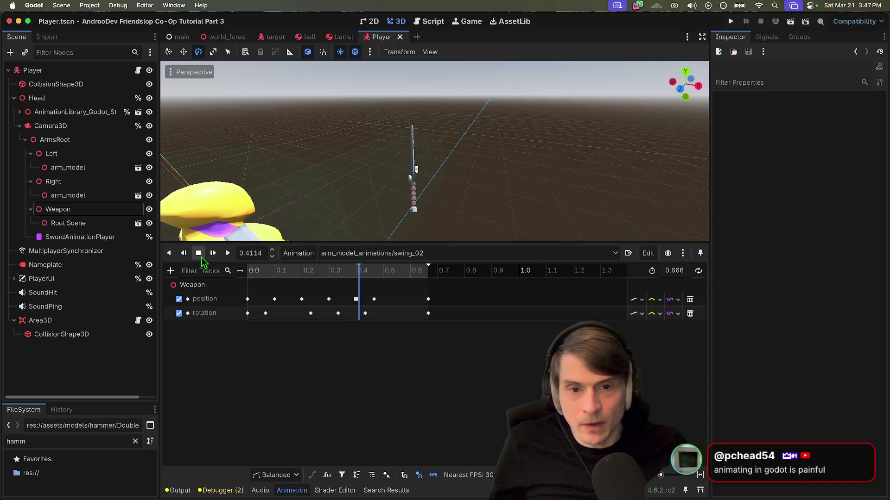
pyautogui.moveTo(363, 274)
pyautogui.mouseDown()
pyautogui.moveTo(311, 281)
pyautogui.moveTo(366, 284)
pyautogui.mouseUp()
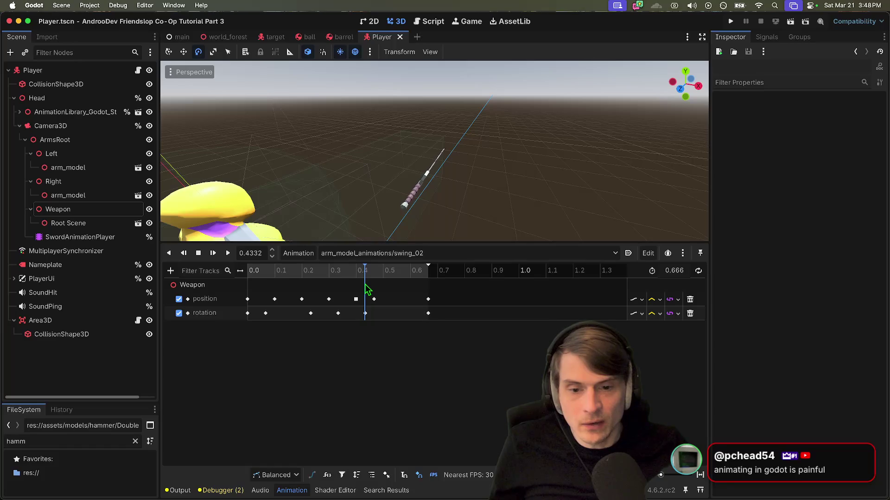
pyautogui.click(365, 313)
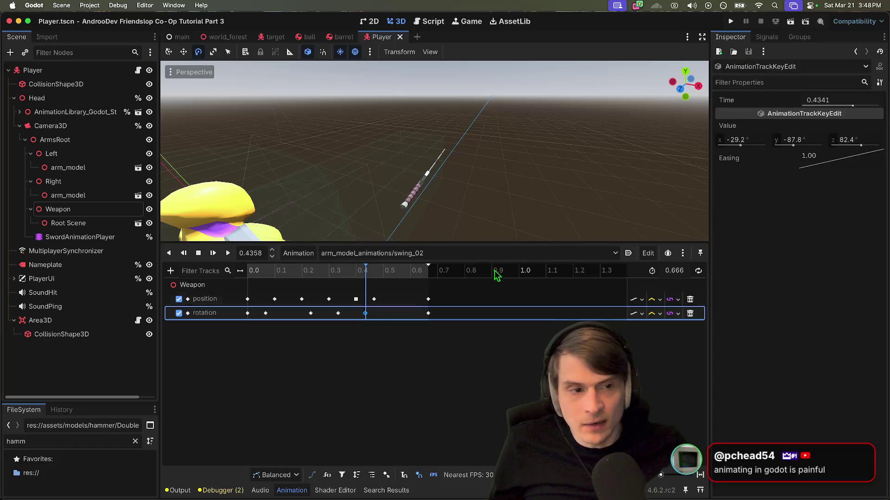
pyautogui.click(793, 139)
pyautogui.write('87.8')
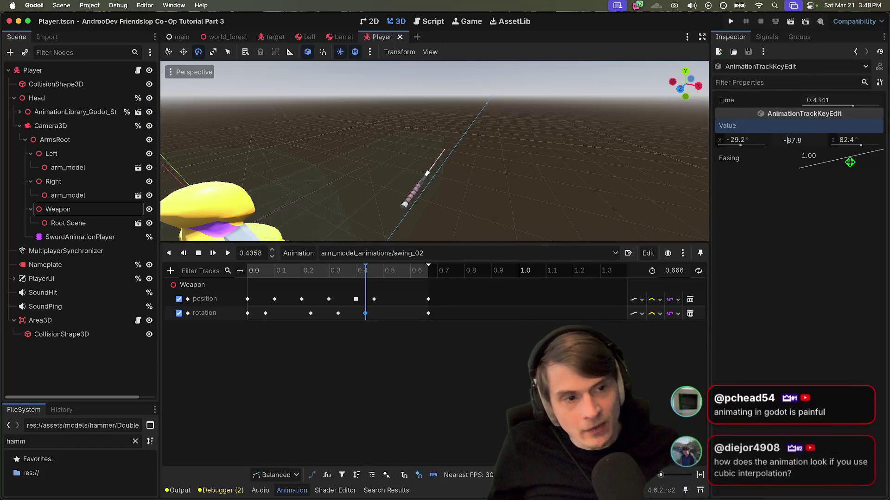
pyautogui.press('Return')
pyautogui.press('super+z')
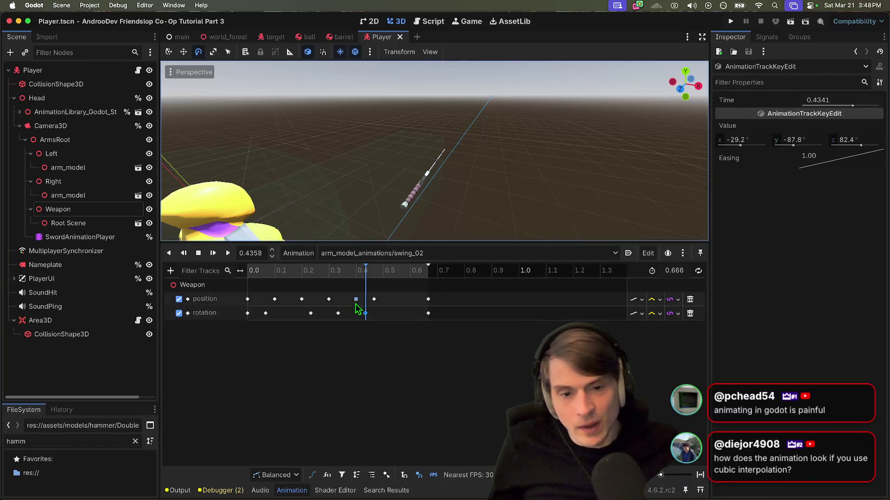
pyautogui.click(369, 274)
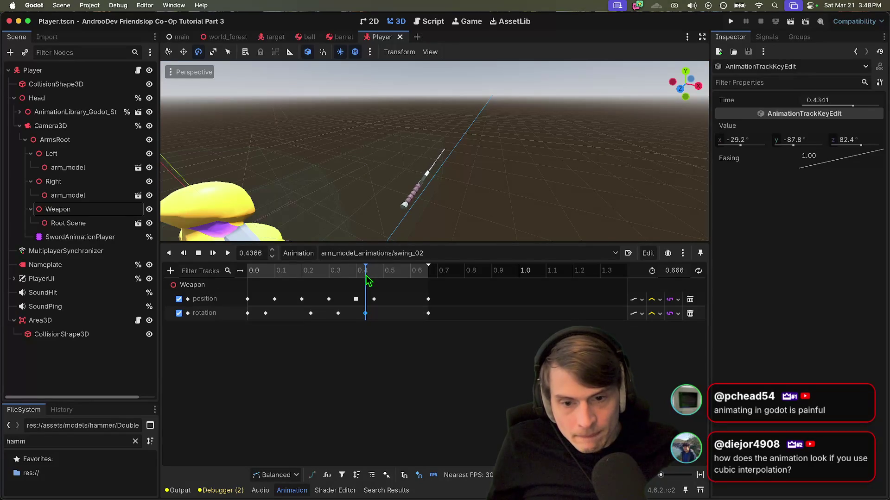
pyautogui.click(369, 281)
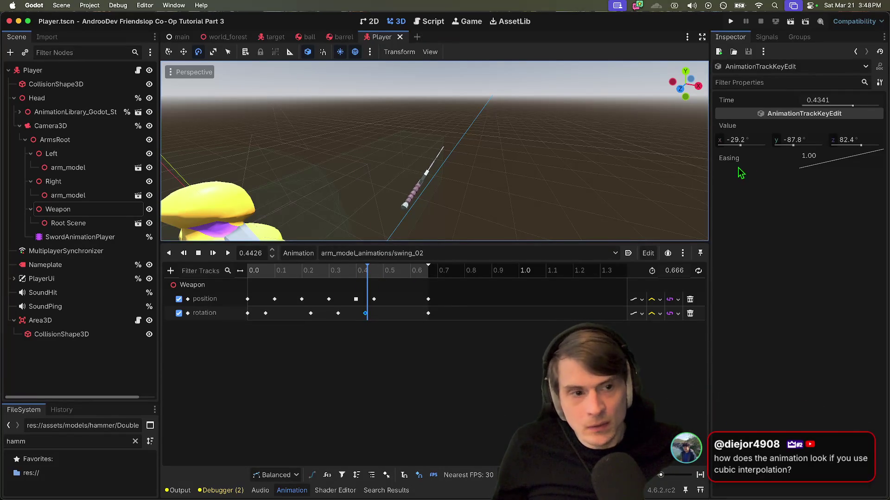
pyautogui.moveTo(374, 273); pyautogui.dragTo(339, 274)
pyautogui.click(337, 313)
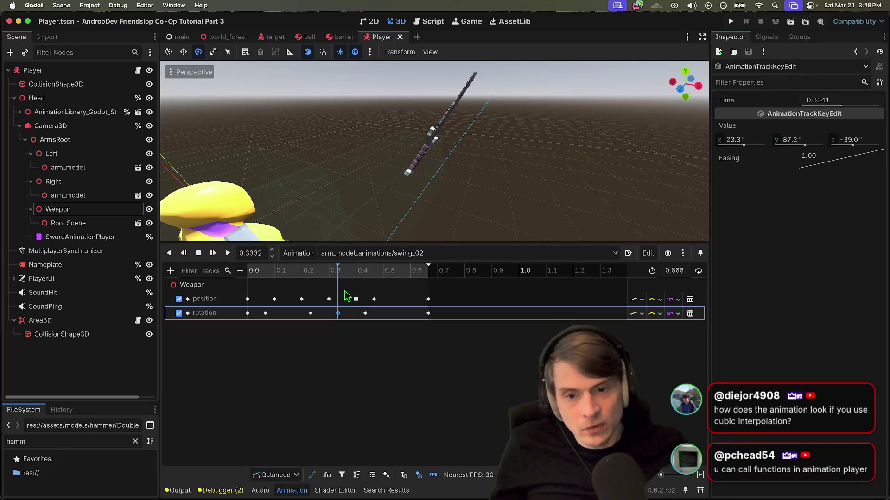
pyautogui.click(340, 277)
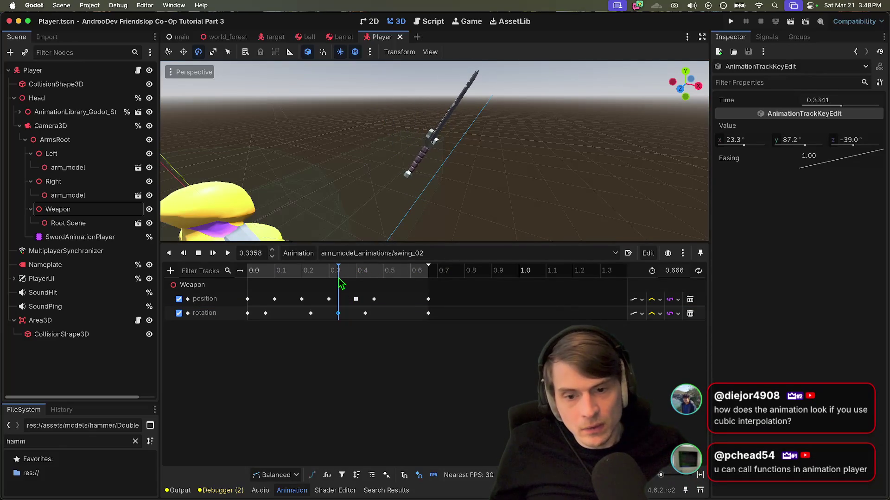
# - Duplicate the 0.33 rotation key, move the copy to about 0.47, and delete the 0.43 key
pyautogui.rightClick(340, 317)
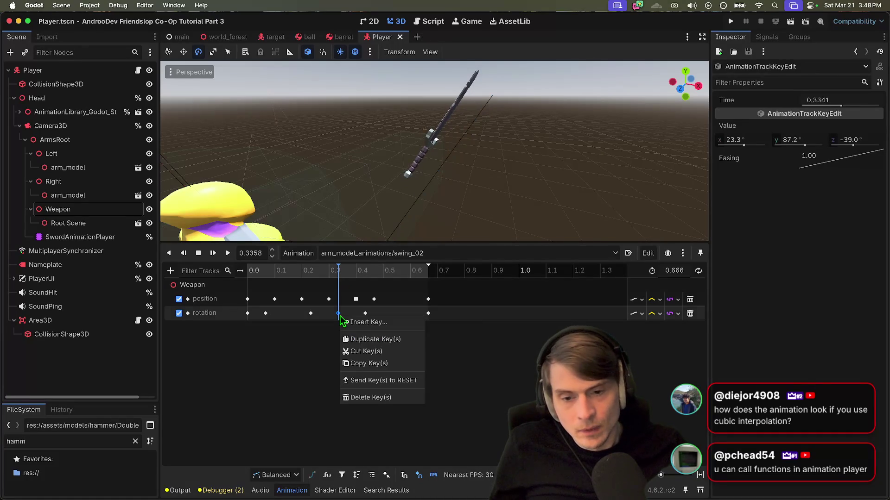
pyautogui.click(364, 334)
pyautogui.moveTo(343, 316); pyautogui.dragTo(353, 314)
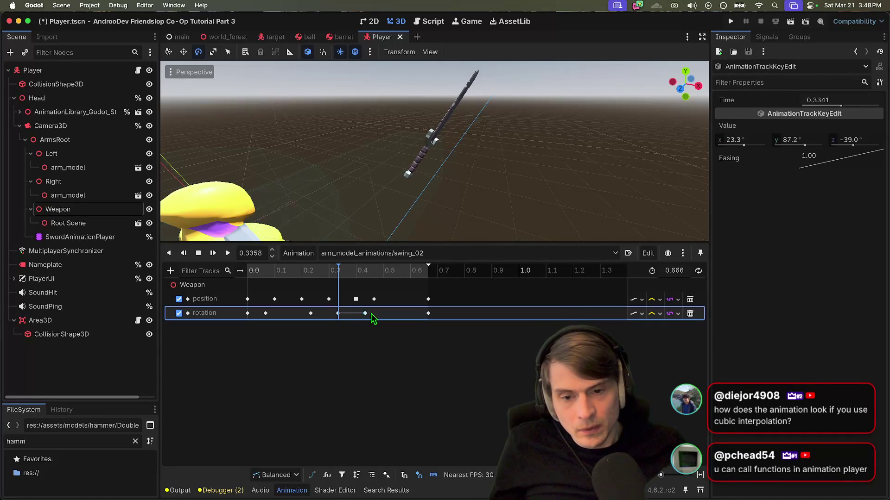
pyautogui.rightClick(364, 320)
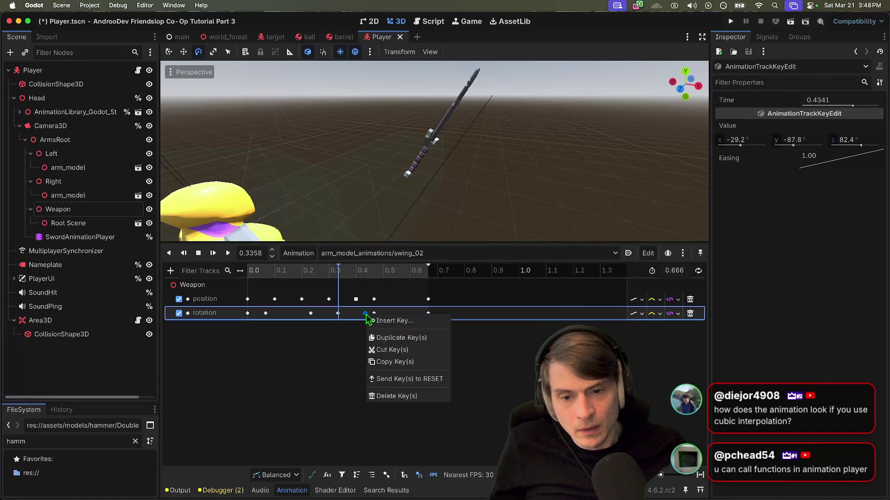
pyautogui.click(397, 396)
# - Scrub the swing and select the 0.4667 rotation key and the Weapon
pyautogui.moveTo(341, 276)
pyautogui.mouseDown()
pyautogui.moveTo(249, 277)
pyautogui.moveTo(439, 298)
pyautogui.moveTo(373, 307)
pyautogui.mouseUp()
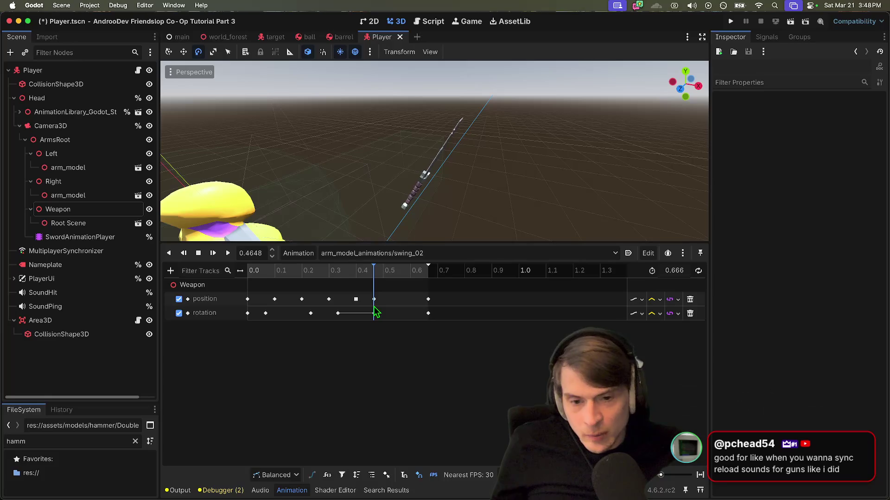
pyautogui.click(375, 313)
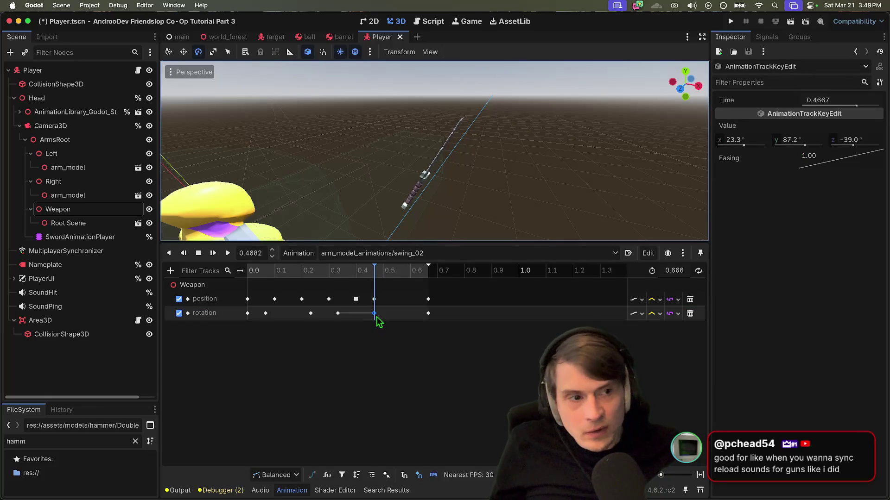
pyautogui.click(65, 210)
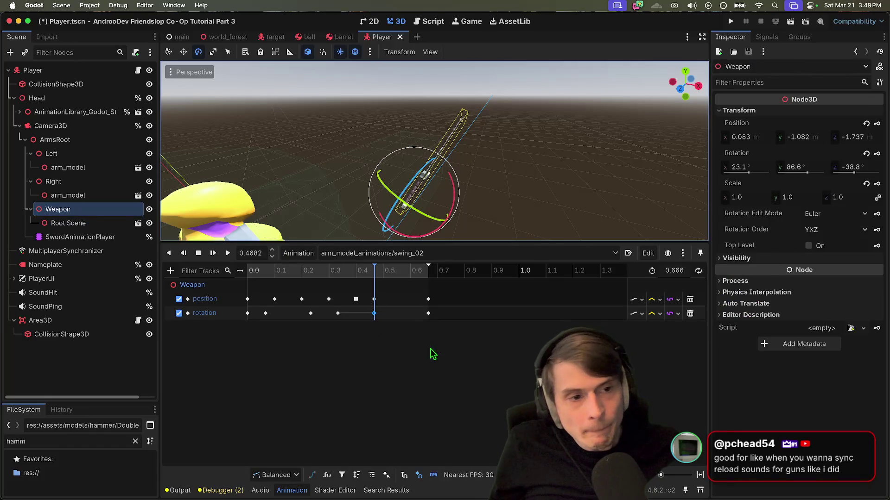
# - At about 0.477 s, rotate the sword to a steeper angle and key it
pyautogui.click(378, 270)
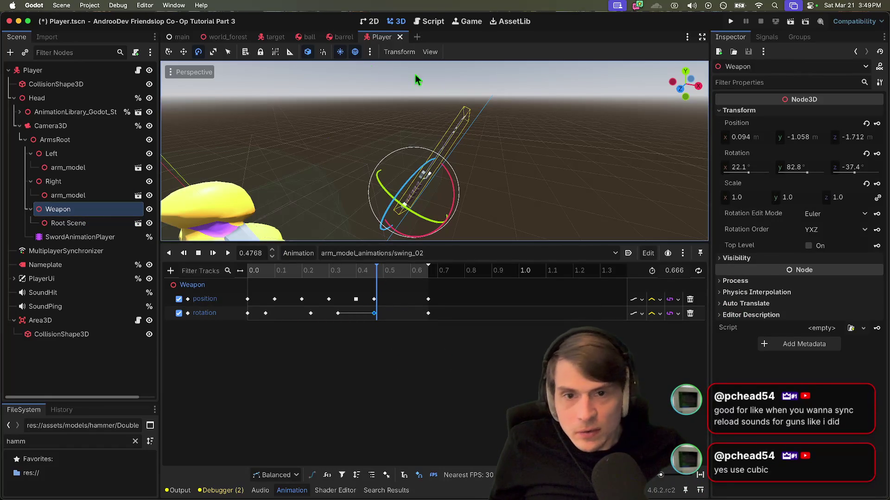
pyautogui.moveTo(410, 204)
pyautogui.mouseDown()
pyautogui.moveTo(408, 213)
pyautogui.moveTo(431, 168)
pyautogui.mouseUp()
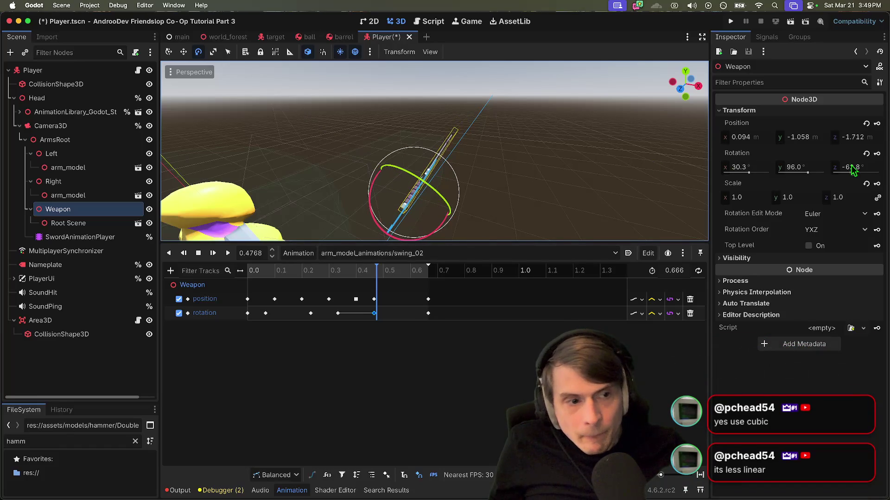
pyautogui.click(878, 155)
# - Delete the old 0.4667 rotation key and replay swing_02 from the start
pyautogui.rightClick(376, 314)
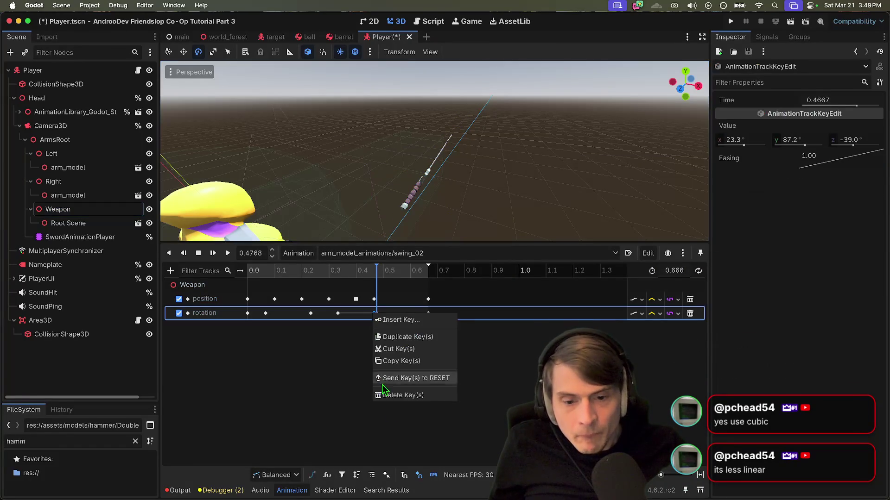
pyautogui.click(397, 395)
pyautogui.click(288, 272)
pyautogui.click(184, 254)
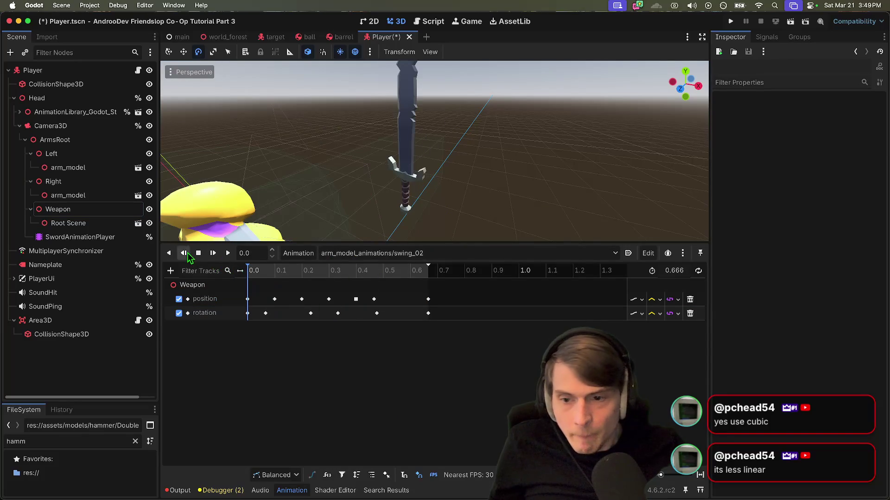
pyautogui.click(215, 255)
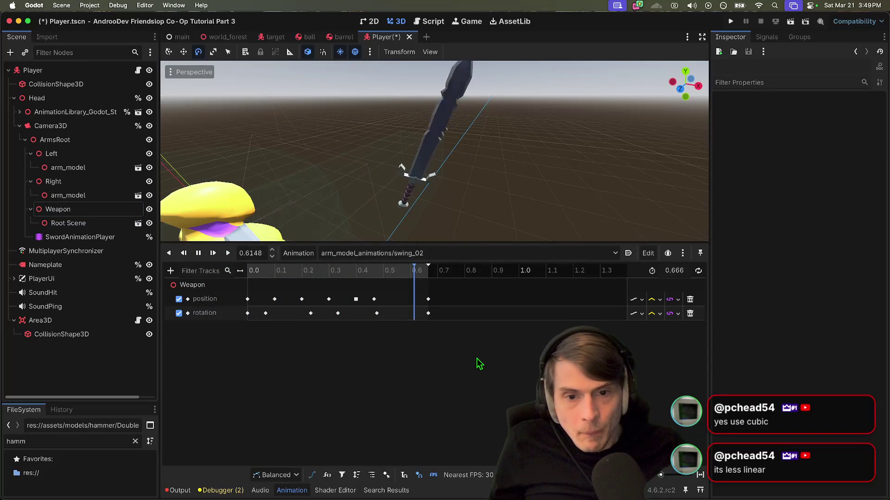
# - Set swing_02's rotation and position tracks to cubic interpolation, save, and play it
pyautogui.press('super+s')
pyautogui.click(639, 314)
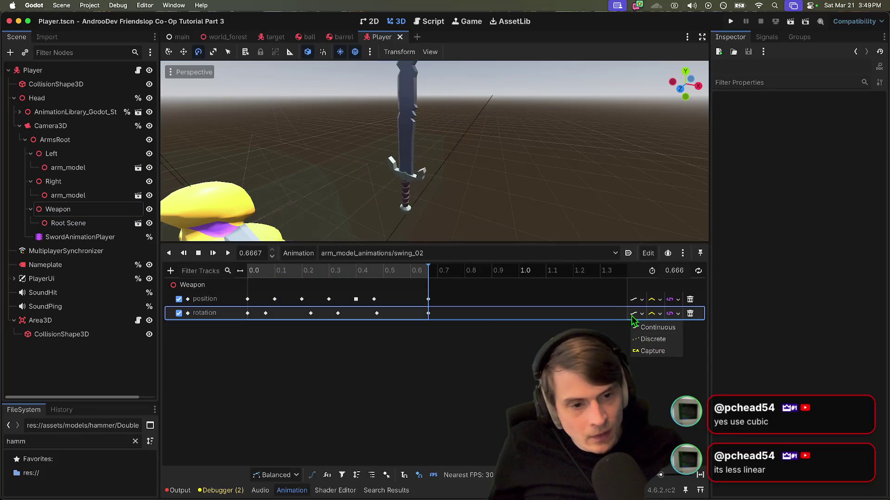
pyautogui.click(655, 318)
pyautogui.click(655, 314)
pyautogui.click(667, 351)
pyautogui.click(656, 300)
pyautogui.click(669, 342)
pyautogui.press('super+s')
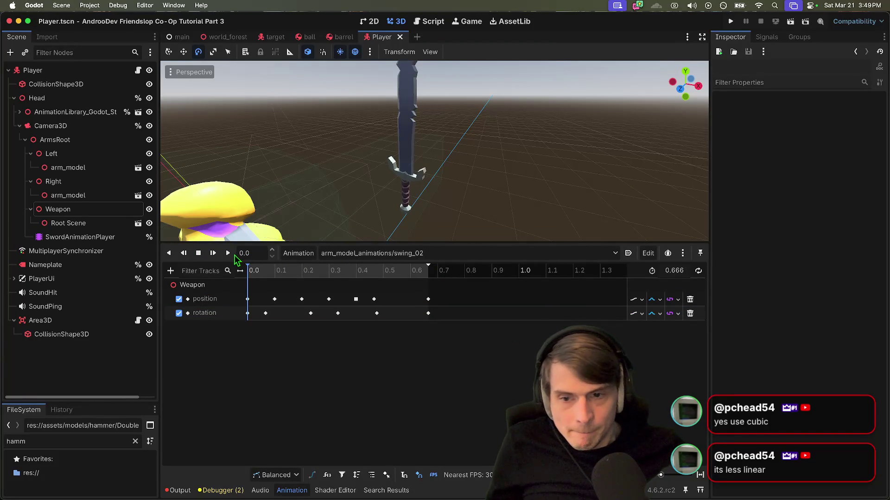
pyautogui.click(228, 253)
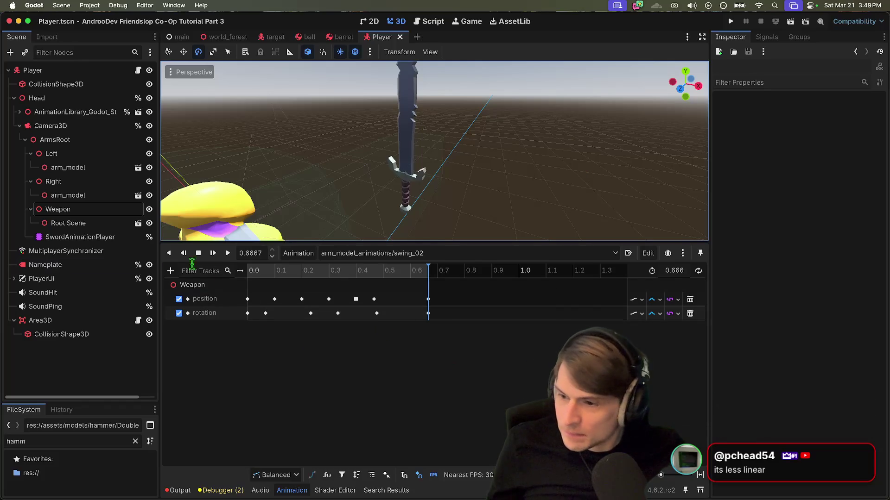
# - Give swing_01's position and rotation tracks cubic interpolation, save, and play it
pyautogui.click(390, 253)
pyautogui.click(383, 316)
pyautogui.click(678, 300)
pyautogui.click(656, 321)
pyautogui.click(660, 299)
pyautogui.click(658, 337)
pyautogui.click(659, 314)
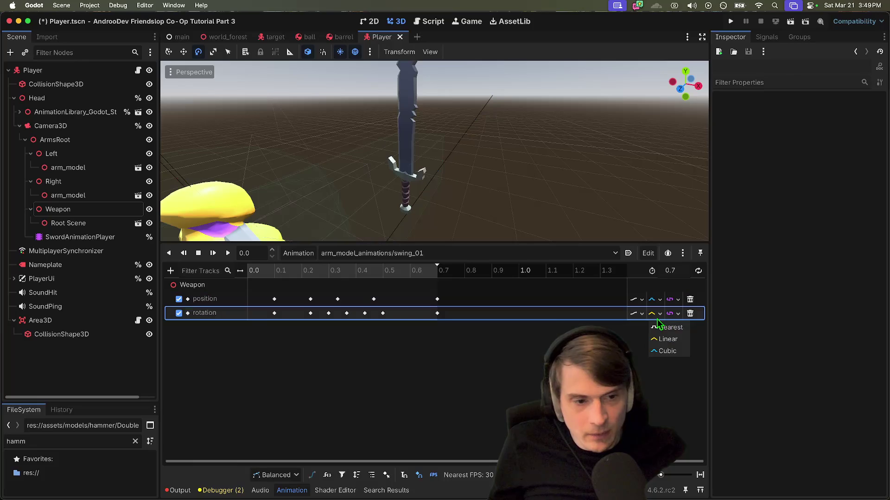
pyautogui.click(658, 351)
pyautogui.hotkey('ctrl', 's')
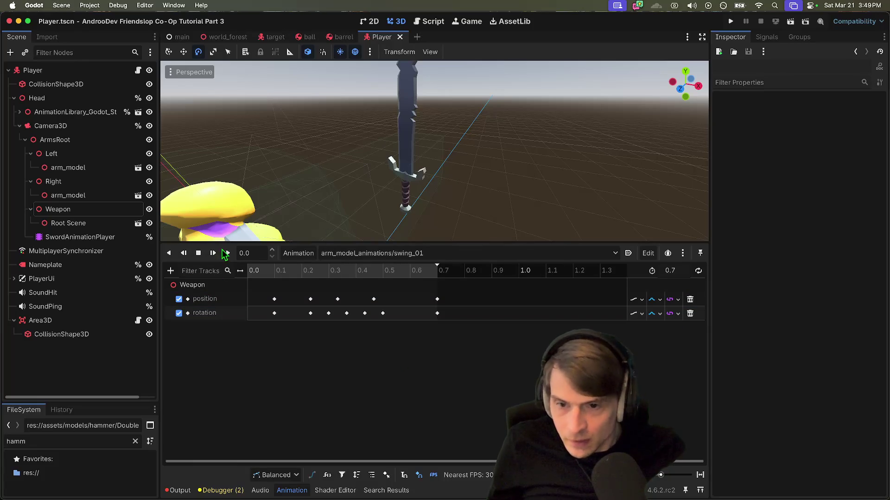
pyautogui.click(227, 253)
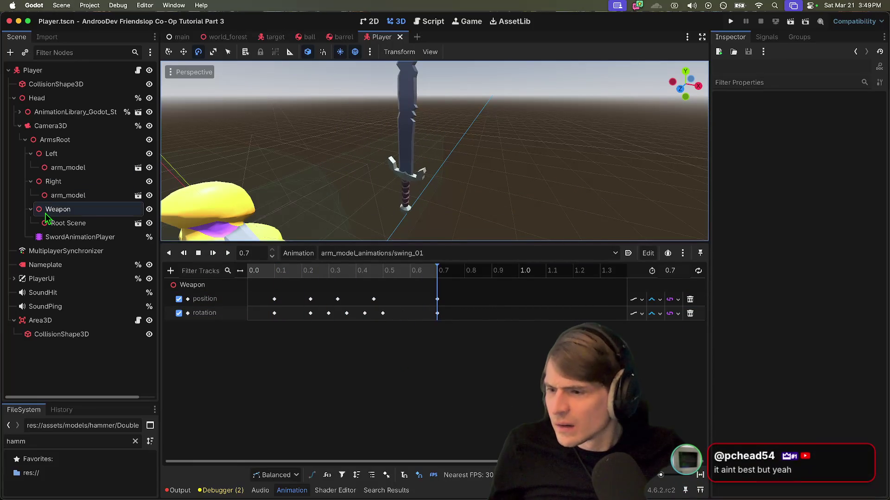
# - Preview the scene through the player's Camera3D and make the 3D viewport taller
pyautogui.click(79, 237)
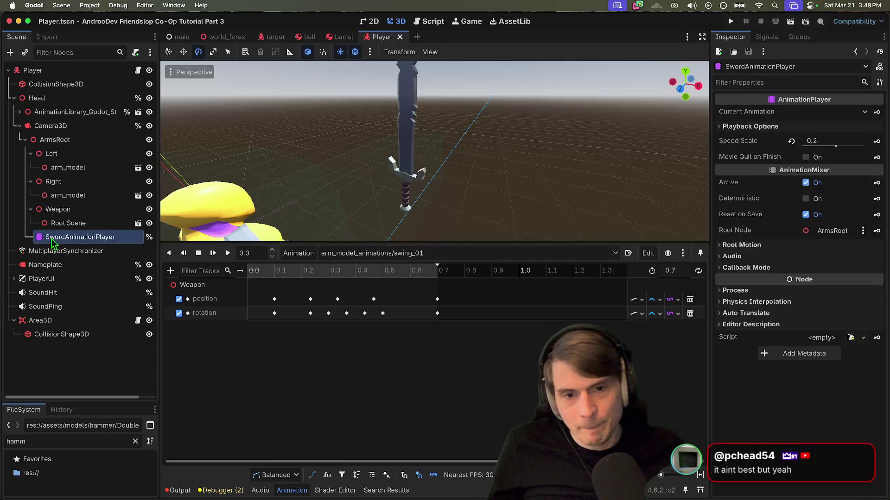
pyautogui.click(83, 223)
pyautogui.click(265, 158)
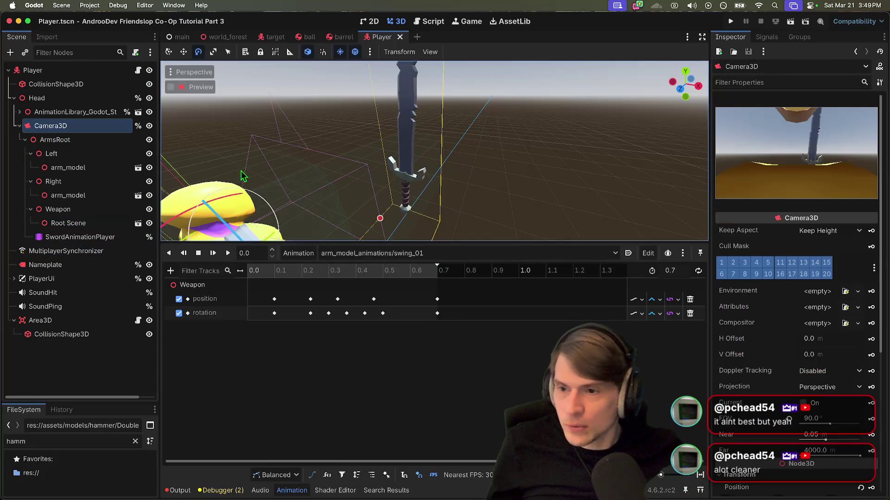
pyautogui.click(193, 89)
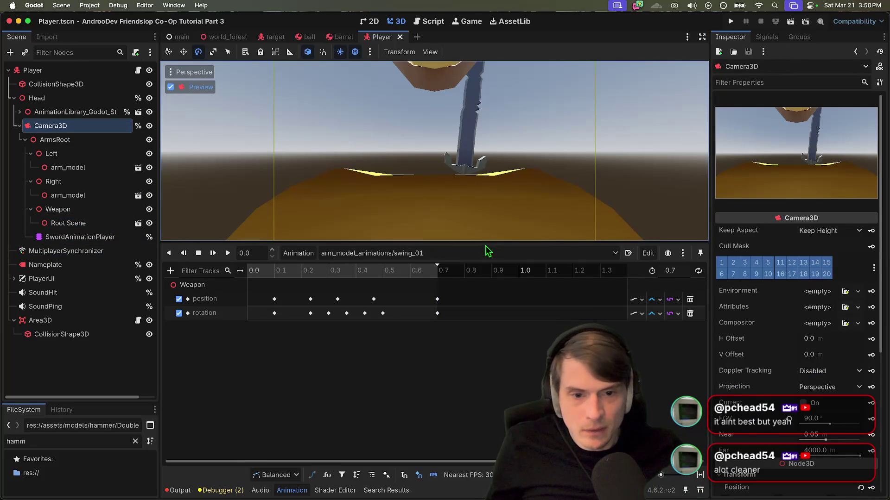
pyautogui.moveTo(486, 241); pyautogui.dragTo(486, 324)
# - Load swing_02 in the animation editor and play it in the camera preview
pyautogui.click(371, 335)
pyautogui.click(352, 410)
pyautogui.click(227, 335)
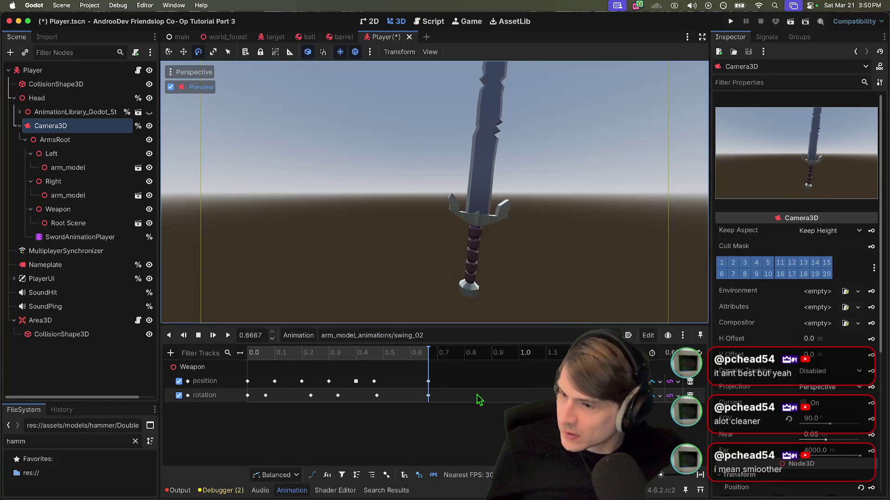
# - Try adjusting the mid-swing rotation key's values, undo, and replay swing_02 from the start
pyautogui.click(377, 396)
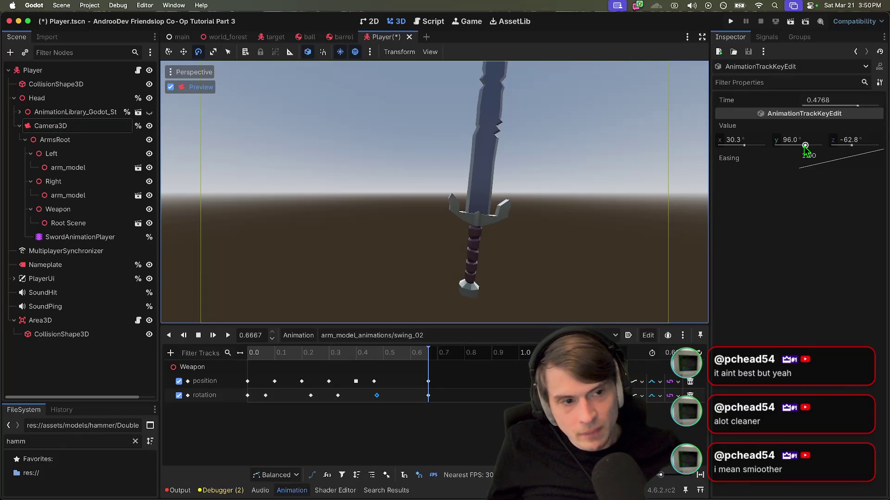
pyautogui.moveTo(805, 146); pyautogui.dragTo(807, 147)
pyautogui.hotkey('ctrl', 'z')
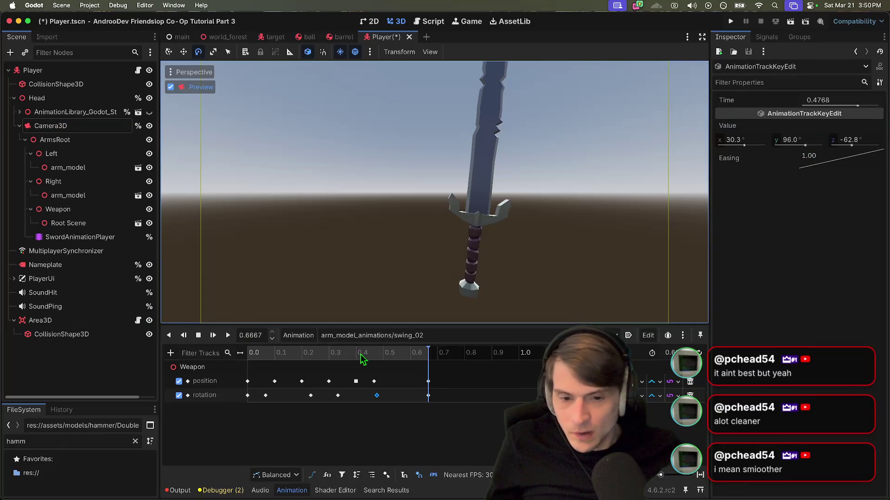
pyautogui.click(378, 357)
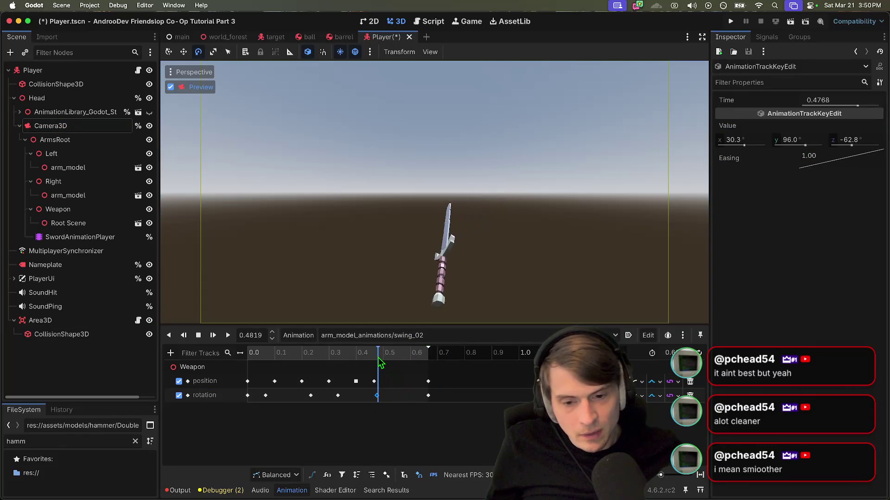
pyautogui.moveTo(744, 145)
pyautogui.mouseDown()
pyautogui.moveTo(737, 145)
pyautogui.moveTo(744, 145)
pyautogui.mouseUp()
pyautogui.moveTo(803, 145); pyautogui.dragTo(850, 147)
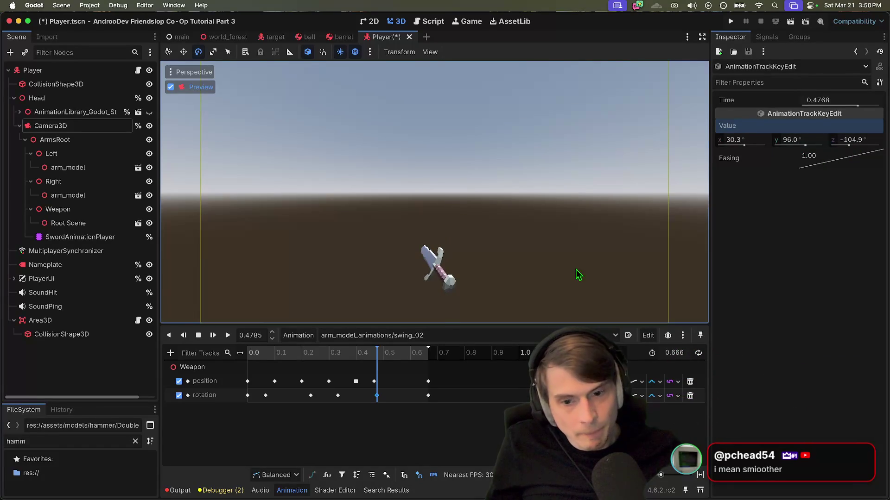
pyautogui.click(198, 335)
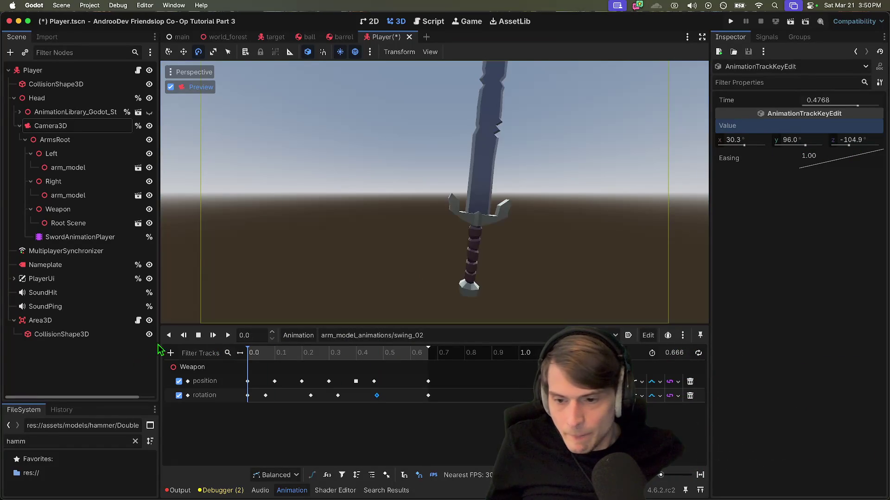
pyautogui.click(189, 337)
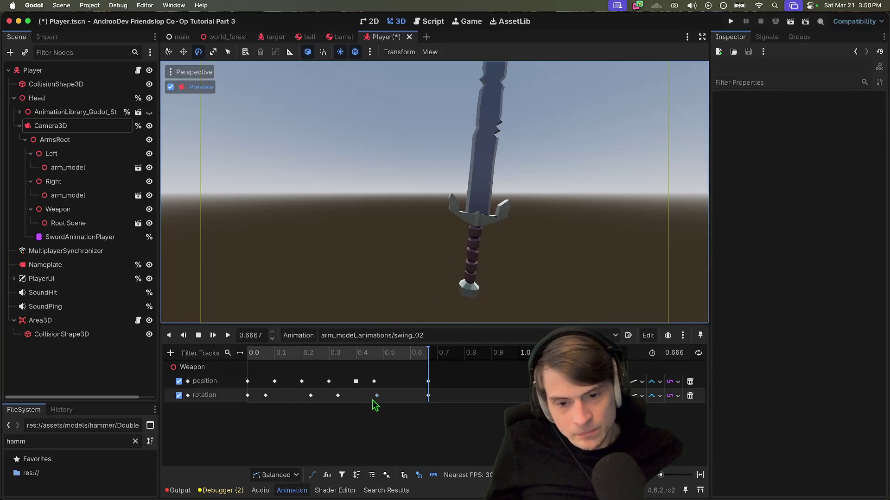
# - Move the rotation key to 0.4667 with z at -111.9°, replay, and save
pyautogui.moveTo(377, 396); pyautogui.dragTo(374, 396)
pyautogui.moveTo(848, 146); pyautogui.dragTo(848, 145)
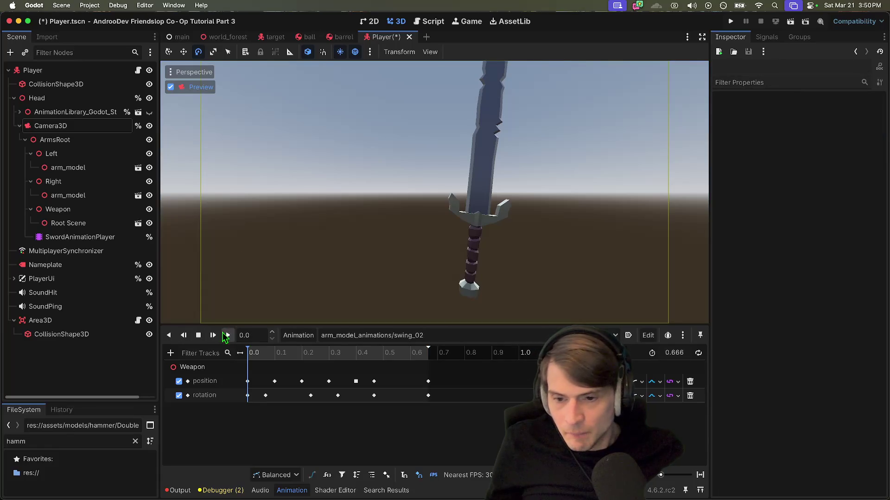
pyautogui.click(228, 335)
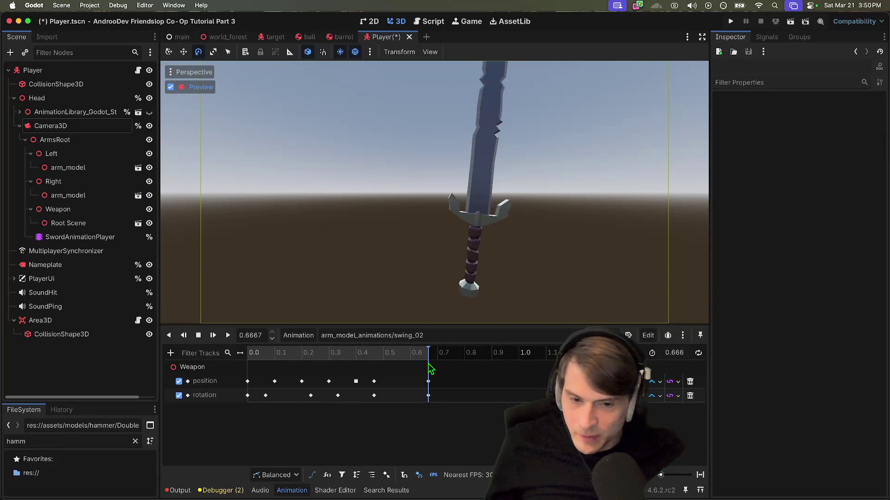
pyautogui.press('super+s')
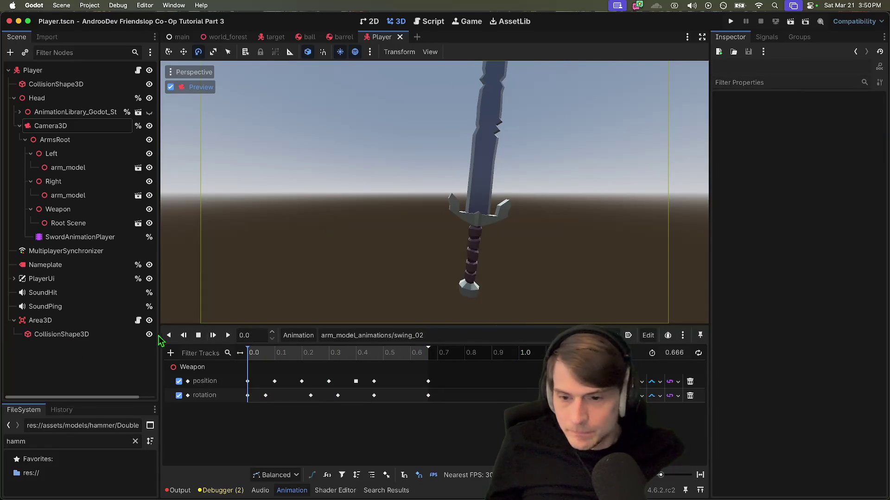
# - Revert SwordAnimationPlayer's speed scale to 1.0, replay swing_02 twice, and open player.gd
pyautogui.click(88, 237)
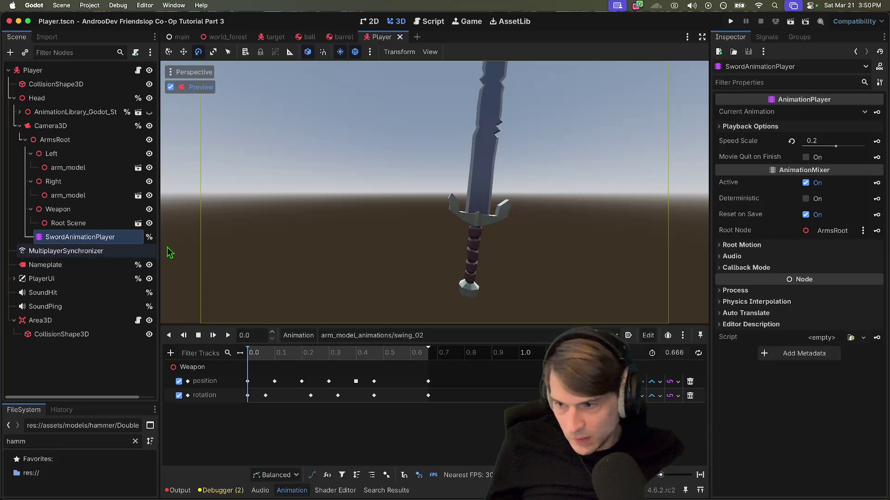
pyautogui.click(791, 141)
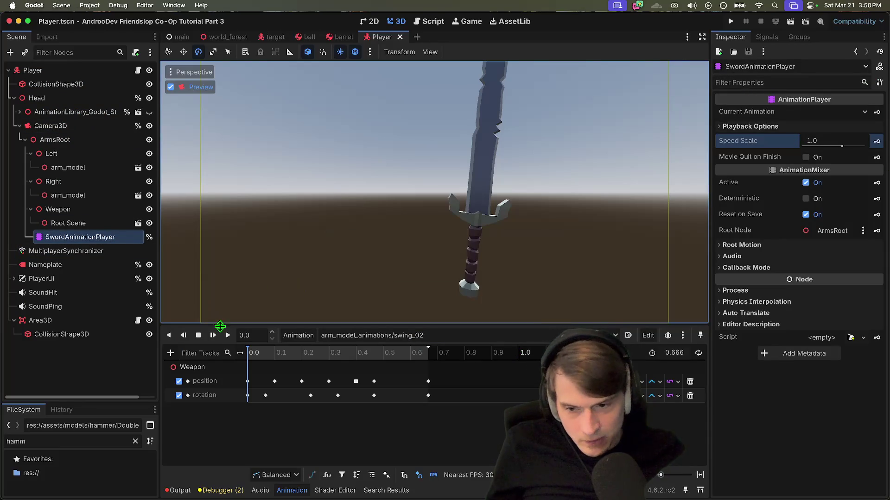
pyautogui.click(227, 336)
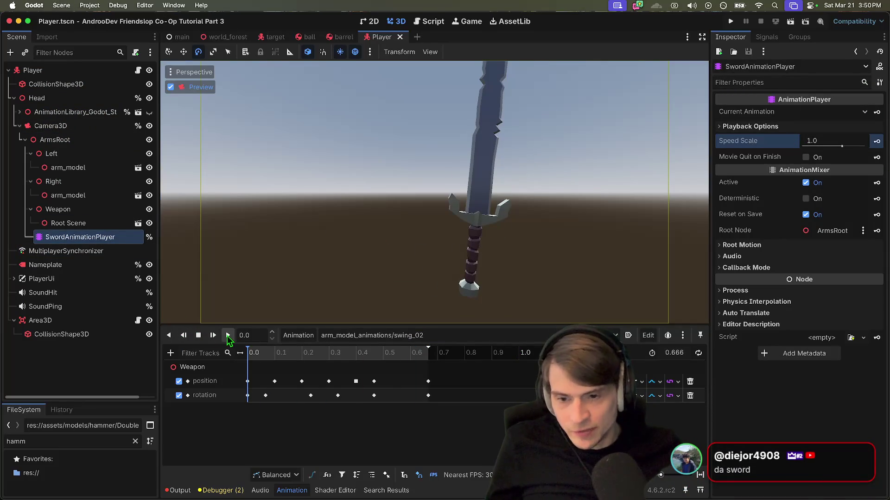
pyautogui.click(228, 336)
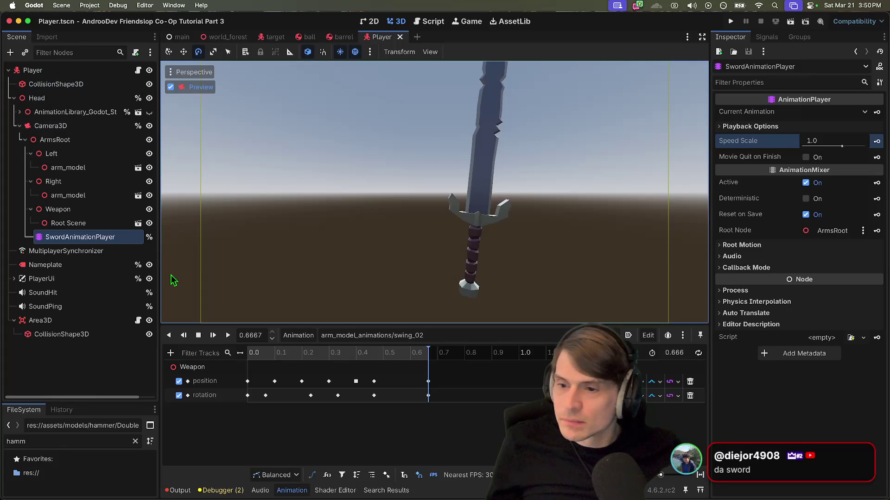
pyautogui.click(138, 70)
pyautogui.scroll(5, 535, 206)
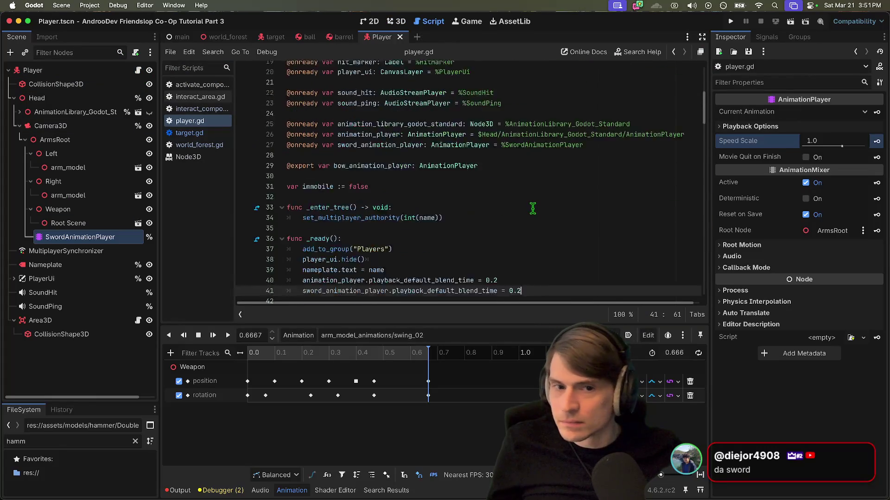
# - Add sword_animation_player.speed_scale = 0.7 on a new line after line 41 in _ready
pyautogui.scroll(-5, 533, 208)
pyautogui.click(625, 138)
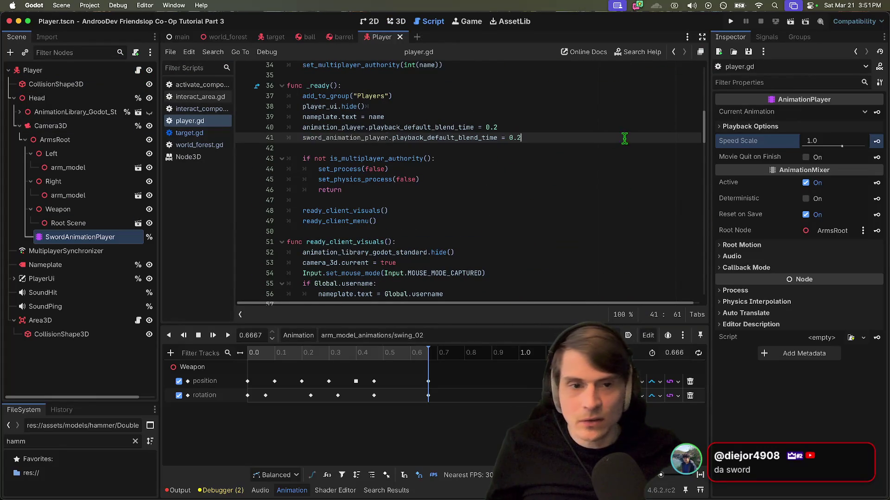
pyautogui.press('Return')
pyautogui.write('sword_animation_player.pl')
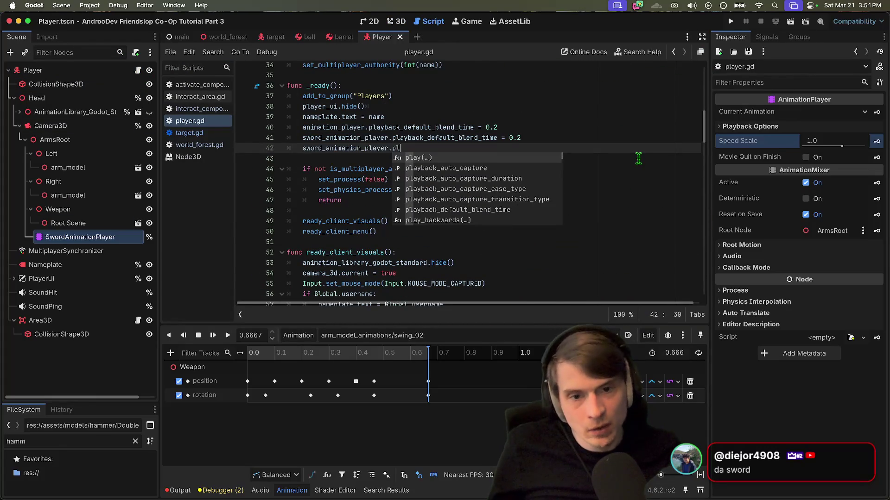
pyautogui.write('ay')
pyautogui.press('BackSpace')
pyautogui.press('BackSpace')
pyautogui.write('speed_scale = 0.7')
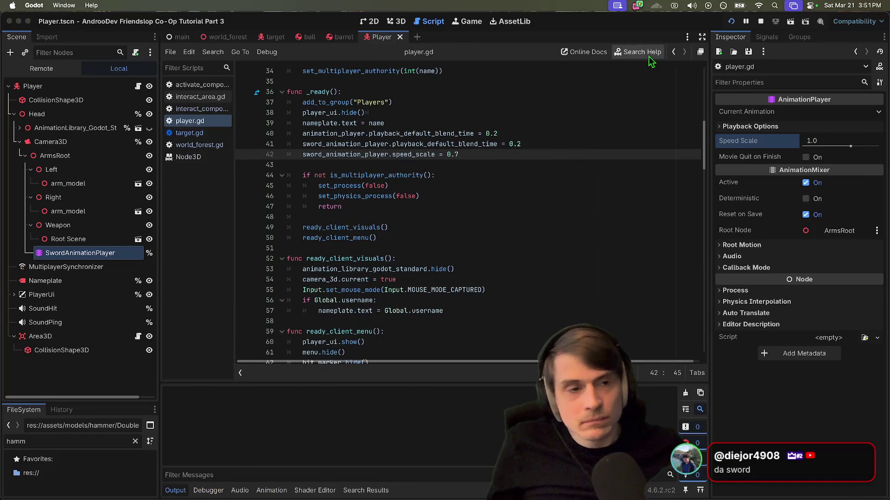
# - Test-run the game, stop it, and return to the 3D scene view
pyautogui.press('super+b')
pyautogui.press('super+period')
pyautogui.click(396, 21)
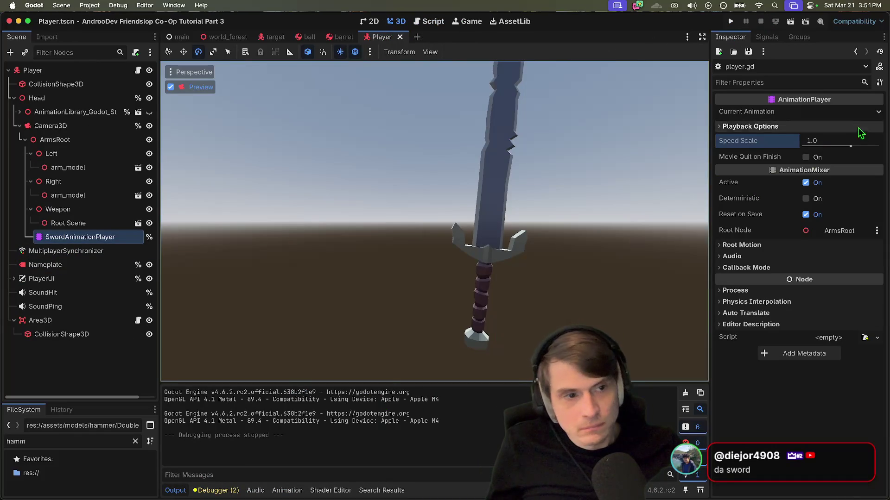
# - Select SwordAnimationPlayer and play swing_02 to check its speed
pyautogui.click(848, 112)
pyautogui.click(839, 135)
pyautogui.click(122, 237)
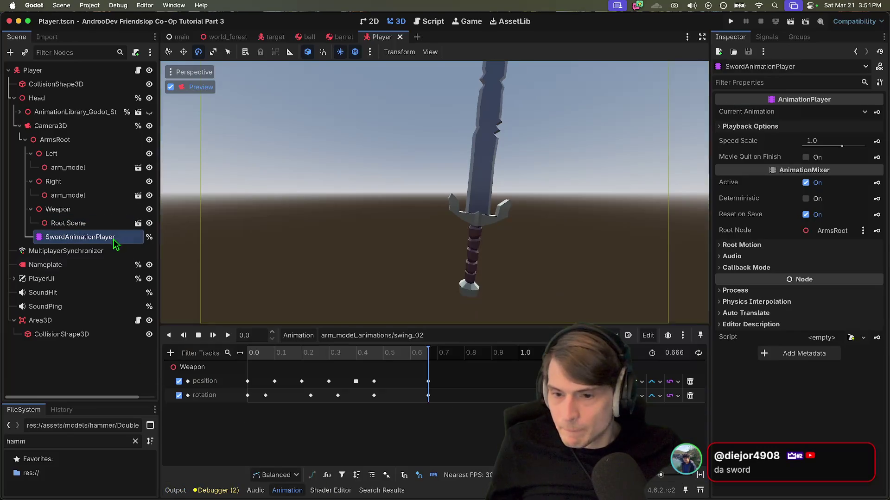
pyautogui.click(228, 335)
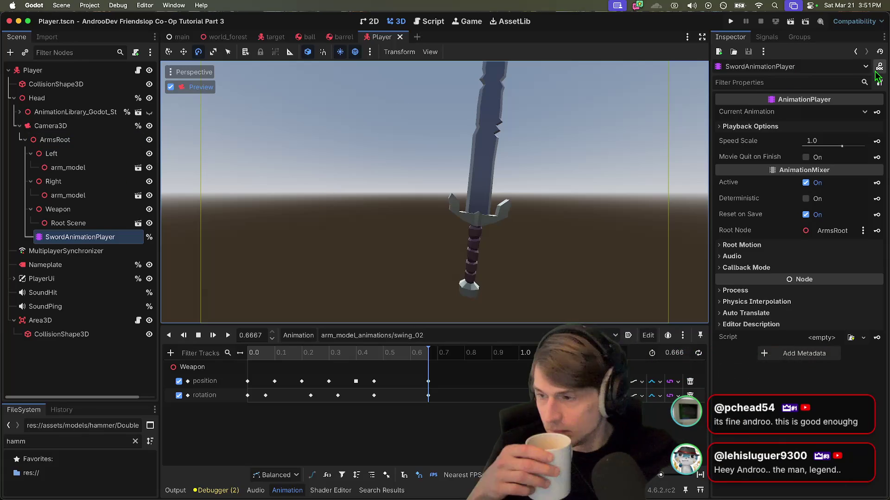
# - Set the Speed Scale to 0.8 and replay swing_02 at the slower speed
pyautogui.click(830, 144)
pyautogui.write('0')
pyautogui.press('BackSpace')
pyautogui.write('7')
pyautogui.press('Return')
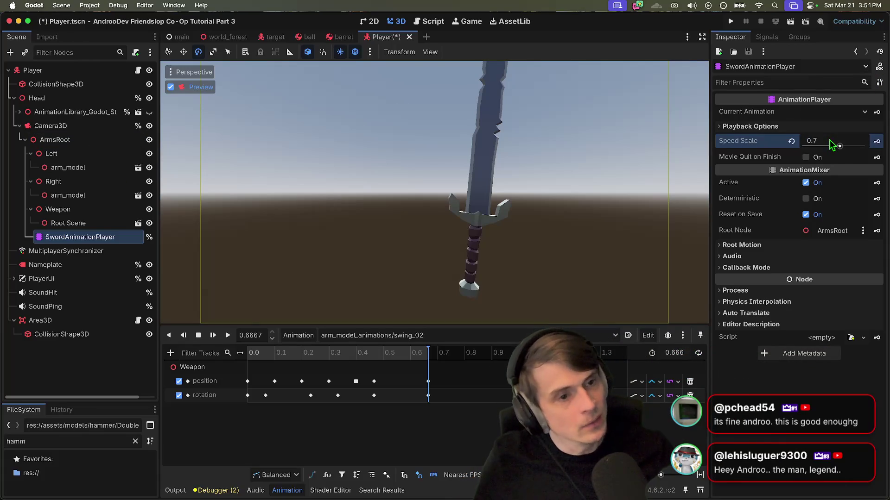
pyautogui.click(212, 335)
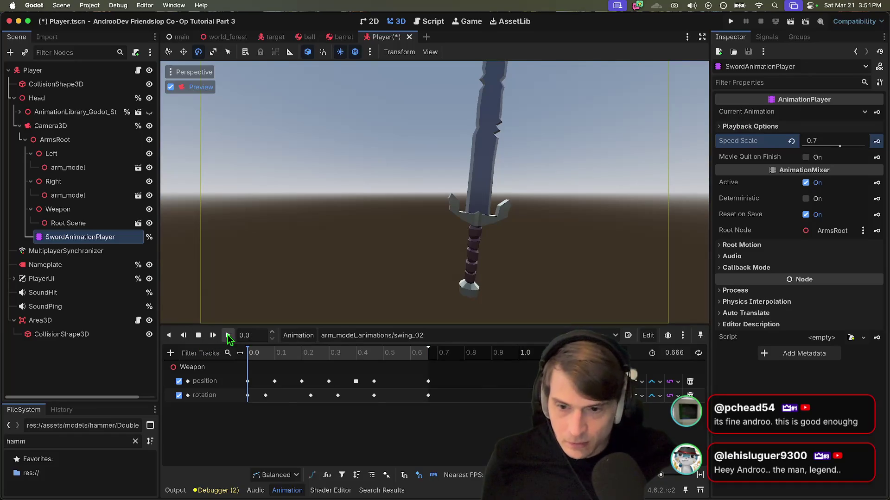
pyautogui.click(228, 336)
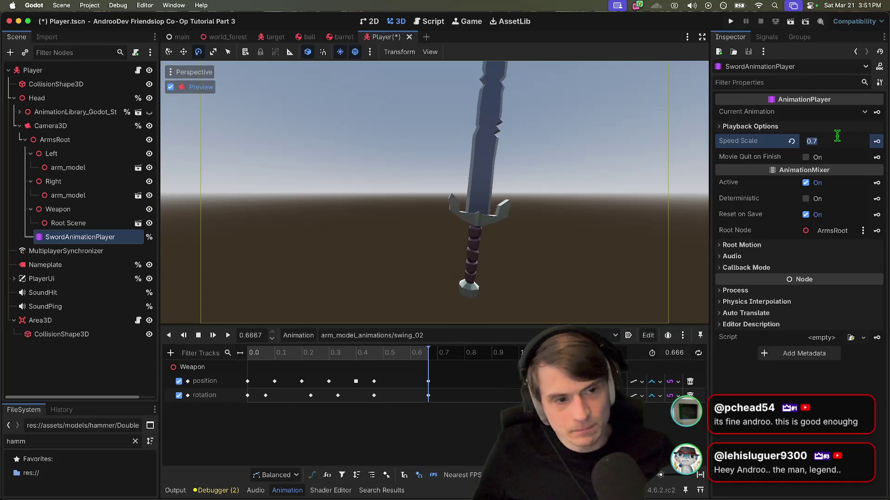
# - Save the scene and replay swing_02 a few more times
pyautogui.hotkey('ctrl', 's')
pyautogui.hotkey('shift', 'd')
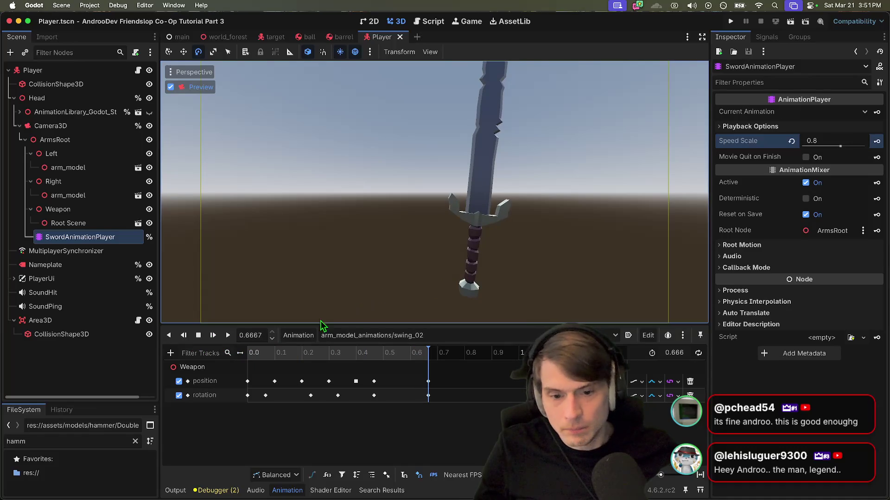
pyautogui.click(227, 335)
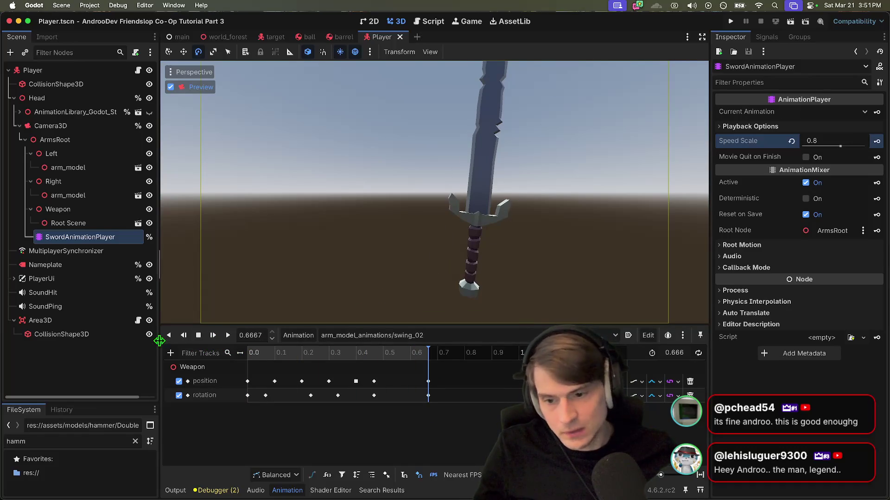
pyautogui.press('d')
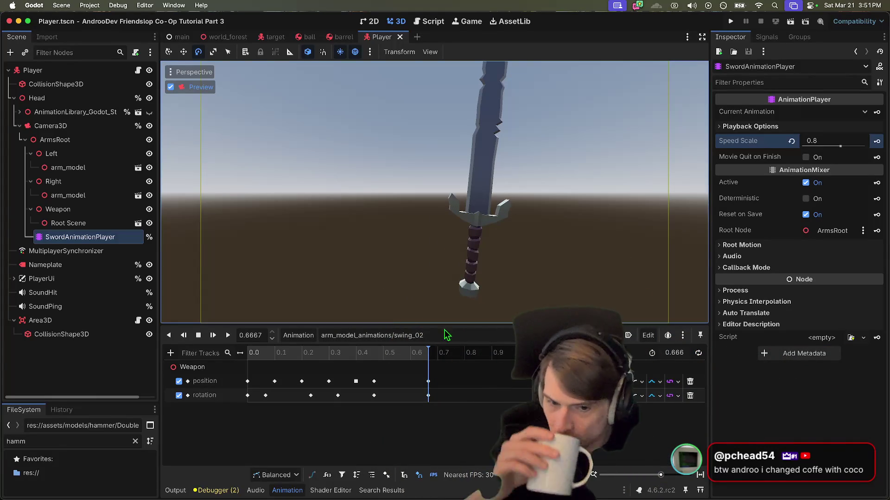
# - Load swing_01 and play it to compare
pyautogui.click(390, 336)
pyautogui.click(419, 391)
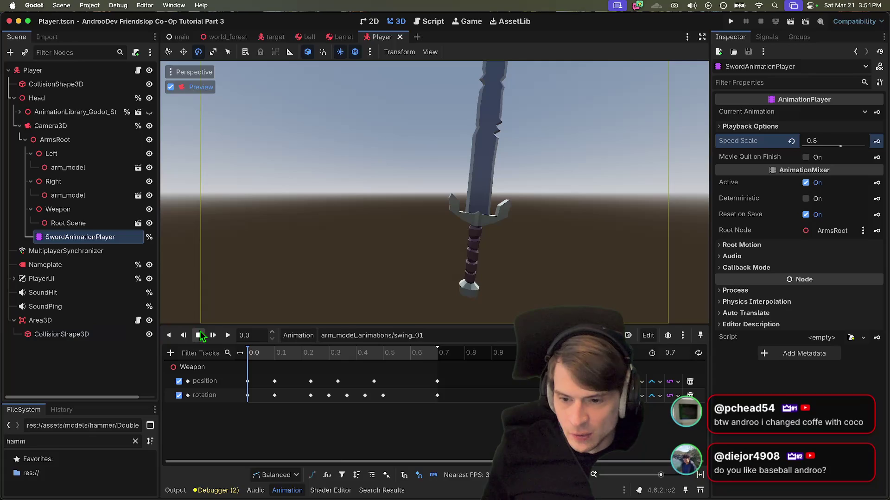
pyautogui.click(227, 335)
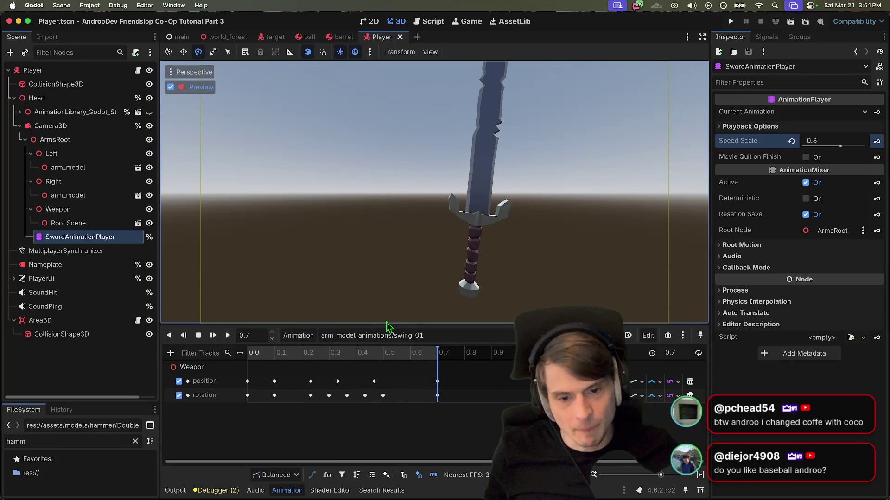
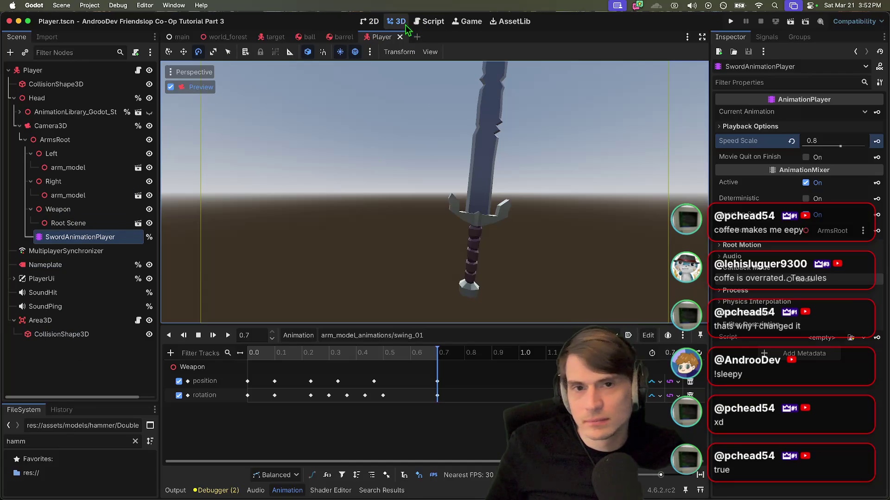
# - Turn off the camera preview, zoom out, and select the Right arm node
pyautogui.click(195, 87)
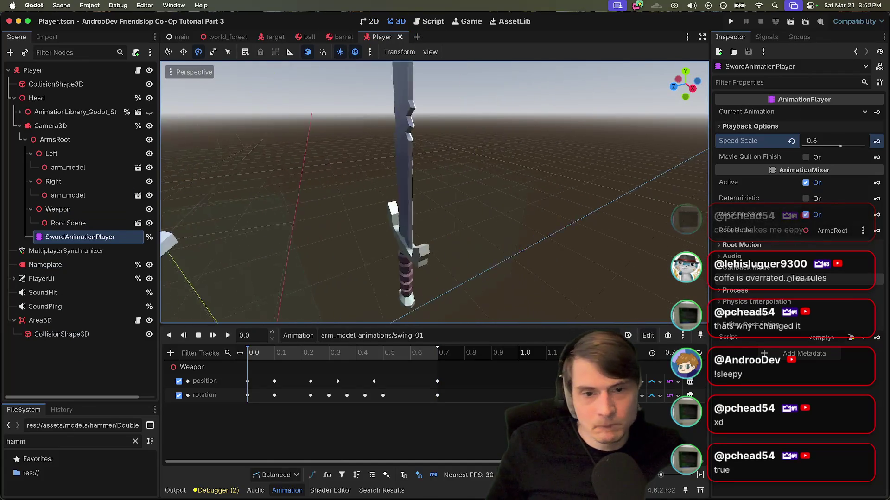
pyautogui.scroll(-2, 417, 209)
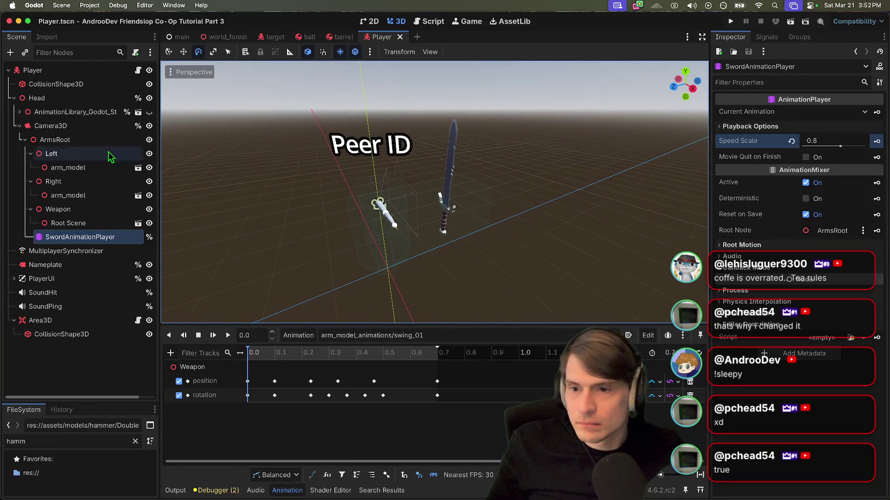
pyautogui.click(68, 222)
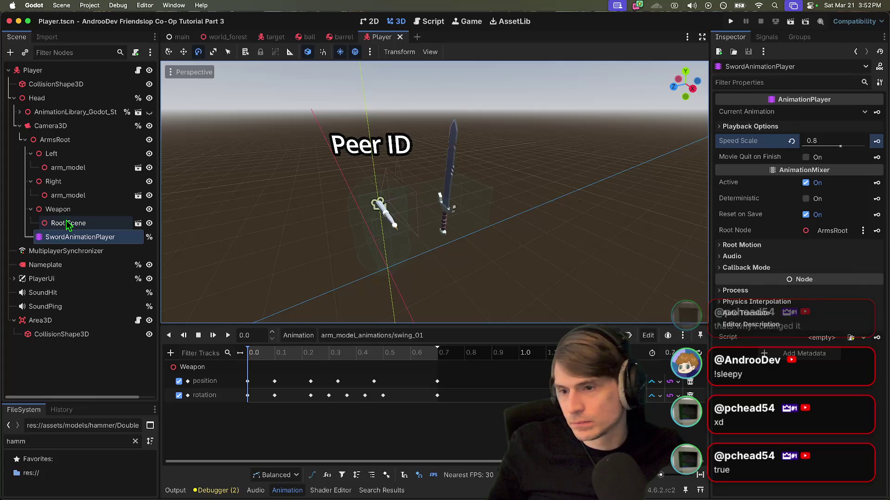
pyautogui.click(68, 195)
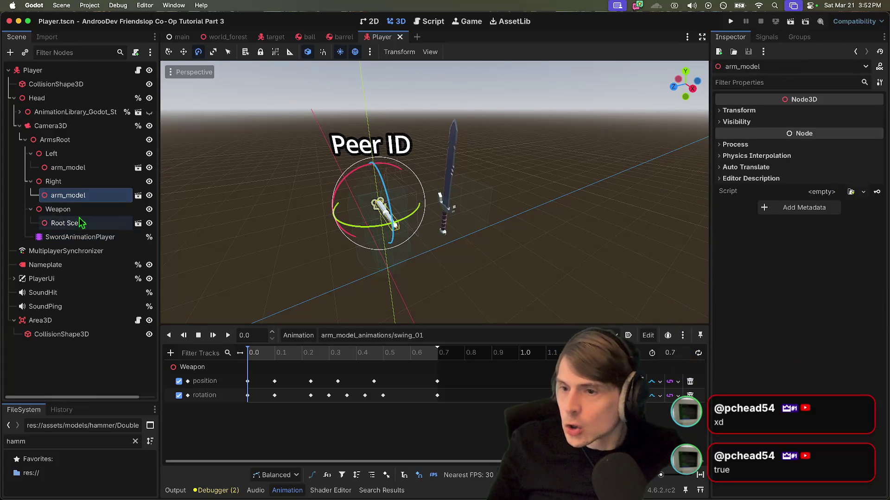
pyautogui.click(53, 181)
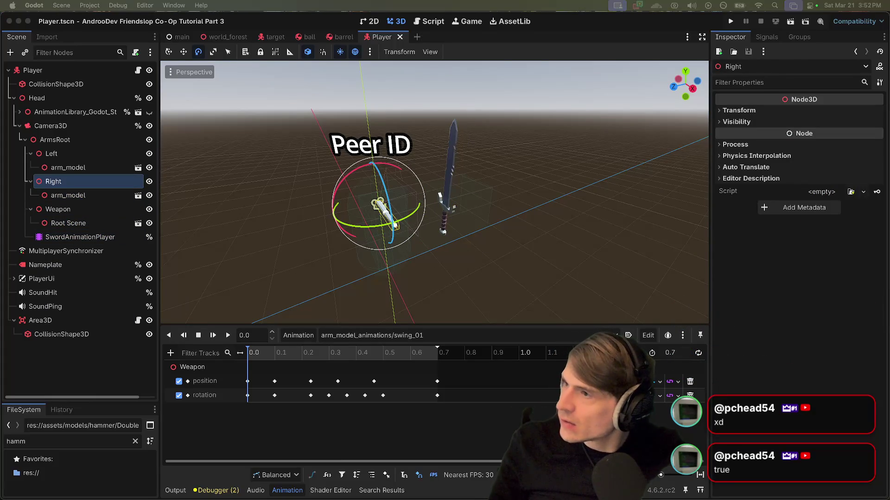
# - Switch away briefly, then select the MultiplayerSynchronizer node to view its replicated properties
pyautogui.press('super+Tab')
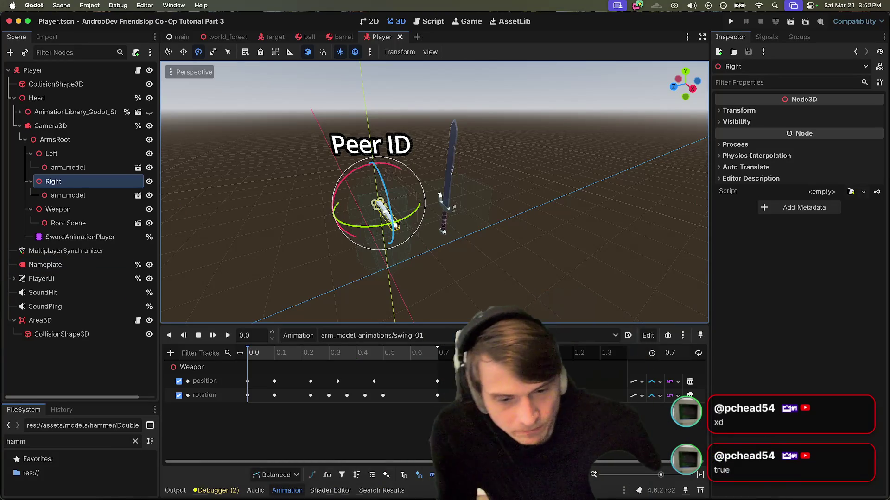
pyautogui.moveTo(729, 464)
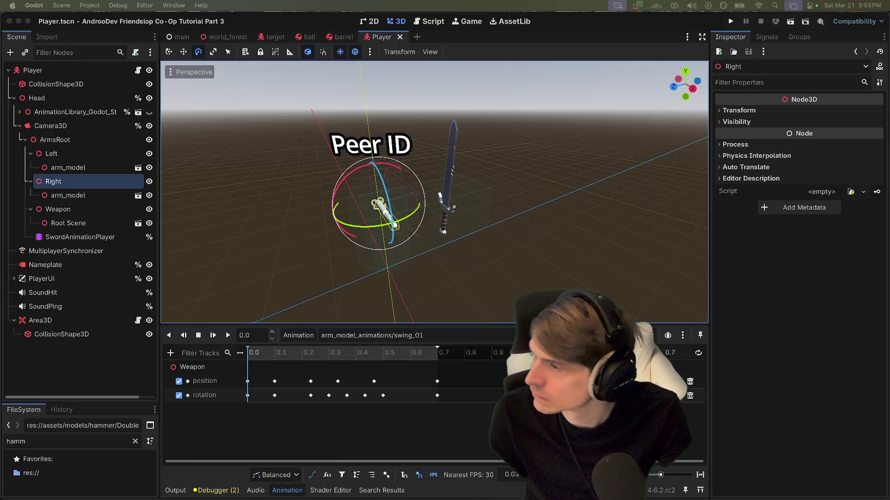
pyautogui.click(98, 252)
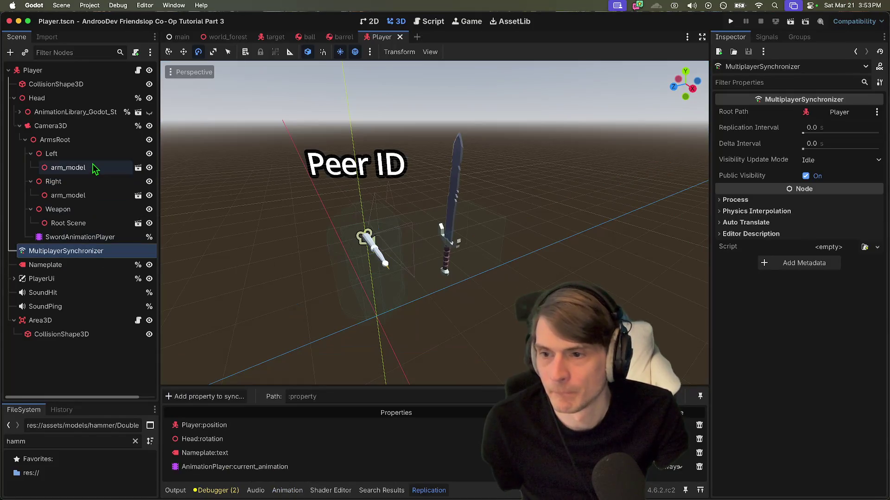
# - Set the Left arm node's Rotation Y to 90 in the Inspector
pyautogui.click(100, 154)
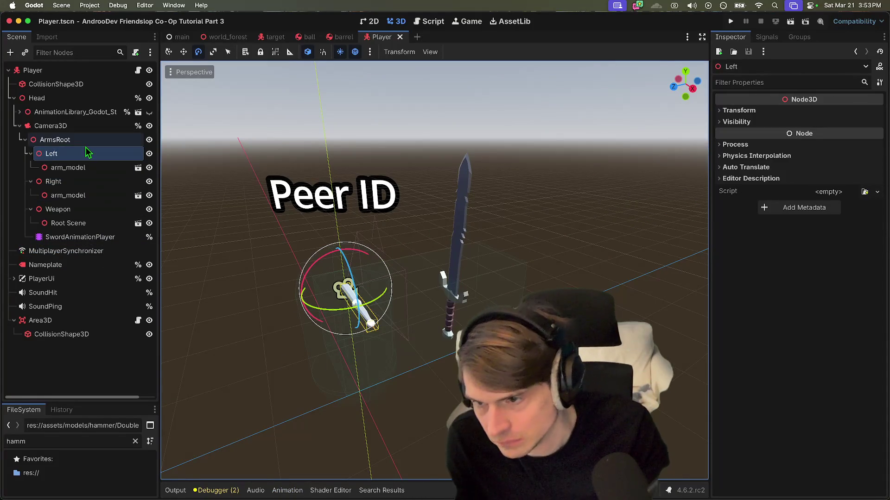
pyautogui.click(742, 111)
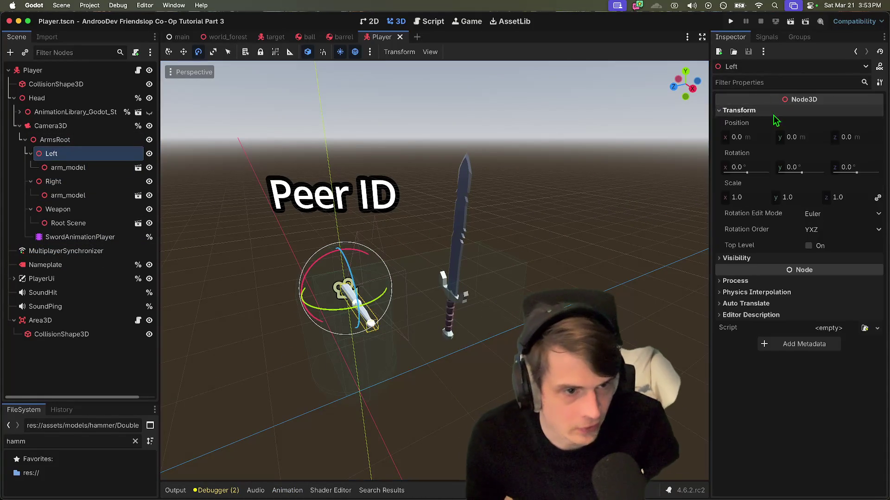
pyautogui.click(807, 168)
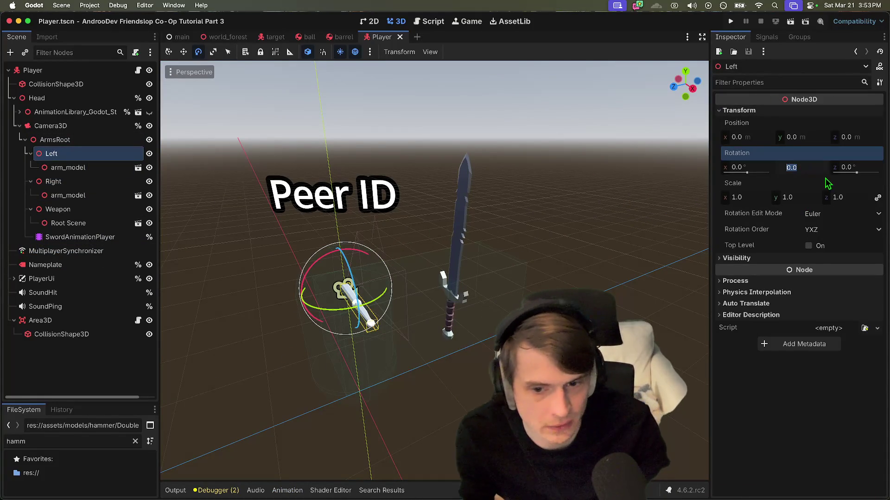
pyautogui.write('90')
pyautogui.press('Return')
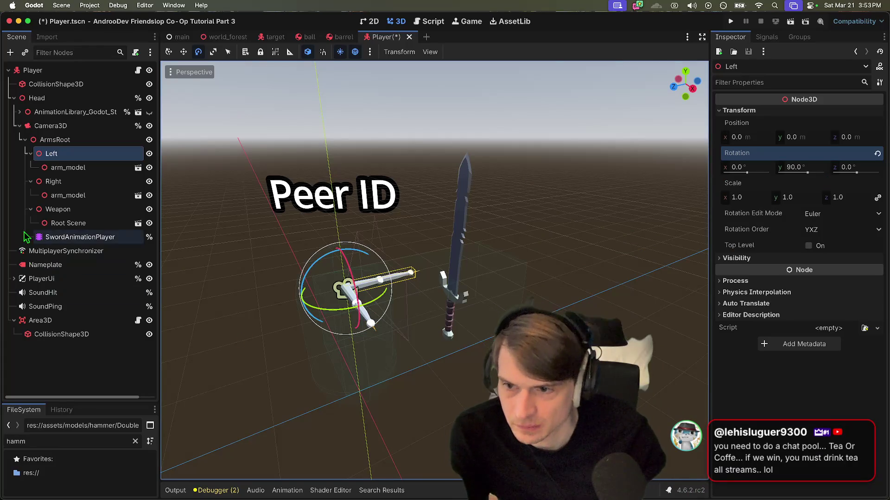
# - Set the Right arm node's Rotation Y to 90 as well
pyautogui.click(54, 182)
pyautogui.click(811, 111)
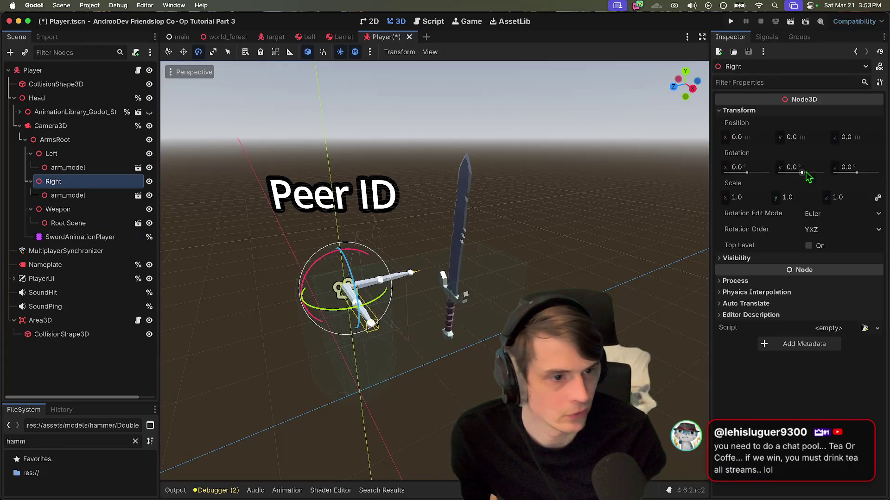
pyautogui.click(812, 169)
pyautogui.write('0')
pyautogui.press('Return')
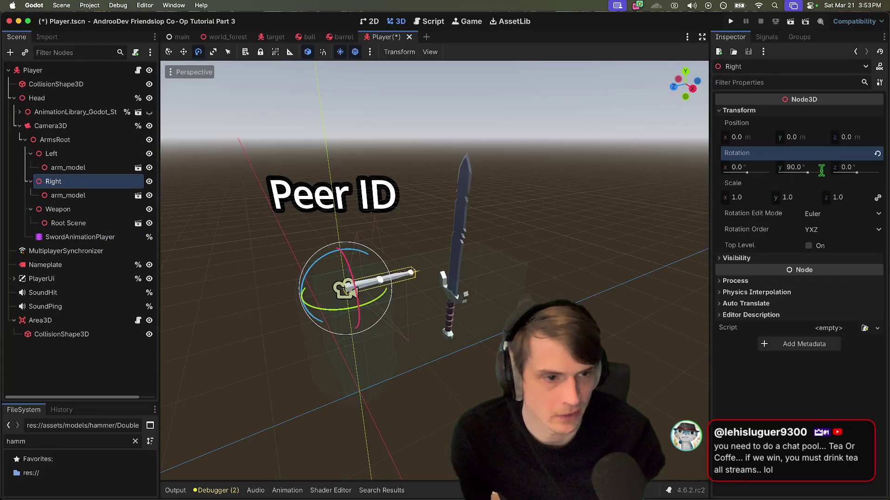
# - Move Right above Left under ArmsRoot and frame the Right arm in the view
pyautogui.moveTo(98, 187); pyautogui.dragTo(85, 149)
pyautogui.click(103, 195)
pyautogui.click(104, 183)
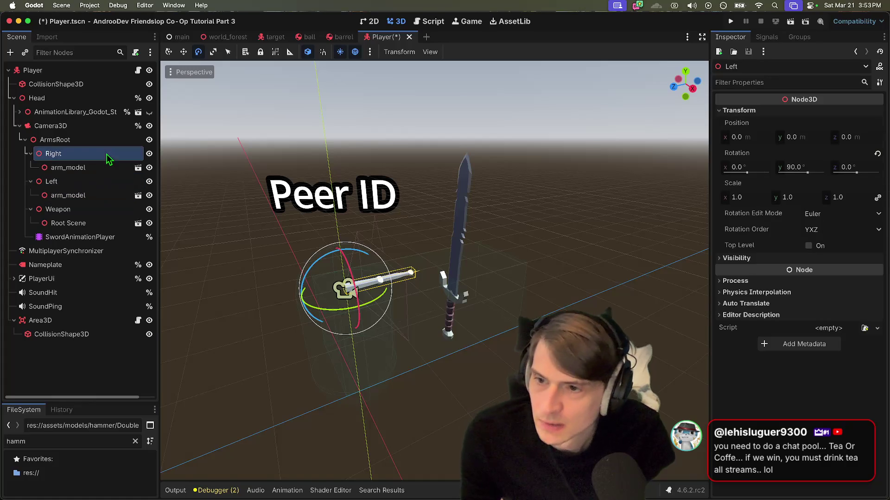
pyautogui.click(109, 155)
pyautogui.click(102, 182)
pyautogui.click(95, 140)
pyautogui.click(96, 153)
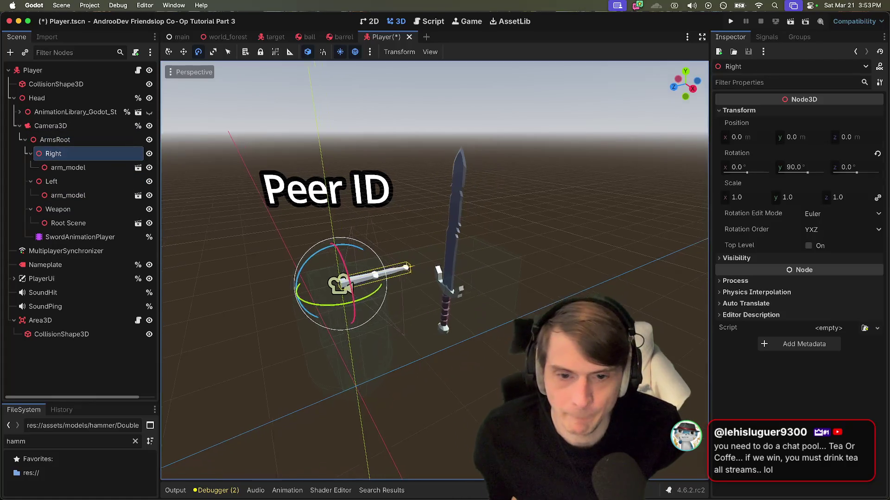
pyautogui.press('f')
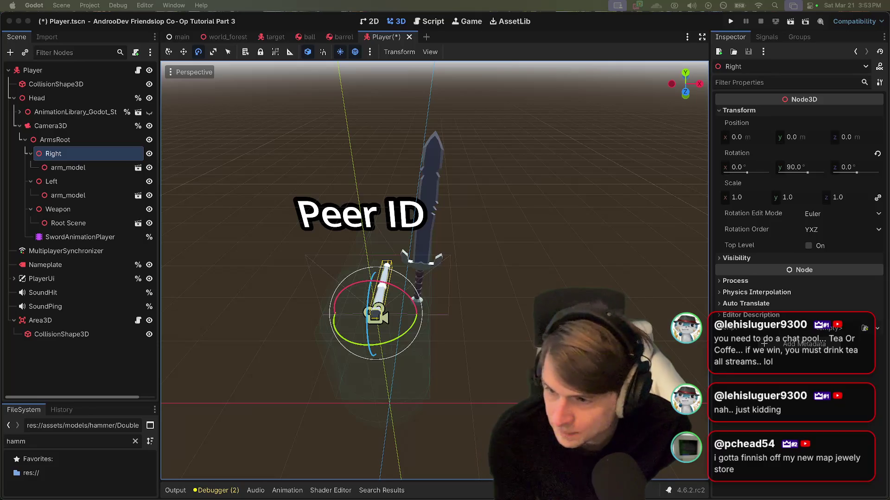
# - Run the game from world_forest, create a session, then close both game windows
pyautogui.click(242, 36)
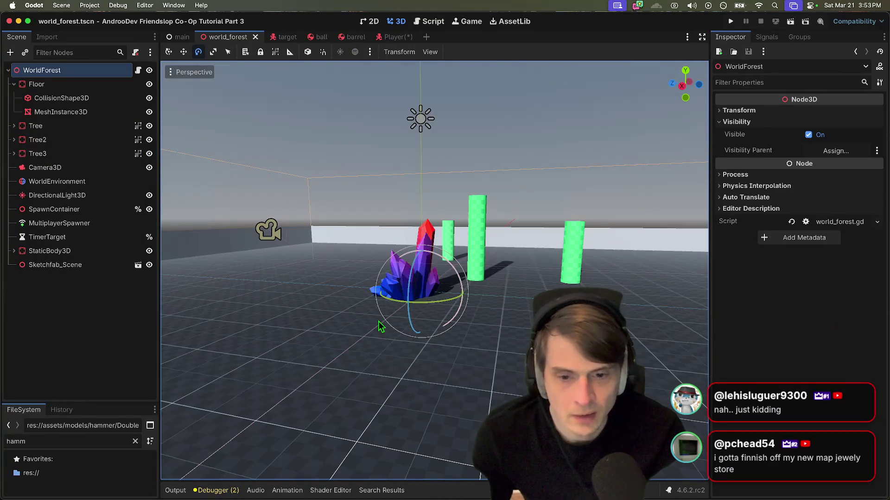
pyautogui.press('super+b')
pyautogui.click(305, 284)
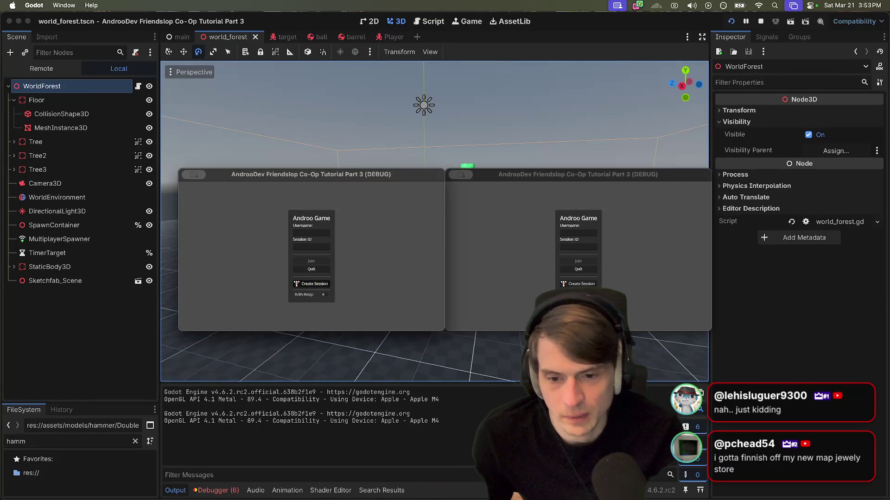
pyautogui.press('Escape')
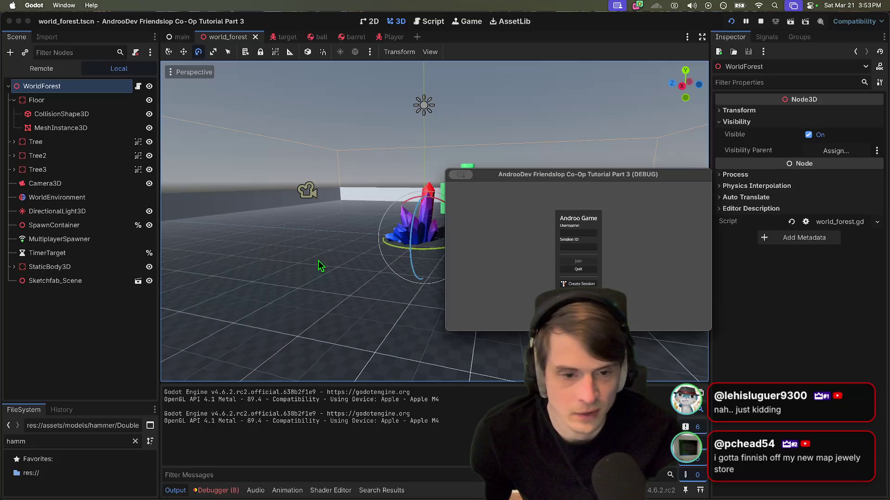
pyautogui.press('Escape')
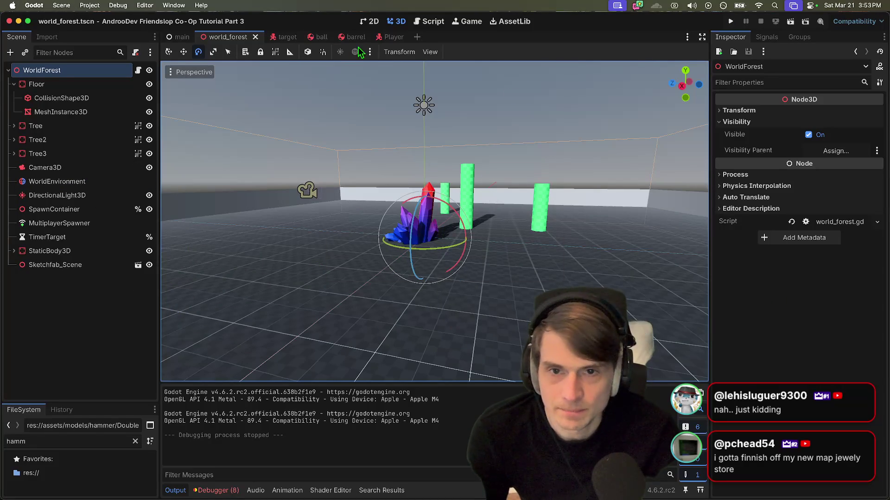
# - Hide the Right arm in the Player scene, then run and stop the game
pyautogui.click(378, 38)
pyautogui.click(148, 154)
pyautogui.press('super+b')
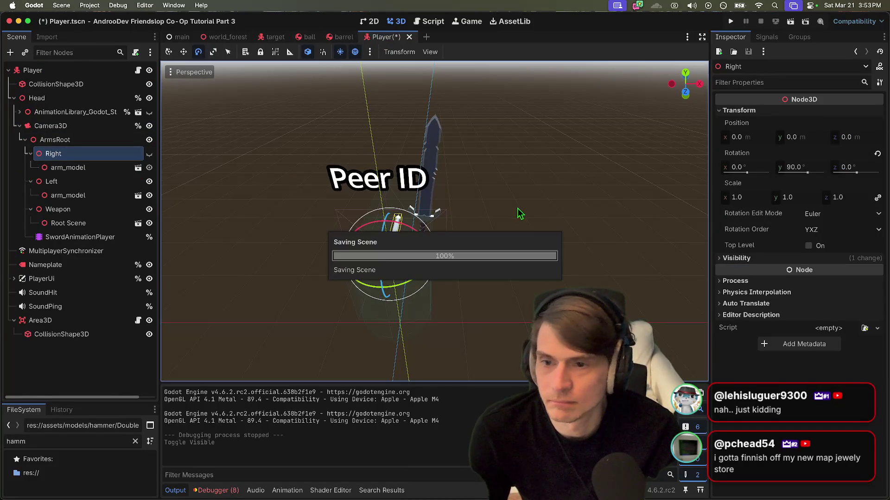
pyautogui.click(760, 21)
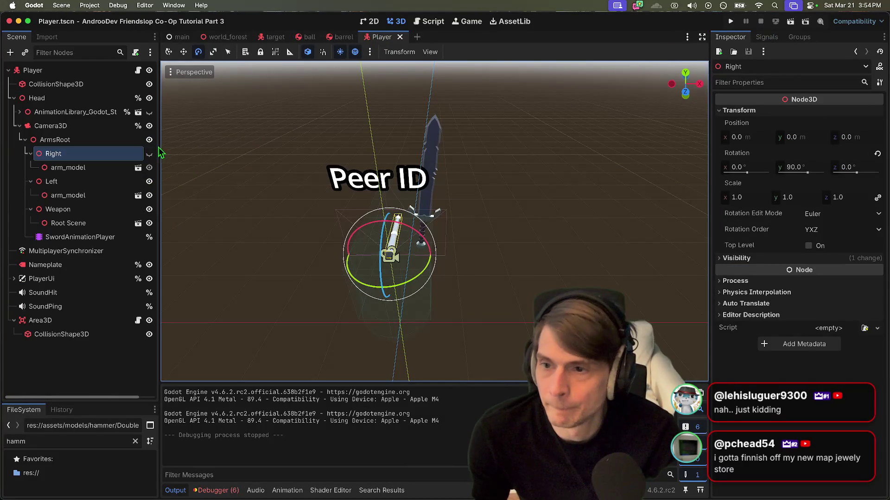
# - Run the game again, start a session, swing the arm, then close the game
pyautogui.press('super+b')
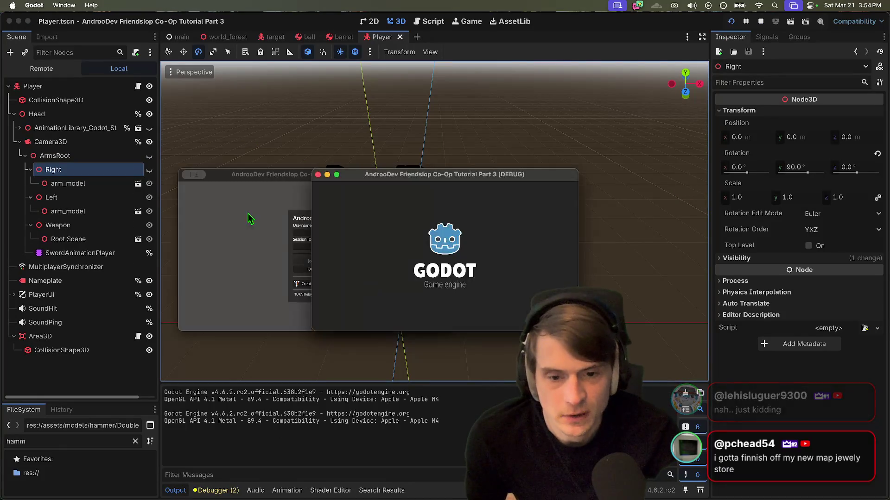
pyautogui.click(311, 284)
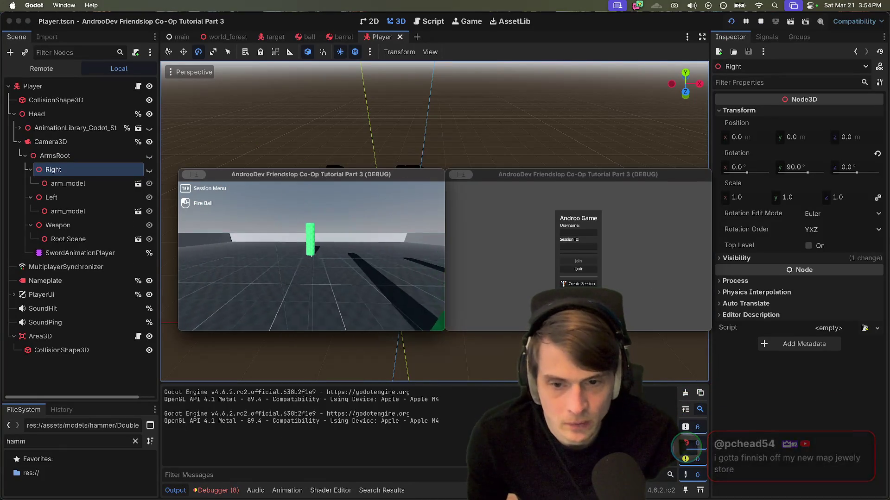
pyautogui.press('Escape')
pyautogui.click(306, 245)
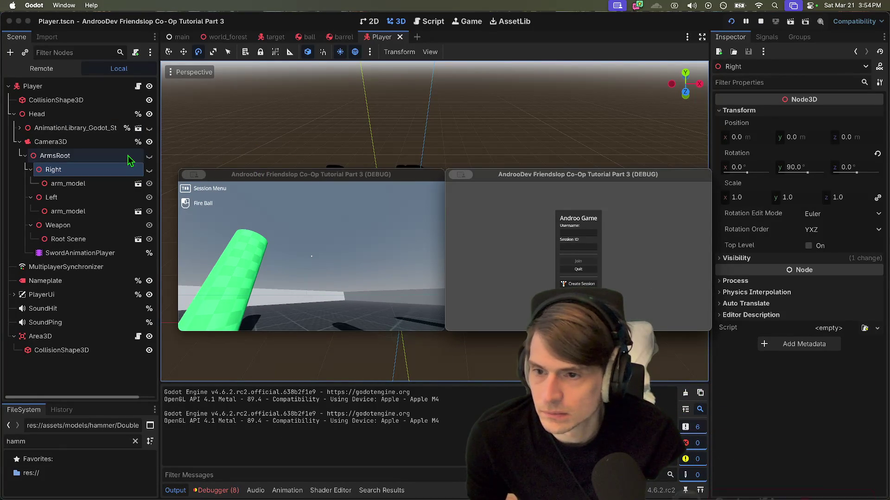
pyautogui.click(236, 41)
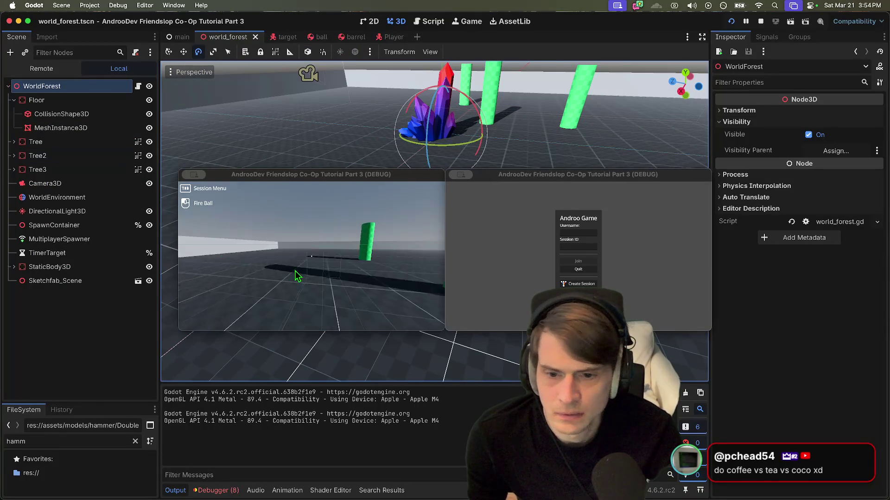
pyautogui.click(306, 254)
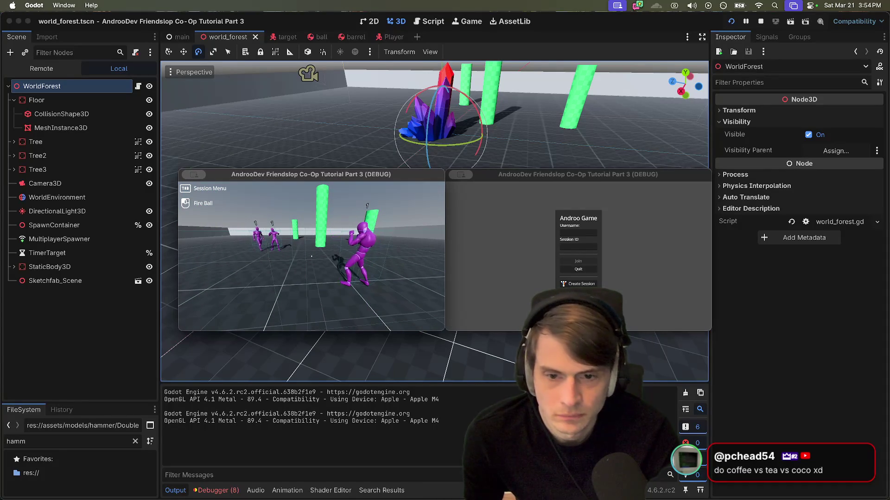
pyautogui.press('super+q')
pyautogui.click(578, 269)
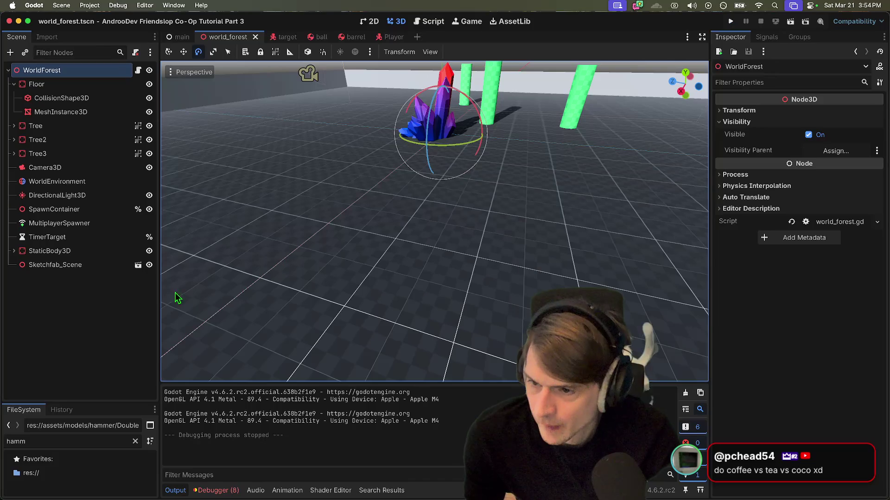
# - Save and run world_forest, start a session, review the errors, then stop the game
pyautogui.click(296, 269)
pyautogui.press('super+s')
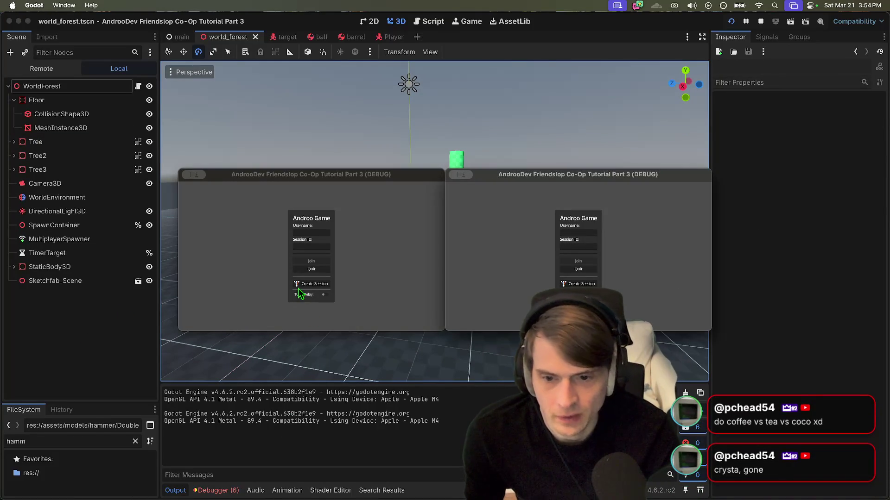
pyautogui.click(306, 284)
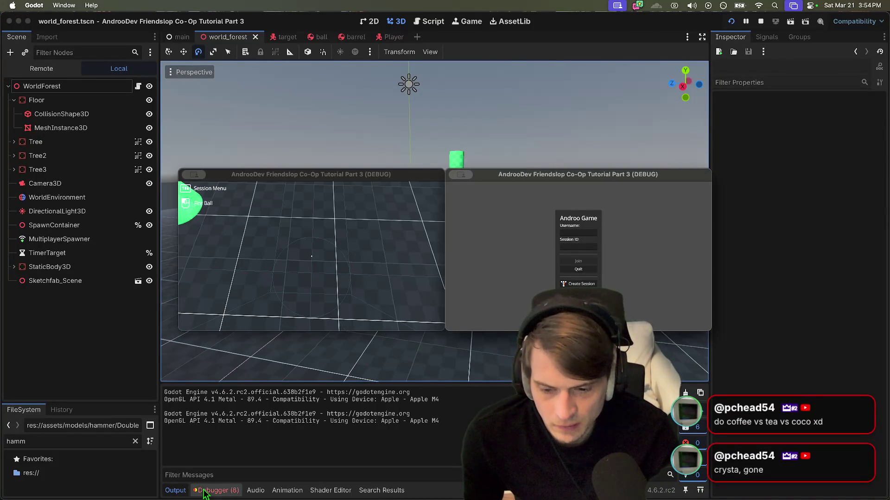
pyautogui.click(208, 490)
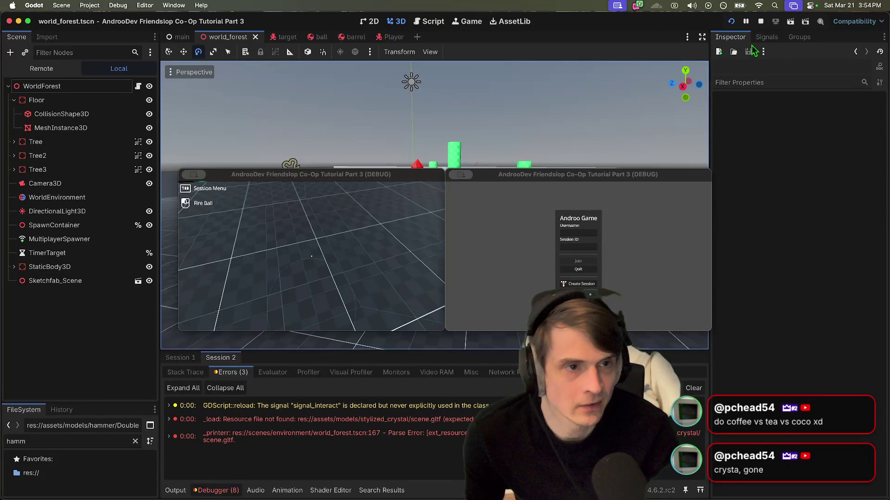
pyautogui.click(761, 22)
# - Delete the Sketchfab_Scene node and instance the crystal scene.gltf in its place
pyautogui.rightClick(88, 264)
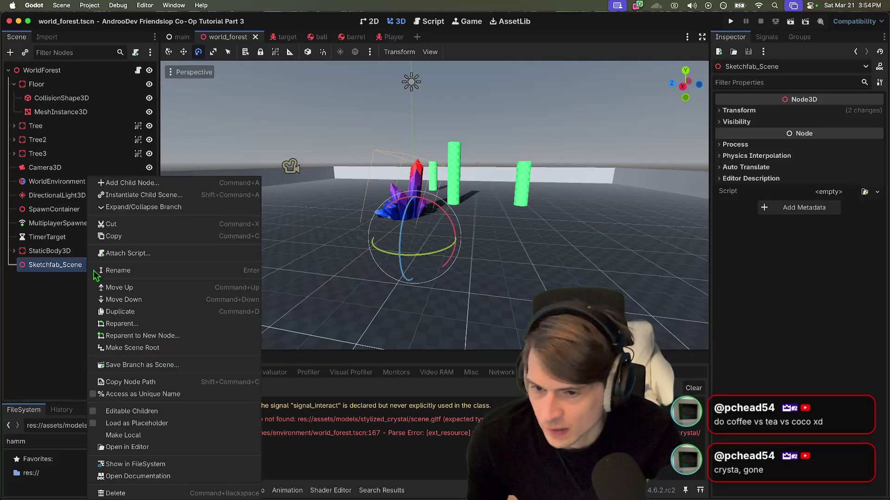
pyautogui.click(169, 491)
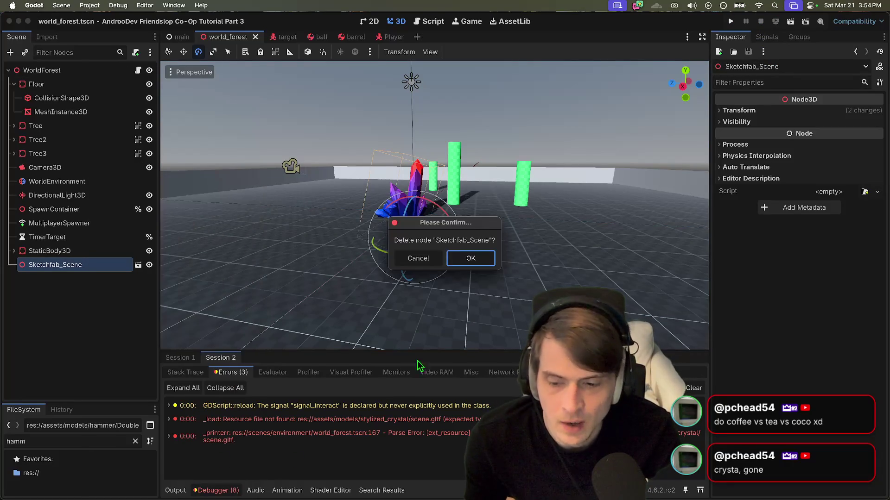
pyautogui.press('Return')
pyautogui.press('super+shift+a')
pyautogui.write('crys')
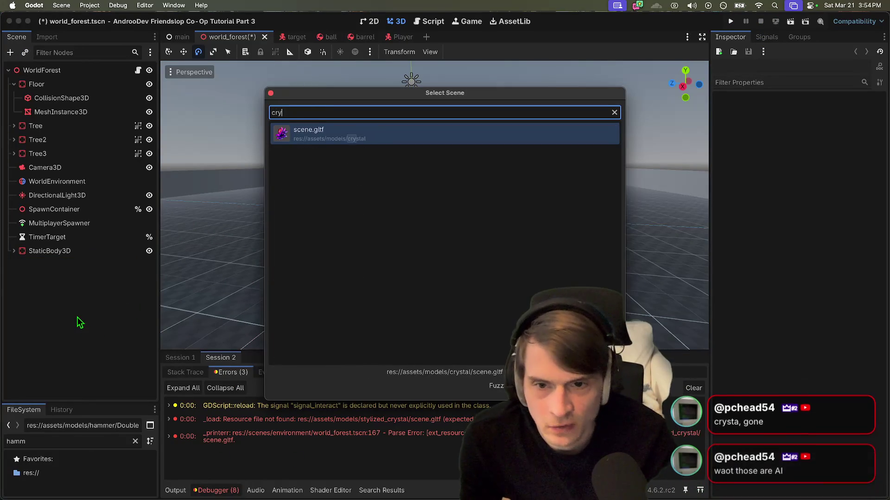
pyautogui.press('Return')
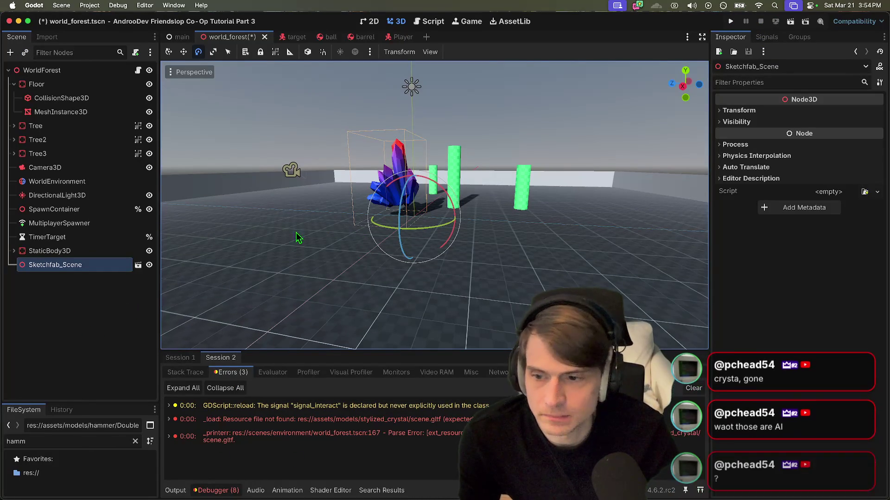
# - Lower the new crystal onto the ground, then save and run the game
pyautogui.scroll(5, 377, 173)
pyautogui.scroll(-5, 239, 124)
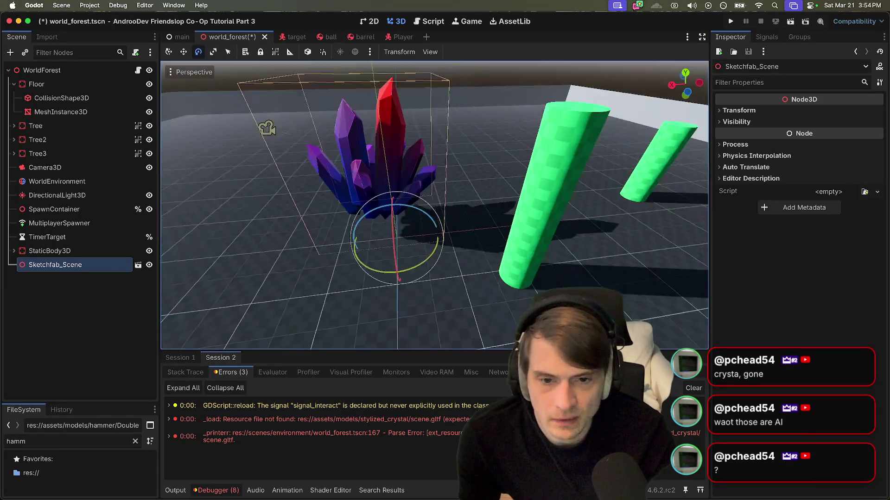
pyautogui.click(169, 52)
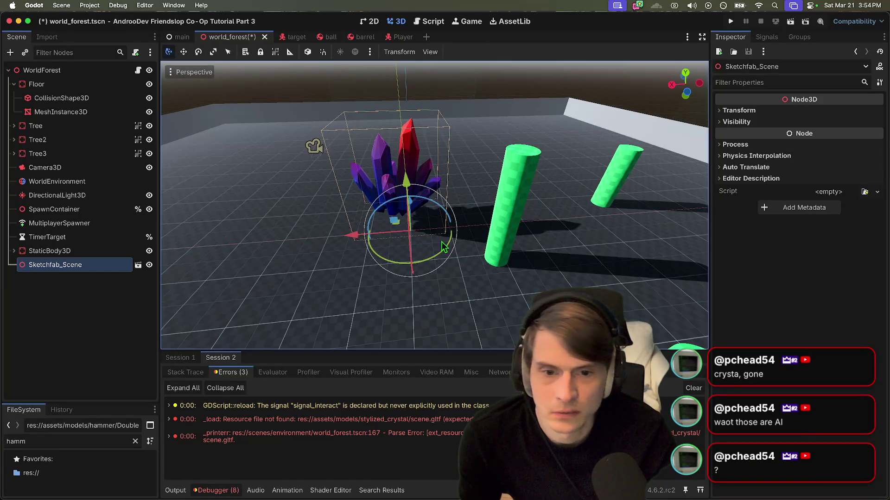
pyautogui.press('f')
pyautogui.moveTo(384, 231)
pyautogui.mouseDown()
pyautogui.moveTo(389, 285)
pyautogui.moveTo(402, 268)
pyautogui.moveTo(387, 265)
pyautogui.moveTo(383, 251)
pyautogui.mouseUp()
pyautogui.scroll(2, 382, 251)
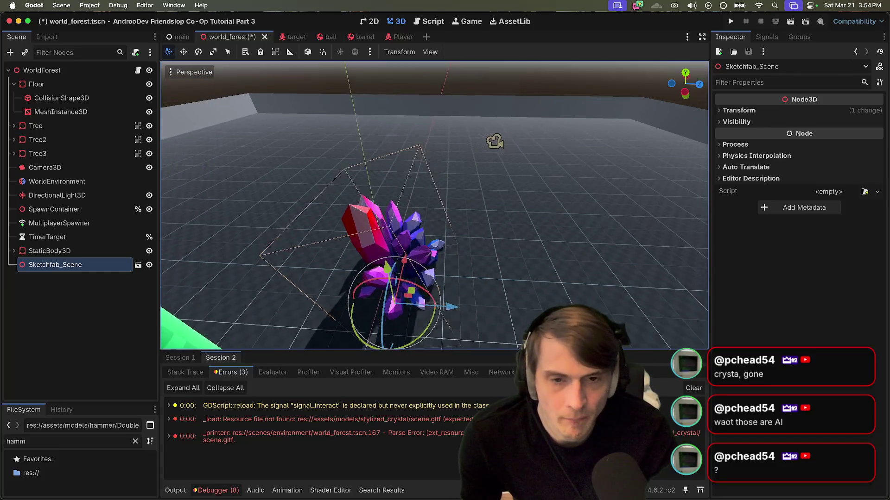
pyautogui.hscroll(-3, 383, 251)
pyautogui.press('super+b')
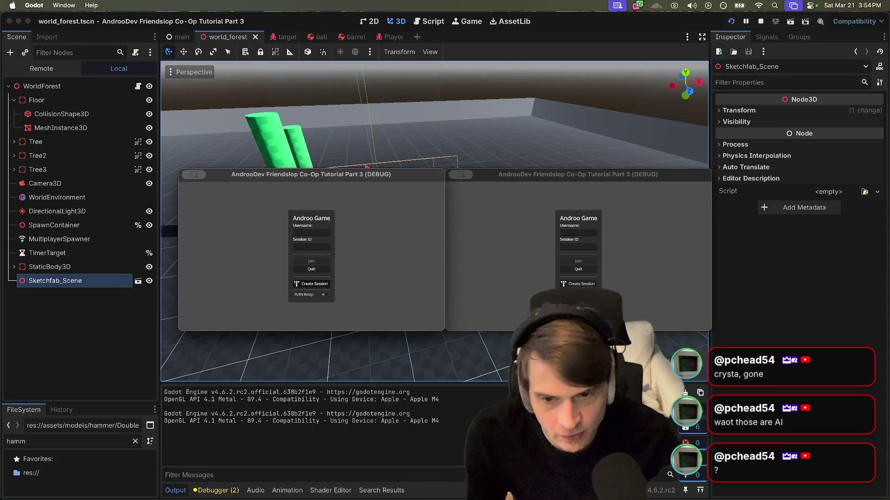
# - Create a session in the left game window, check the crystal, then stop the game
pyautogui.click(322, 283)
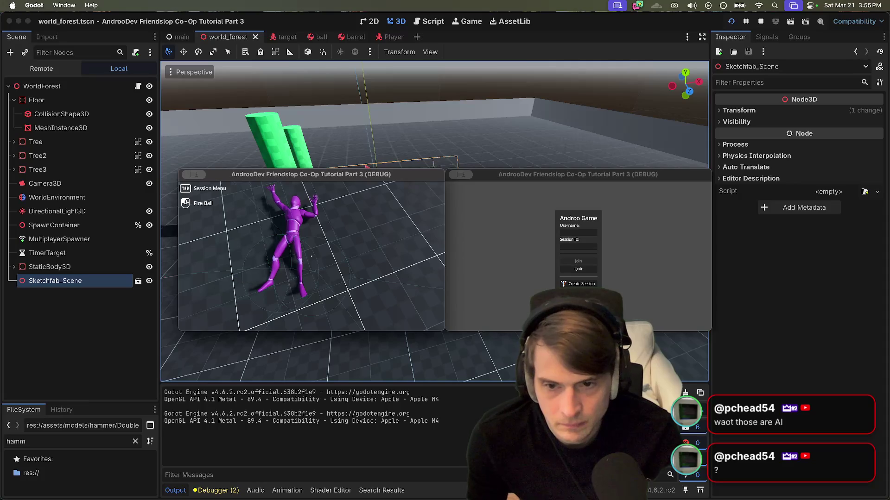
pyautogui.press('super+period')
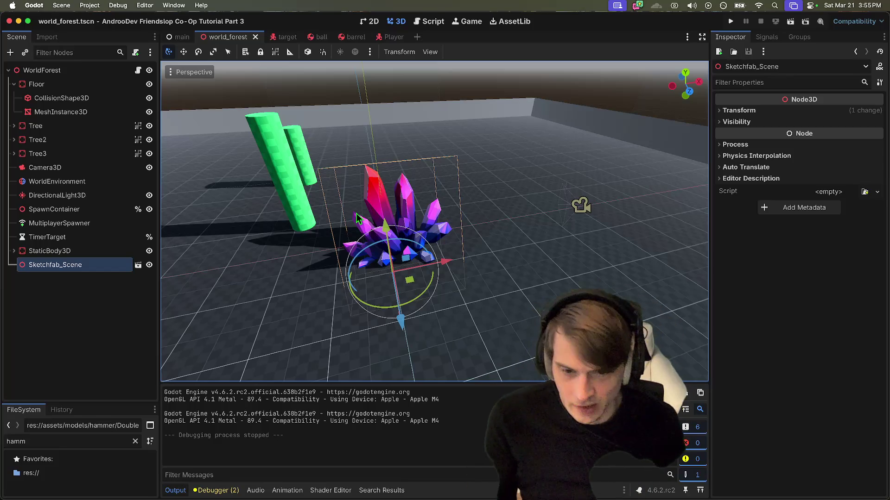
# - Deselect the crystal, view world_forest.gd, return to 3D, and open the Player scene tab
pyautogui.press('Escape')
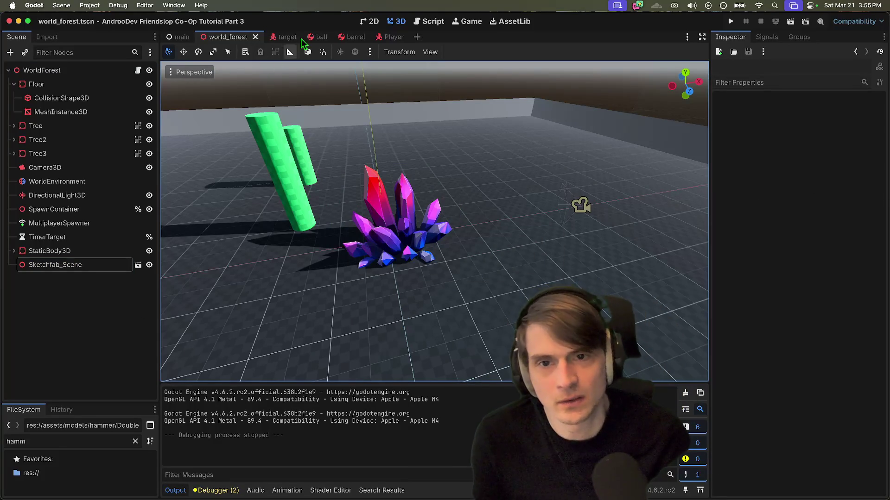
pyautogui.click(419, 23)
pyautogui.click(488, 316)
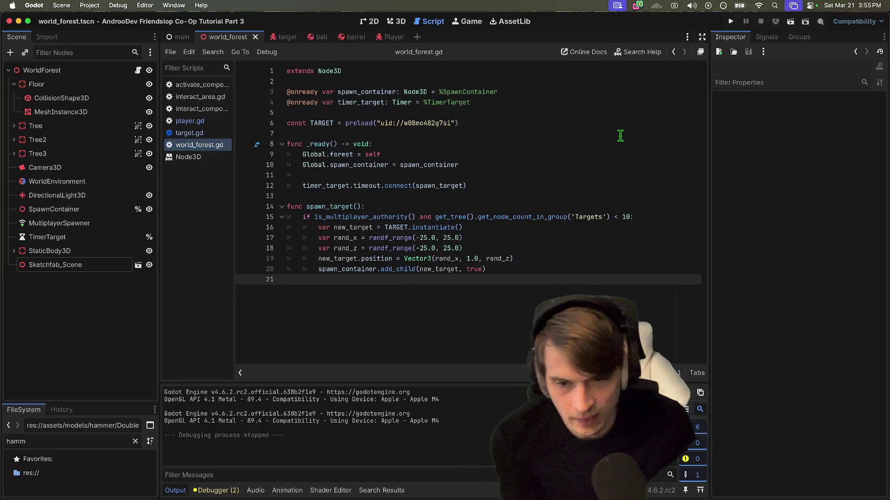
pyautogui.click(397, 21)
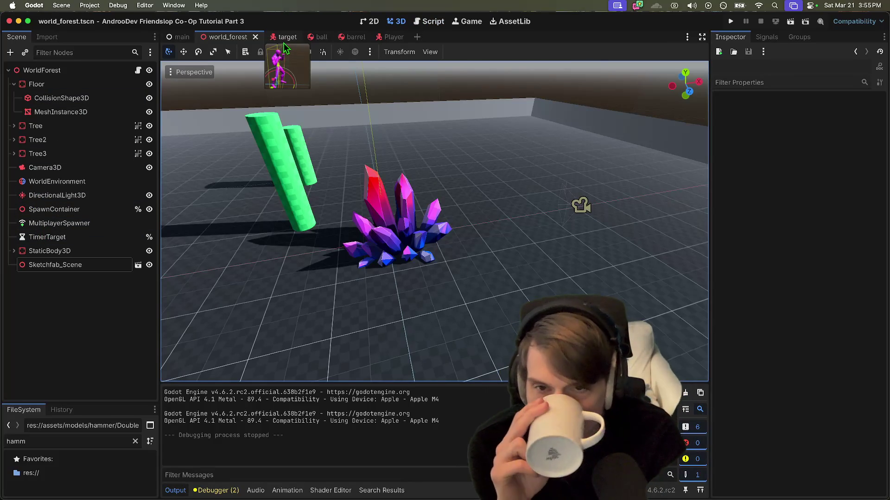
pyautogui.click(393, 36)
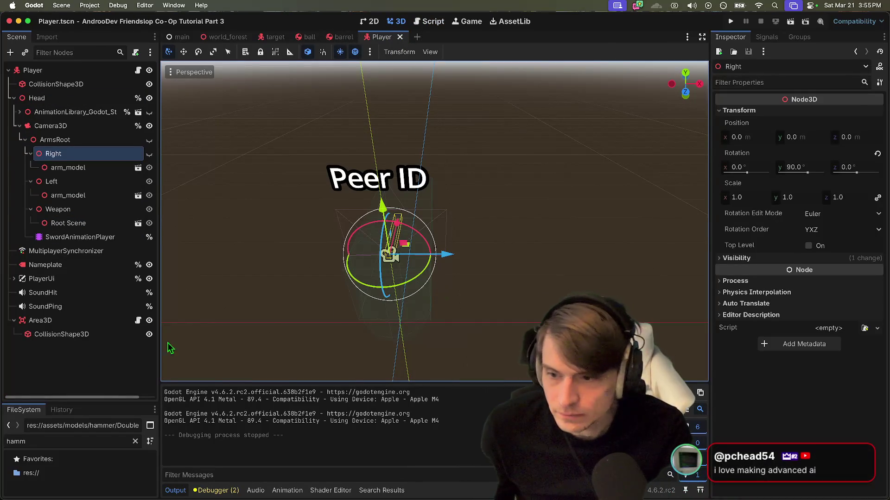
# - Select Root Scene under Weapon and turn visibility back on for Right and ArmsRoot
pyautogui.click(80, 382)
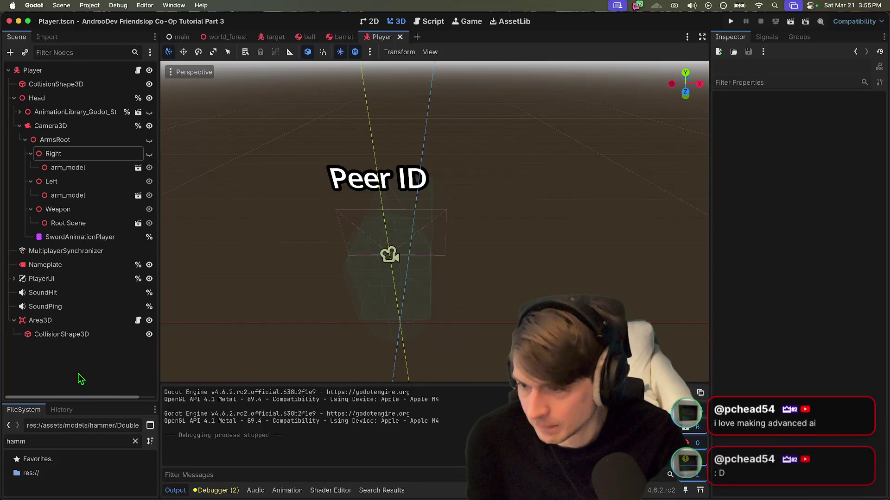
pyautogui.scroll(1, 435, 222)
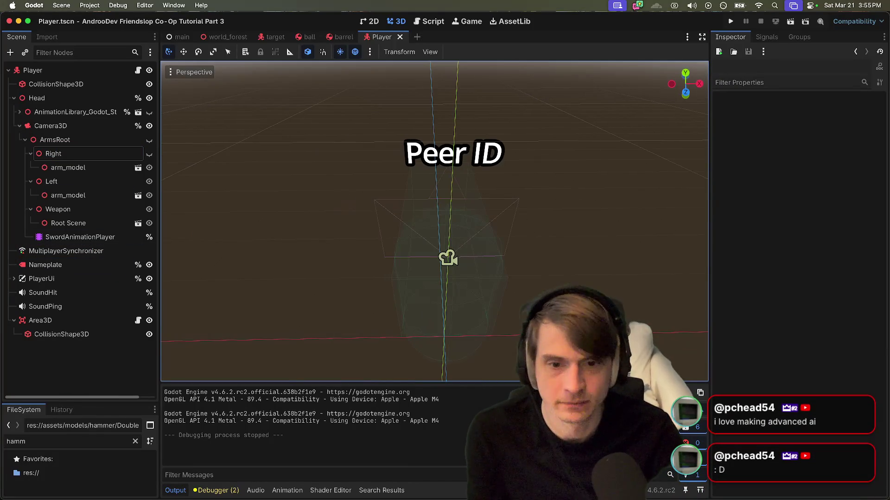
pyautogui.click(74, 209)
pyautogui.press('Down')
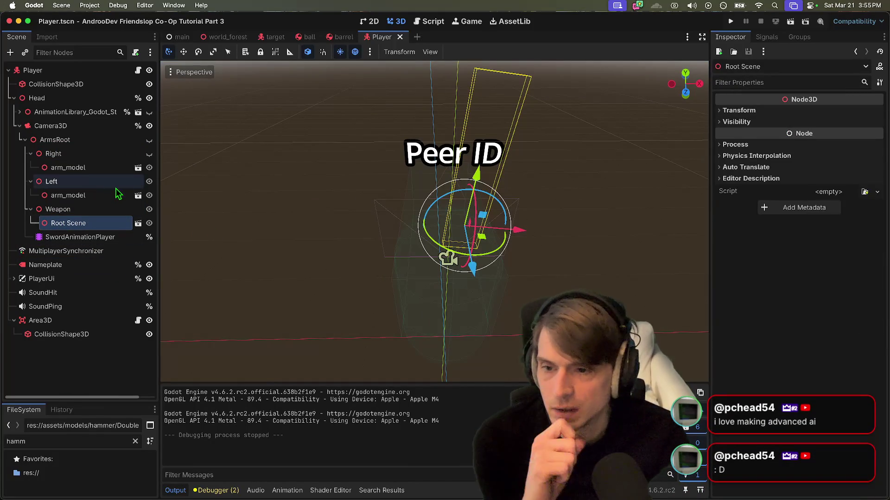
pyautogui.click(150, 152)
pyautogui.doubleClick(149, 154)
pyautogui.click(149, 139)
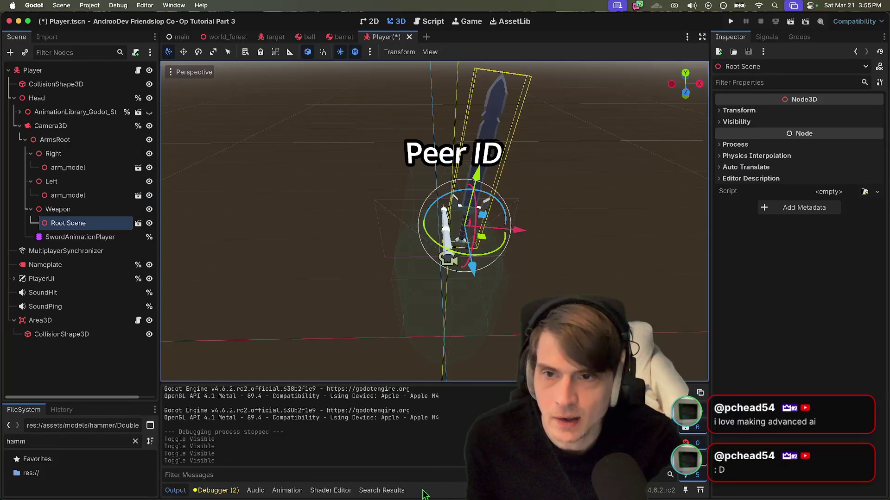
pyautogui.press('super+Tab')
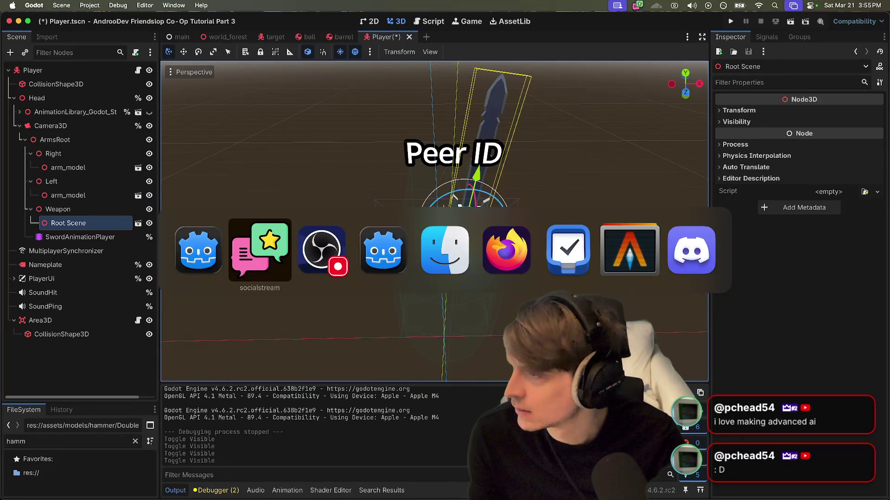
pyautogui.press('super+Tab')
pyautogui.press('super+Tab')
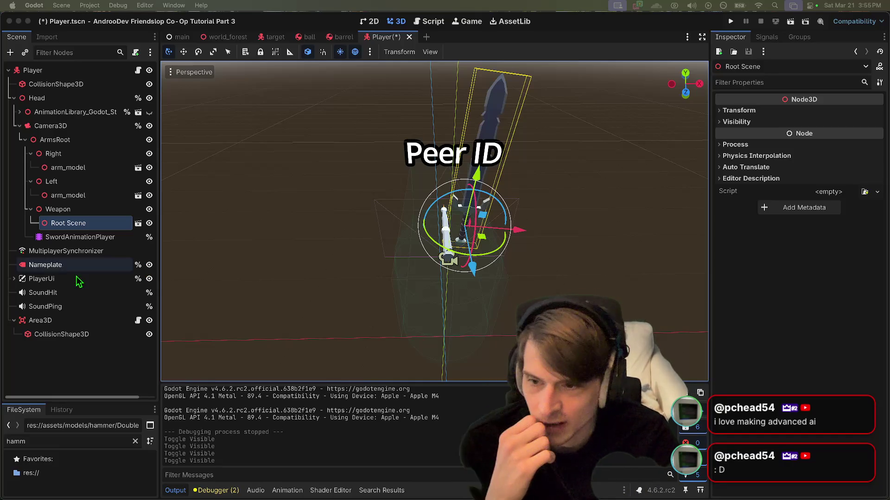
pyautogui.click(74, 209)
# - Set the Right arm node's Position X to 0.5
pyautogui.click(83, 168)
pyautogui.click(86, 153)
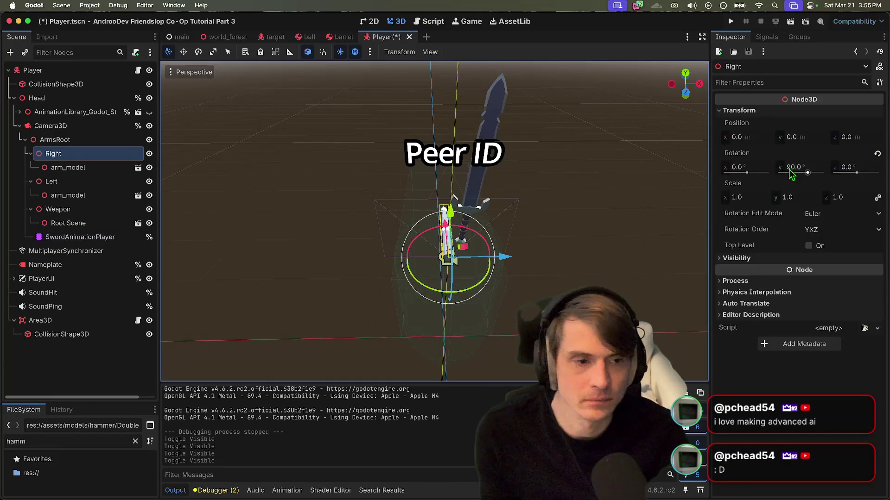
pyautogui.click(757, 137)
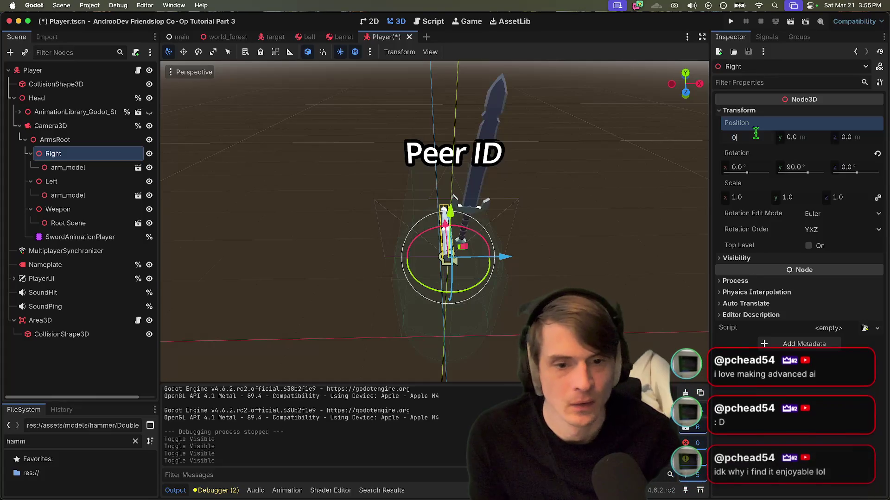
pyautogui.write('0.5')
pyautogui.press('Return')
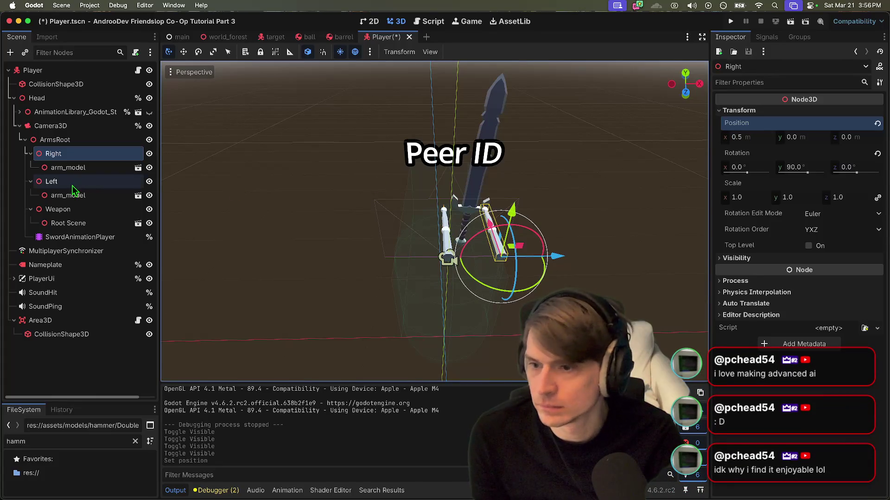
# - Set the Left arm node's Position X to -0.5 and save the Player scene
pyautogui.click(69, 183)
pyautogui.click(739, 139)
pyautogui.write('0.5')
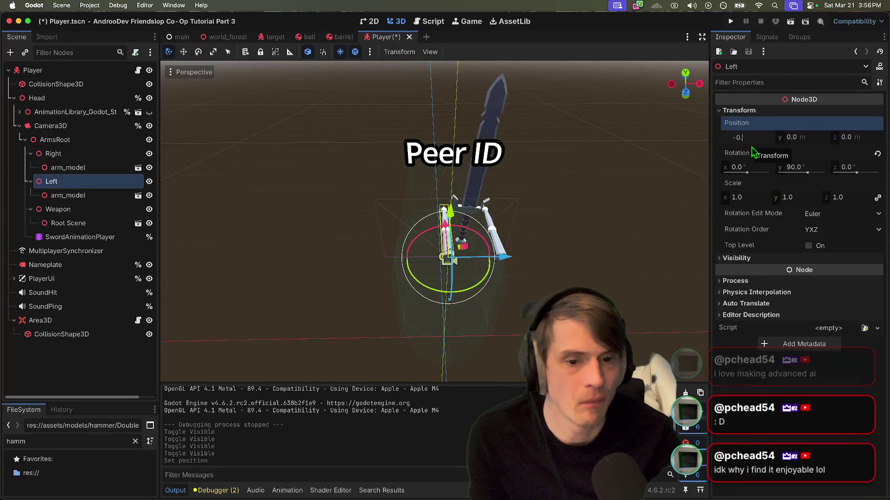
pyautogui.press('Return')
pyautogui.press('super+s')
pyautogui.scroll(-10, 596, 226)
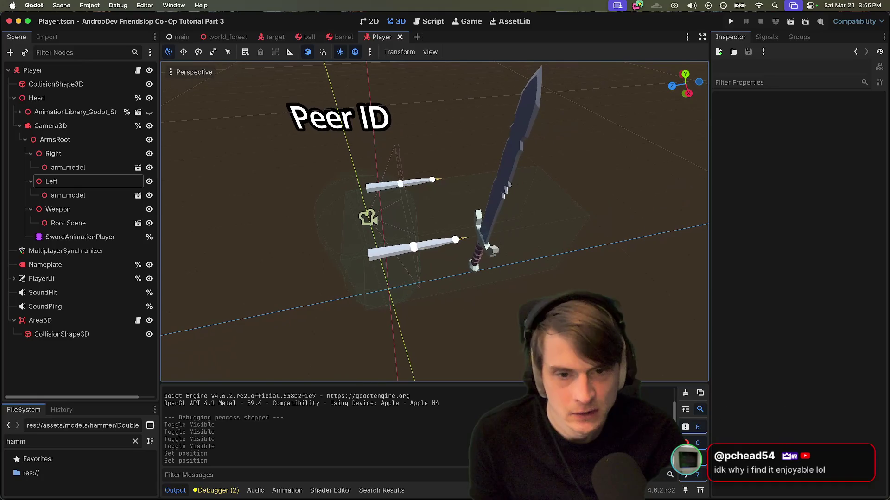
pyautogui.click(52, 181)
pyautogui.click(53, 154)
pyautogui.click(52, 182)
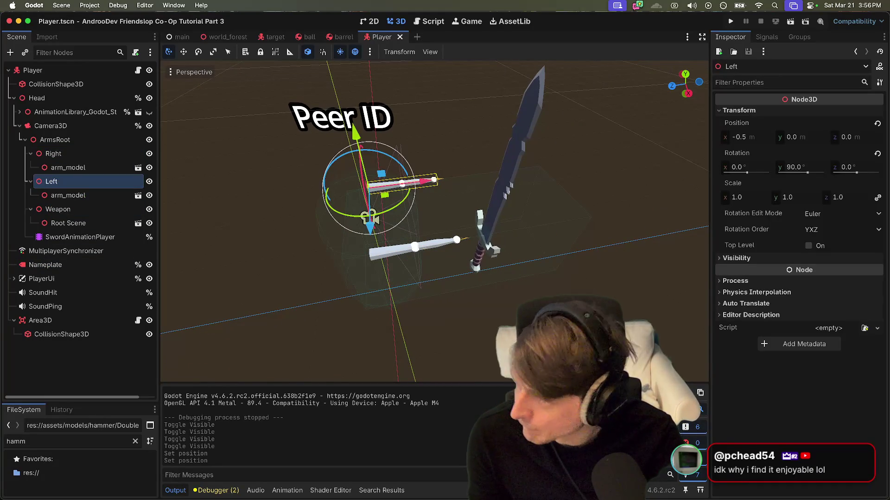
pyautogui.click(116, 195)
# - Filter the FileSystem for 'arm' and inspect arm_model.glb's import settings
pyautogui.click(138, 195)
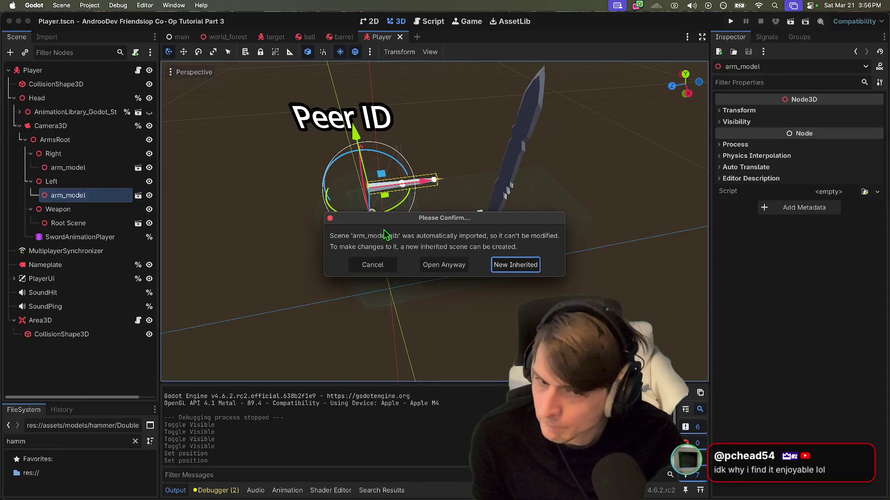
pyautogui.press('Escape')
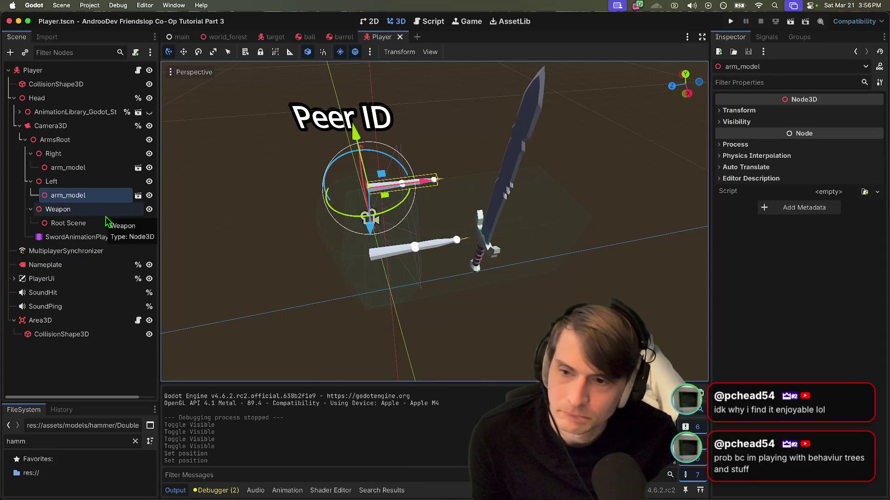
pyautogui.click(80, 446)
pyautogui.write('arm')
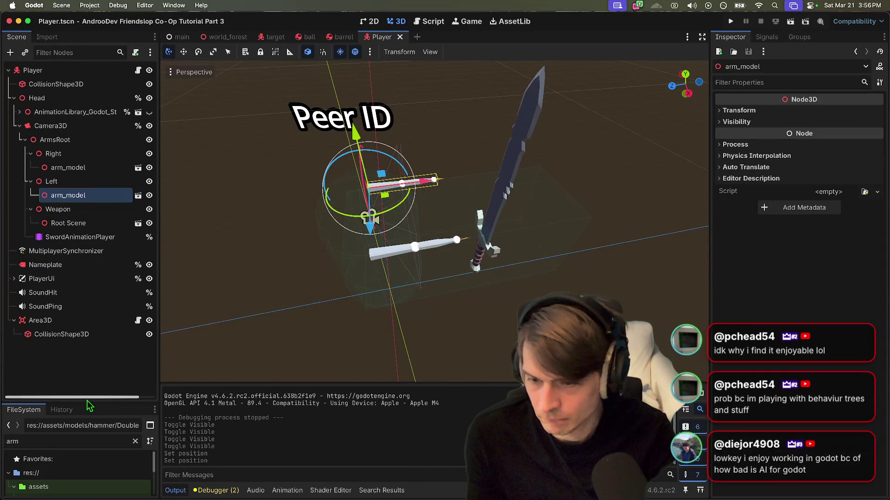
pyautogui.moveTo(87, 403); pyautogui.dragTo(87, 339)
pyautogui.click(93, 467)
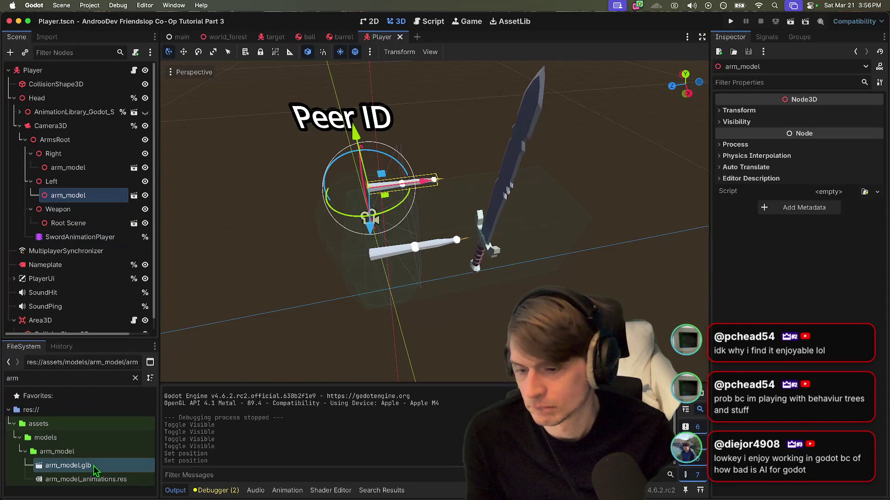
pyautogui.doubleClick(94, 466)
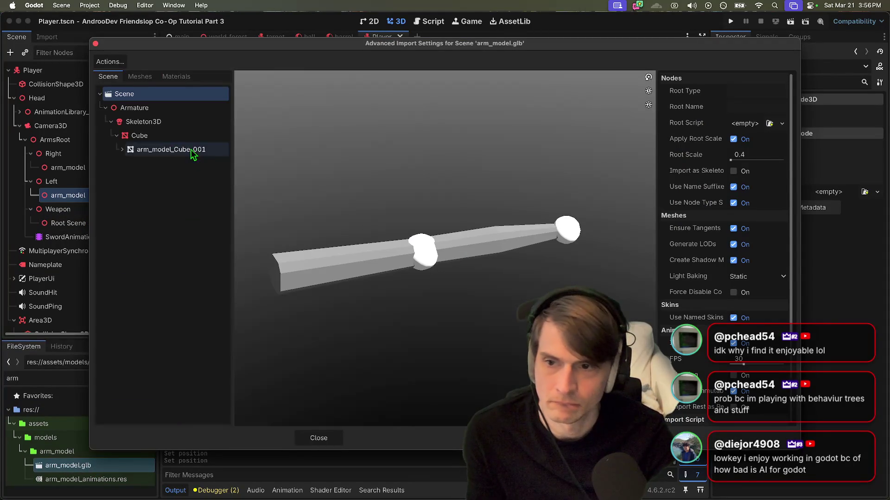
pyautogui.press('Escape')
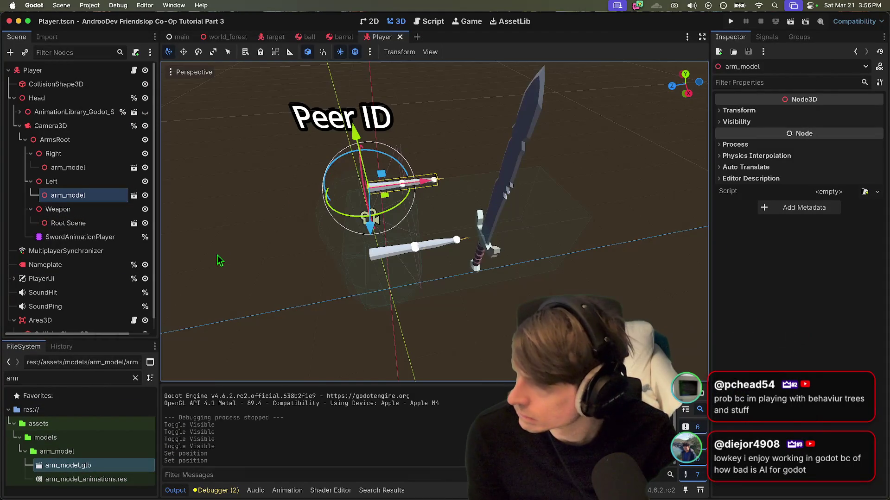
# - Make the Left and Right arm_model instances local and save Player.tscn
pyautogui.rightClick(108, 195)
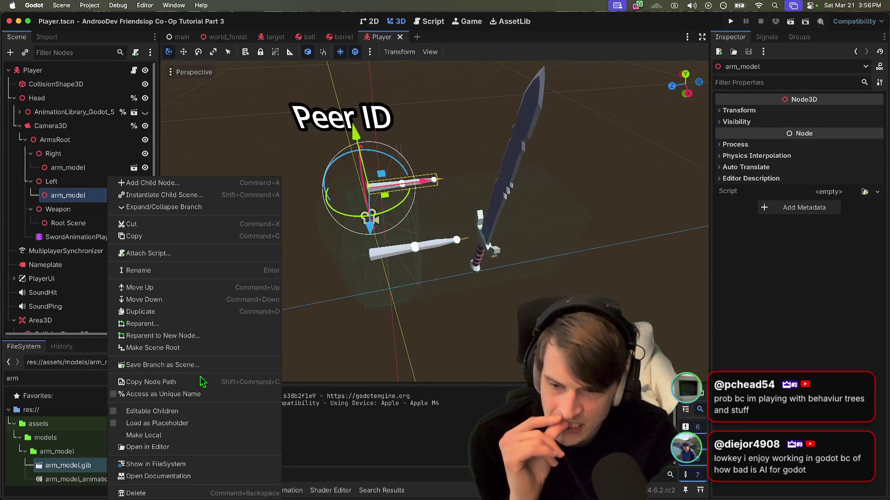
pyautogui.click(211, 436)
pyautogui.click(68, 167)
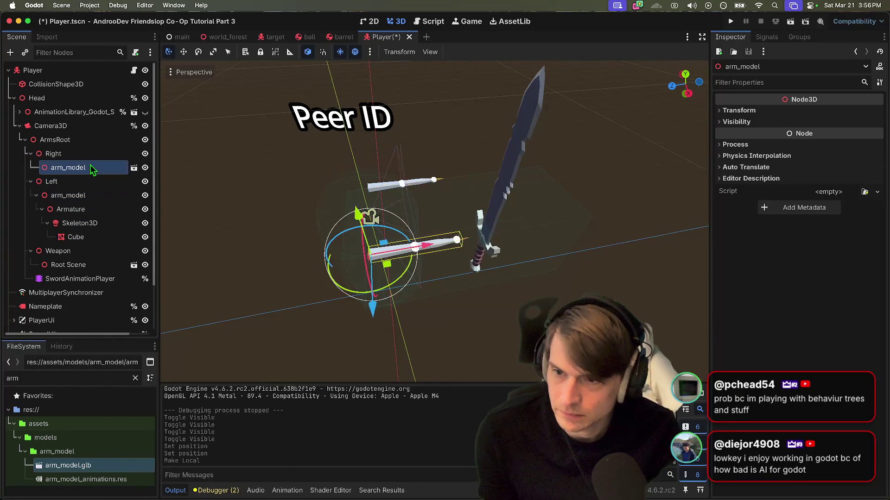
pyautogui.rightClick(92, 167)
pyautogui.click(127, 423)
pyautogui.press('super+s')
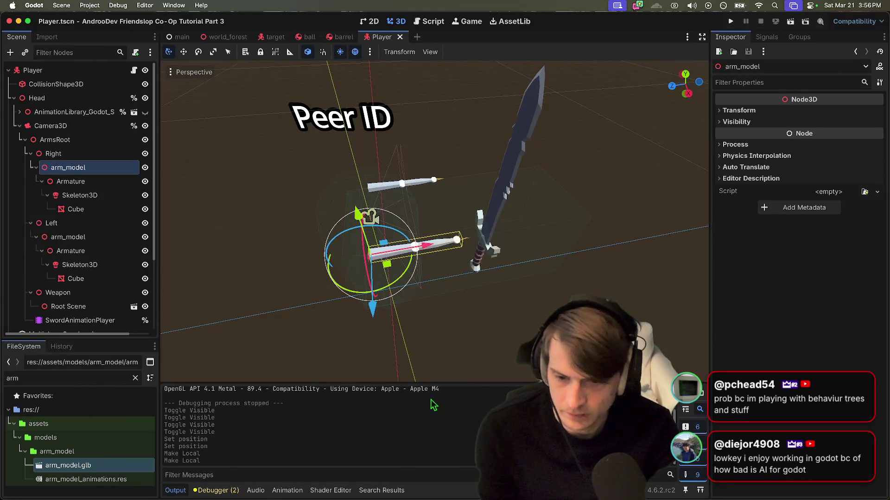
pyautogui.click(51, 154)
pyautogui.press('super+Tab')
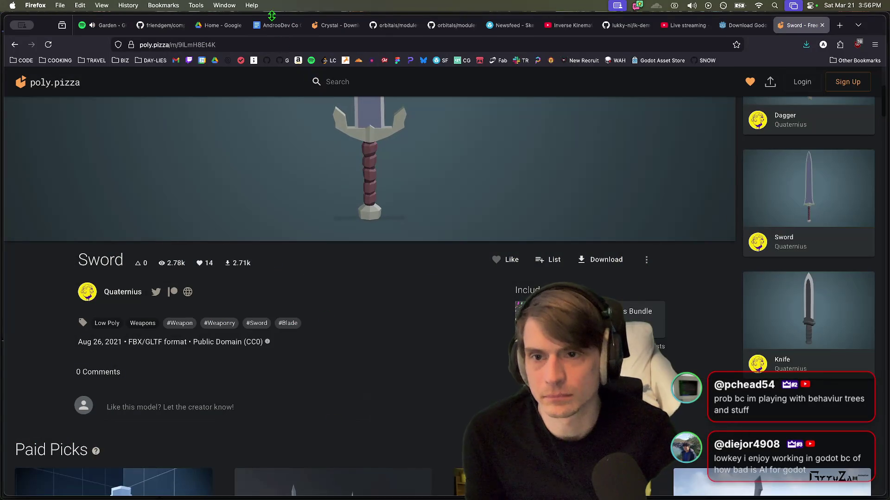
# - Read the tutorial notes in the Google Docs tab, then return to Godot
pyautogui.click(278, 25)
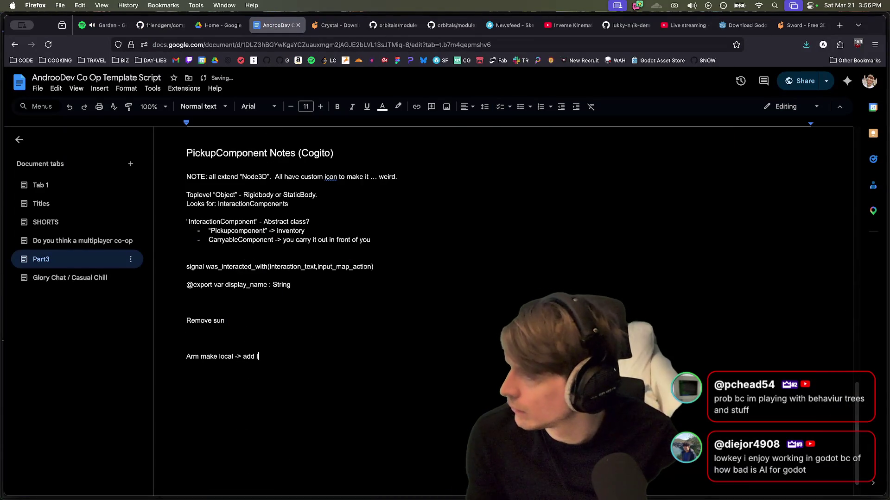
pyautogui.press('super+Tab')
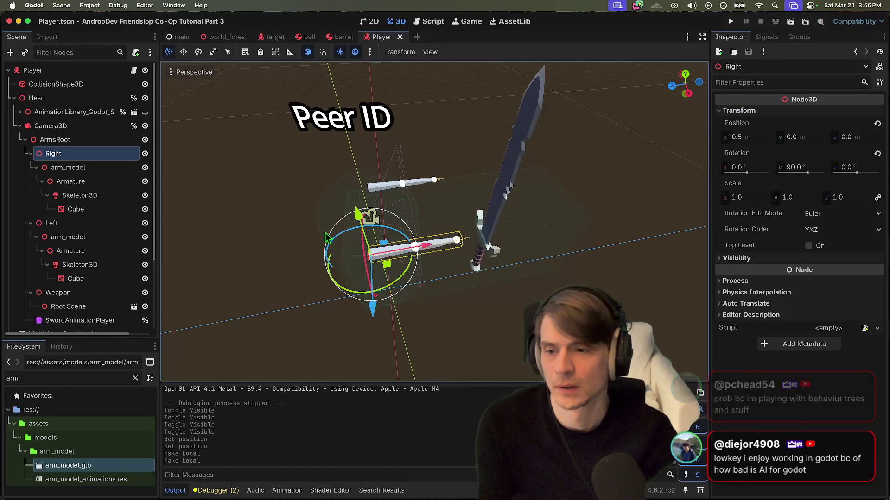
# - Add a TwoBoneIK3D to the Right arm's Skeleton3D and move a duplicate under the Left Skeleton3D
pyautogui.click(104, 195)
pyautogui.press('super+a')
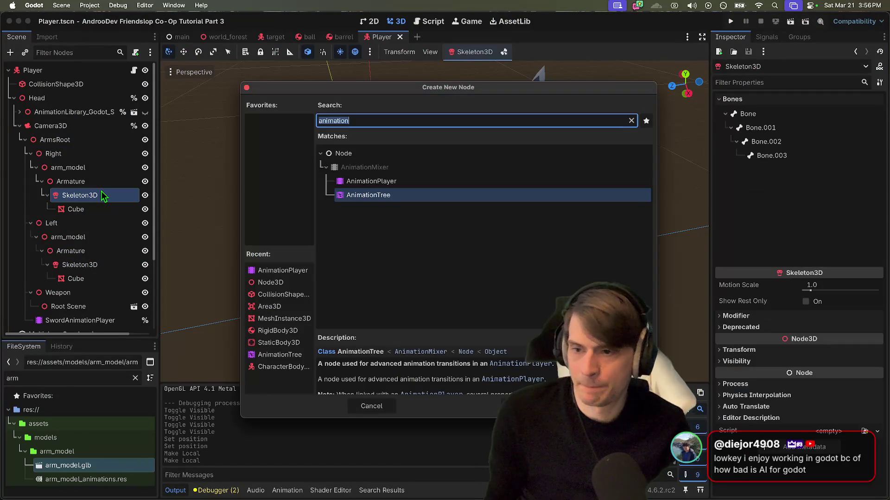
pyautogui.write('ik')
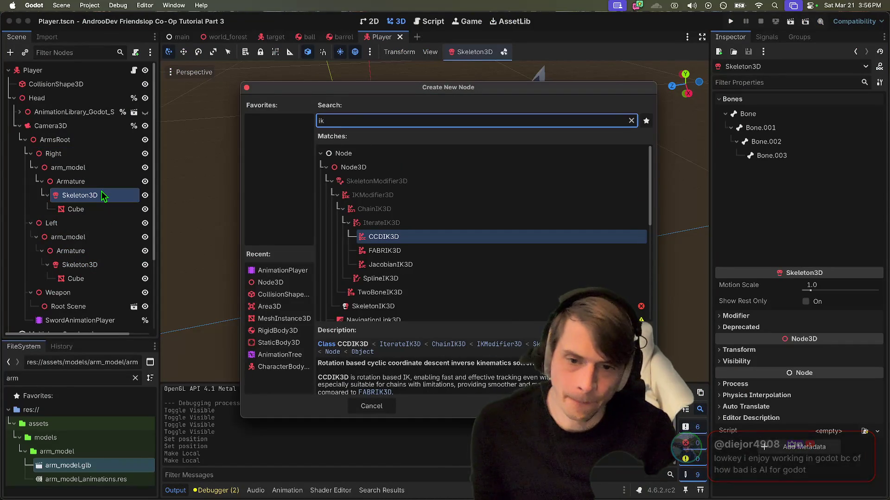
pyautogui.press('Down')
pyautogui.press('Down')
pyautogui.press('Down')
pyautogui.press('Return')
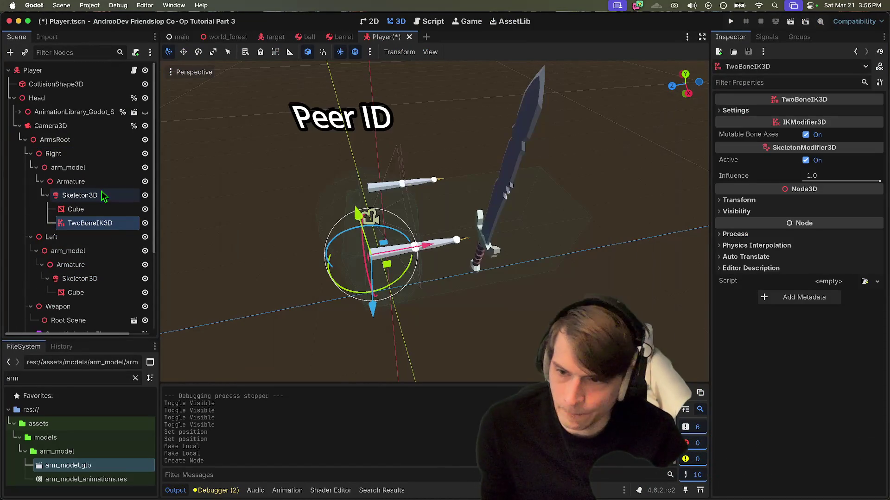
pyautogui.press('super+d')
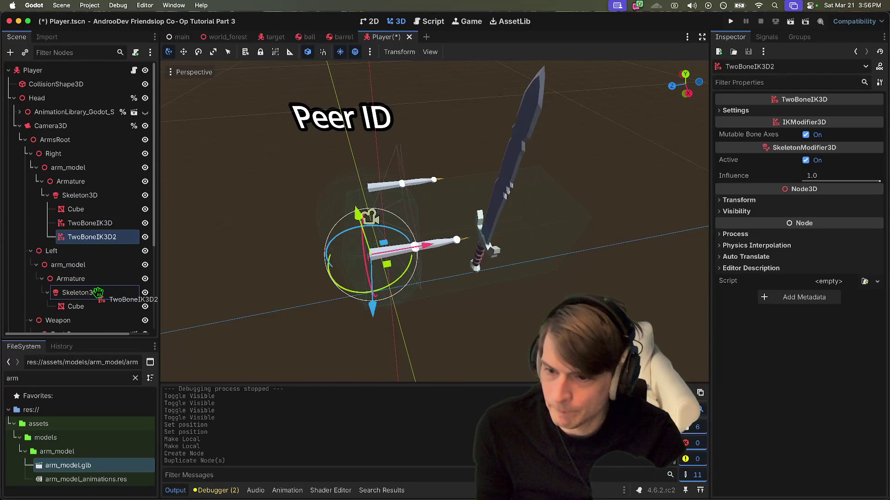
pyautogui.moveTo(98, 293); pyautogui.dragTo(98, 292)
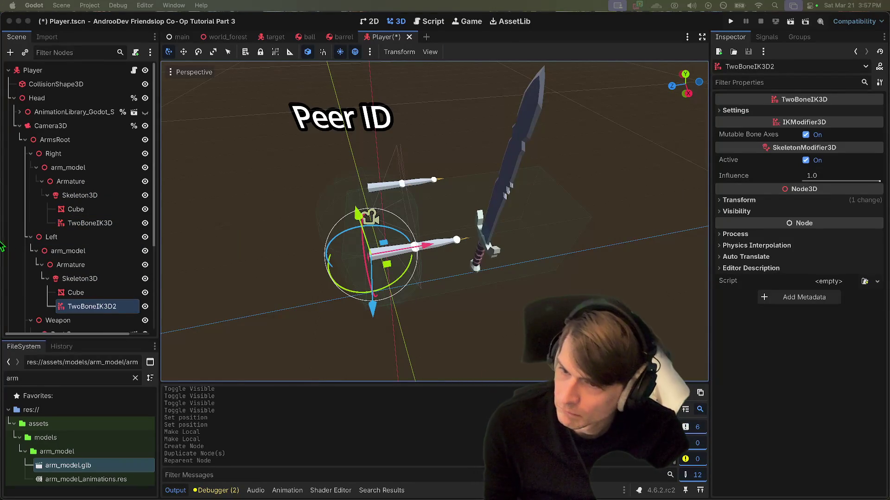
# - Add a Marker3D under the Right arm's Armature
pyautogui.click(99, 183)
pyautogui.press('super+a')
pyautogui.press('BackSpace')
pyautogui.press('BackSpace')
pyautogui.write('marker3d')
pyautogui.press('Return')
pyautogui.click(77, 238)
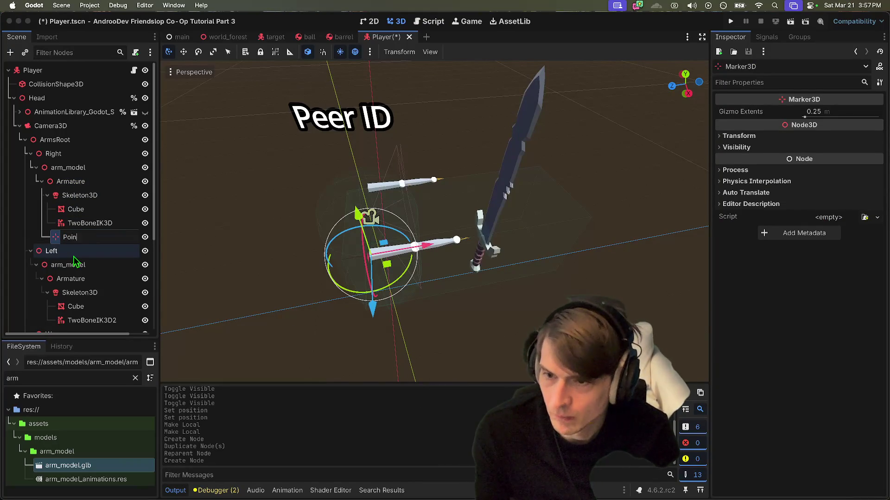
# - Name the right marker Point and add a Marker3D under the Left arm's Armature
pyautogui.write('t')
pyautogui.press('Return')
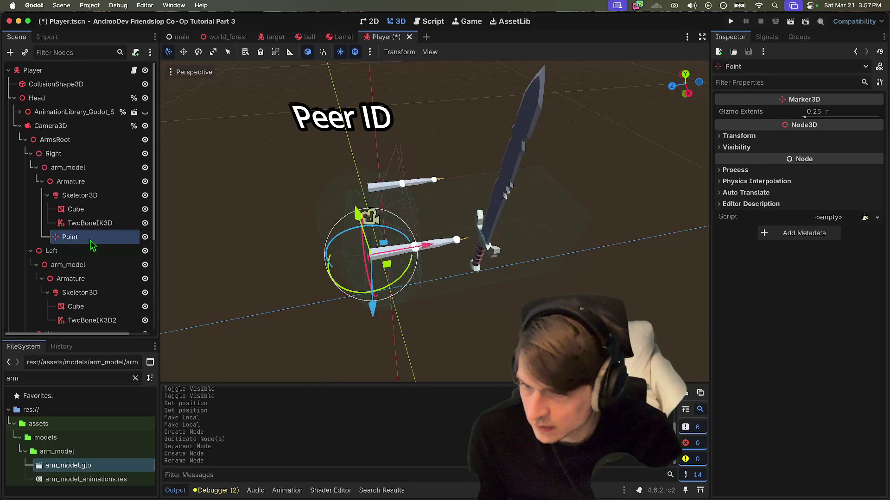
pyautogui.scroll(-3, 93, 232)
pyautogui.click(99, 191)
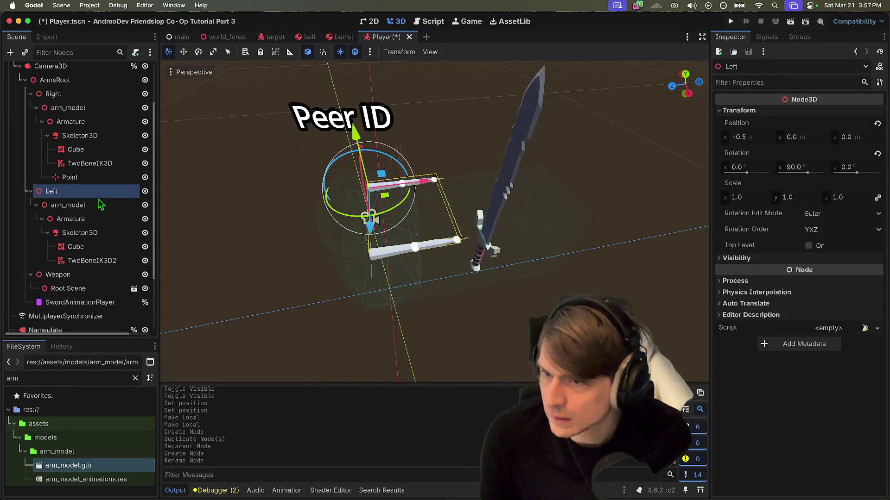
pyautogui.click(100, 219)
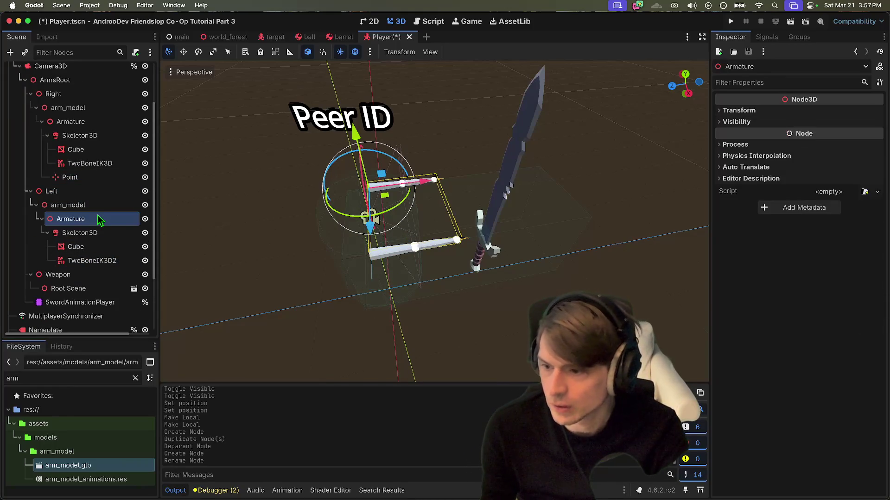
pyautogui.press('super+a')
pyautogui.press('BackSpace')
pyautogui.write('mark')
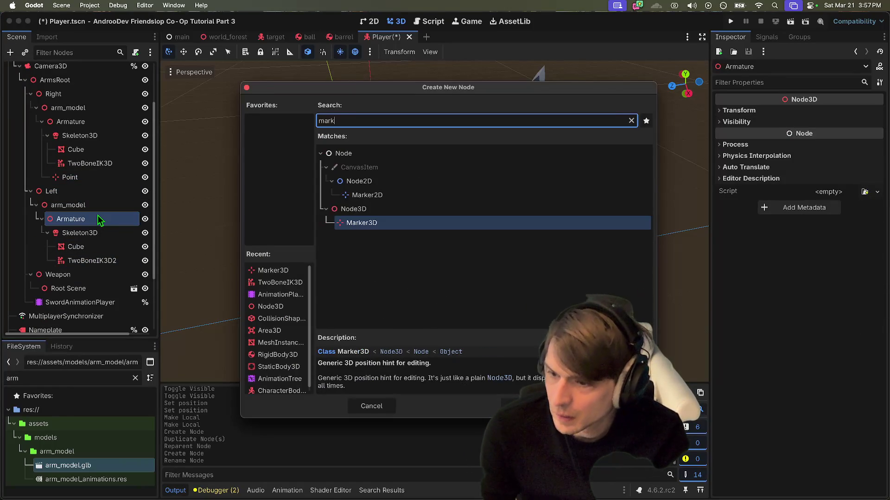
pyautogui.press('Return')
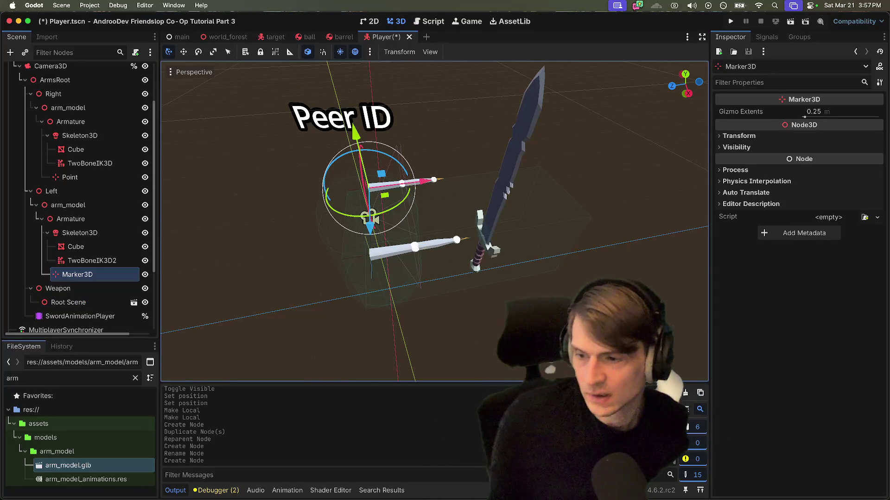
# - Rename the left arm's new Marker3D to Point
pyautogui.doubleClick(113, 275)
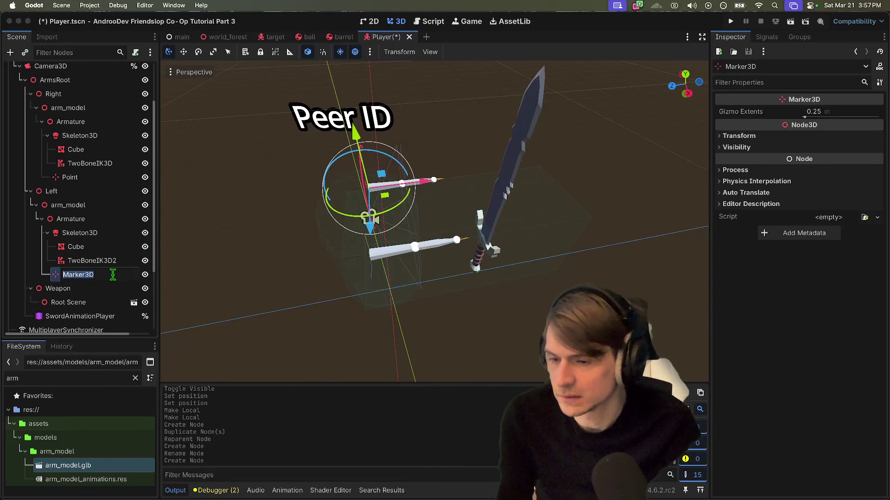
pyautogui.write('Point')
pyautogui.press('Return')
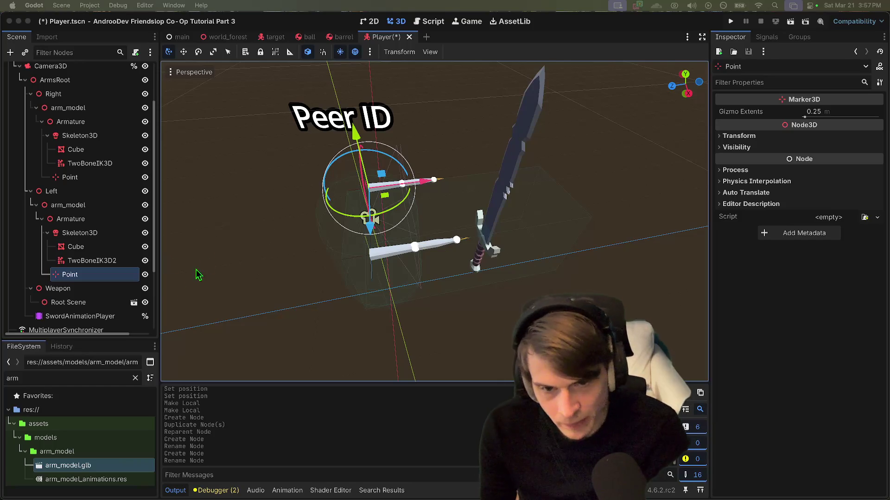
# - Check TwoBoneIK3D2, Weapon and the left Point marker, framing the arms and sword closely
pyautogui.click(105, 261)
pyautogui.click(106, 288)
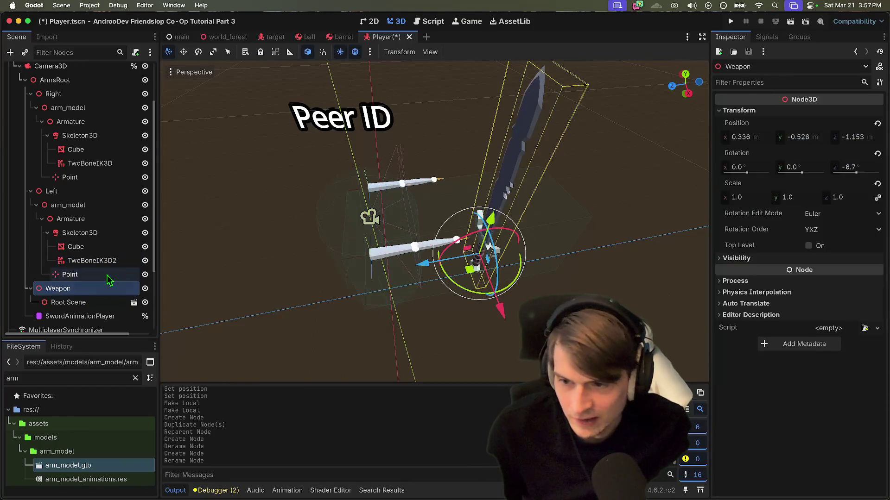
pyautogui.click(105, 261)
pyautogui.click(93, 274)
pyautogui.rightClick(272, 262)
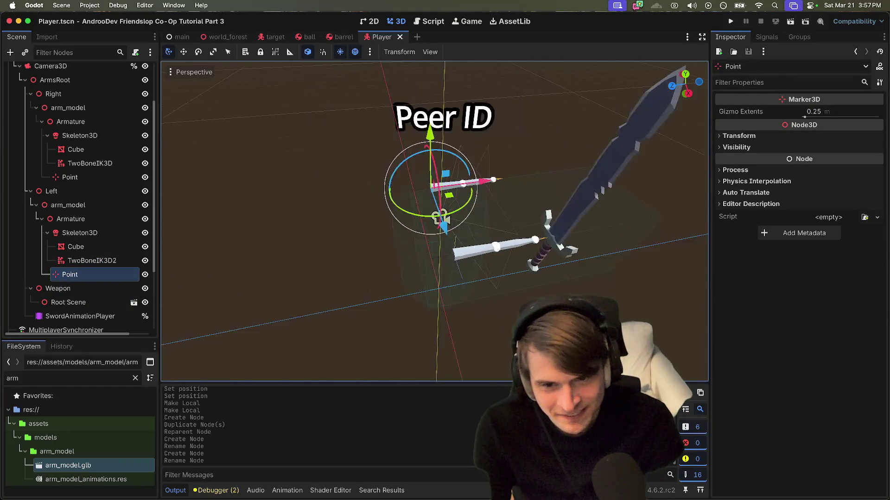
pyautogui.press('w')
pyautogui.press('s')
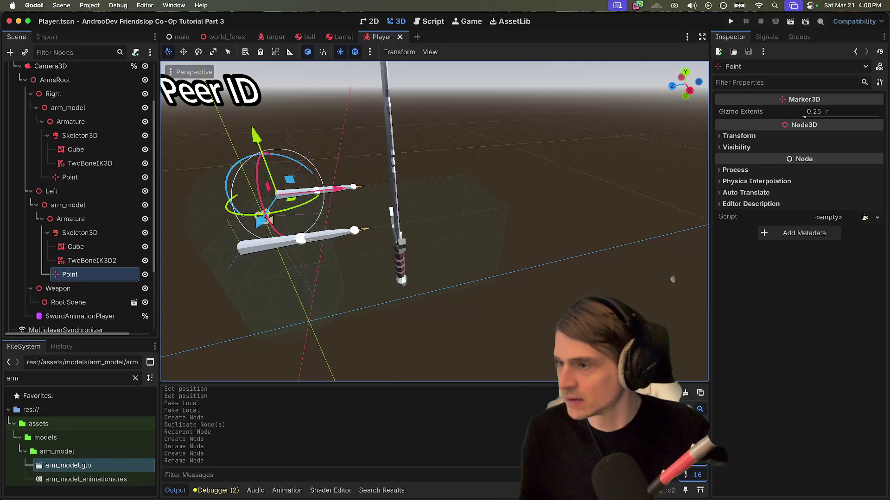
pyautogui.scroll(-5, 560, 238)
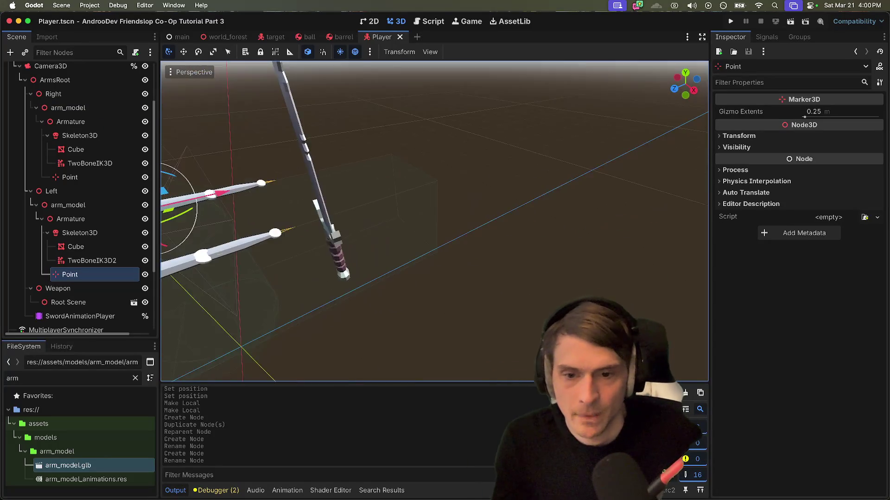
pyautogui.scroll(5, 509, 246)
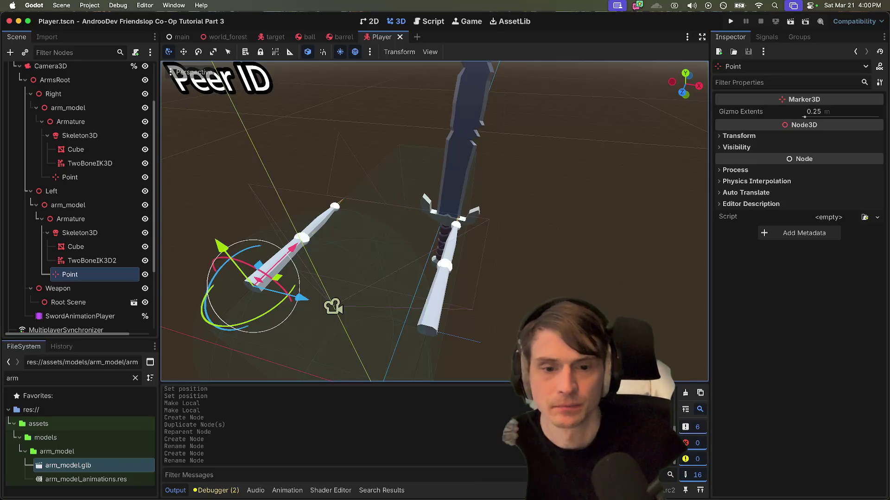
pyautogui.scroll(-3, 399, 197)
pyautogui.scroll(-5, 319, 255)
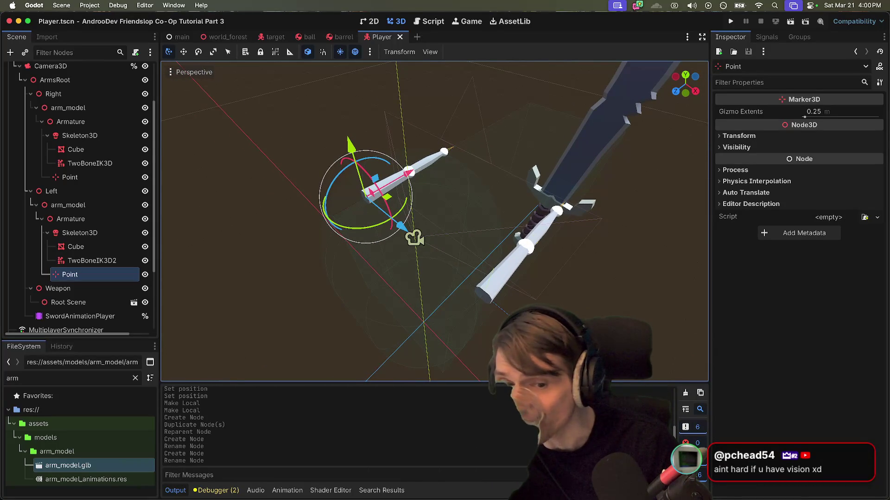
pyautogui.scroll(3, 434, 222)
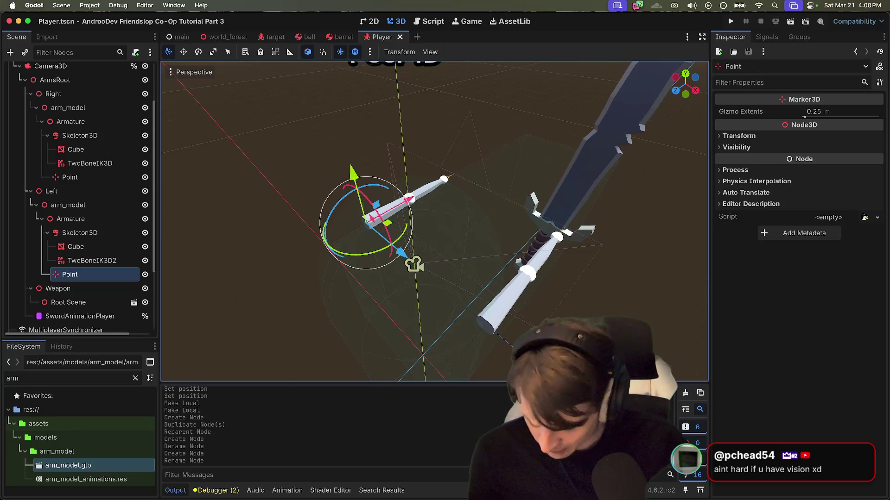
pyautogui.scroll(1, 435, 221)
pyautogui.scroll(-5, 434, 222)
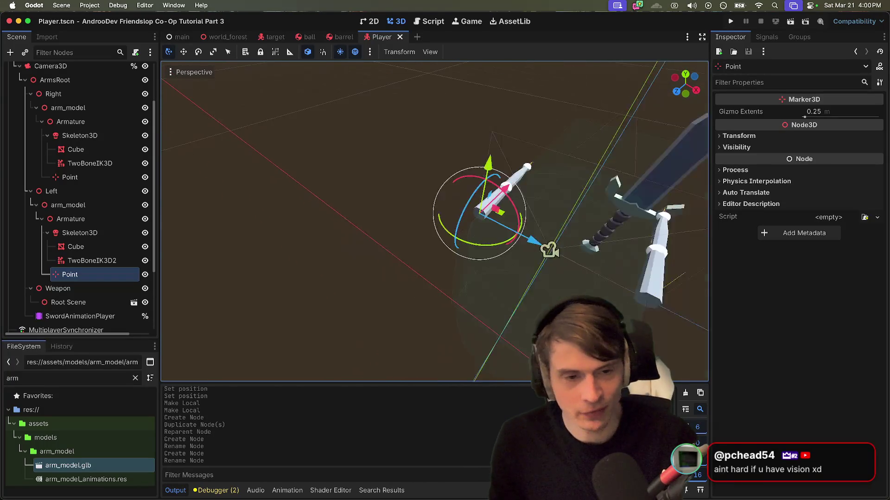
pyautogui.scroll(-1, 435, 222)
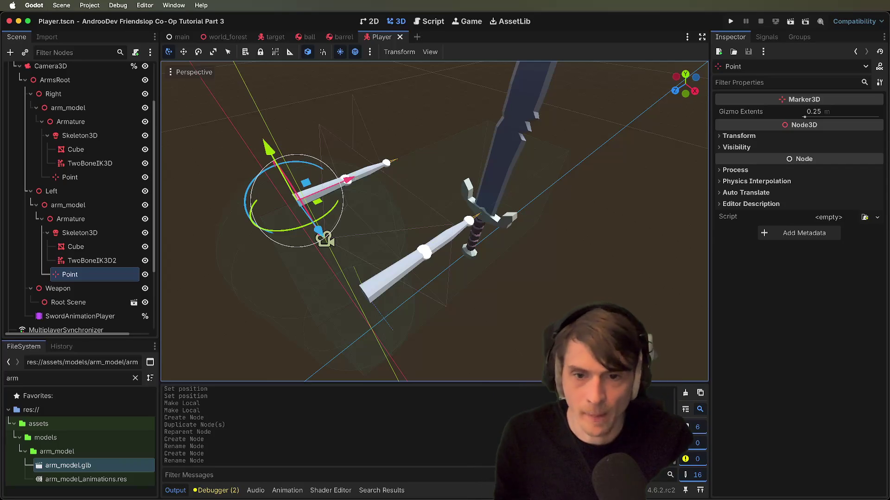
pyautogui.scroll(3, 435, 222)
pyautogui.scroll(-5, 562, 188)
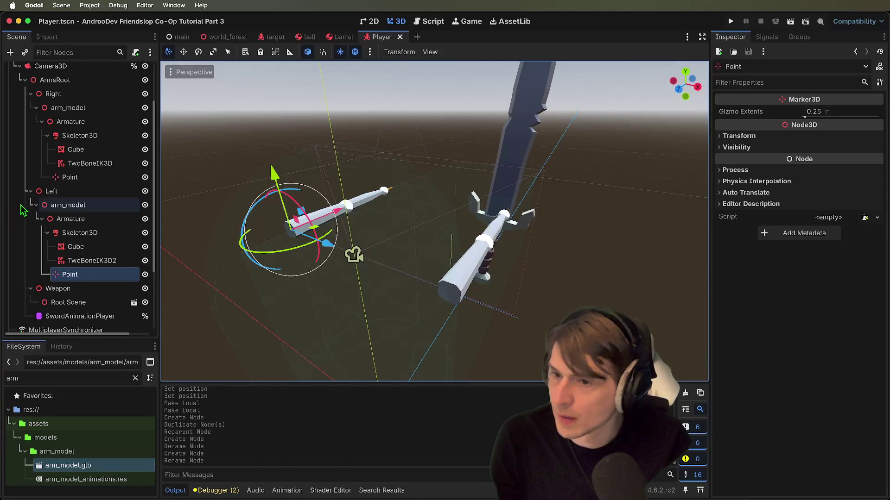
# - Rename the right arm's Point marker to PointRight and the left arm's to PointLeft
pyautogui.doubleClick(103, 174)
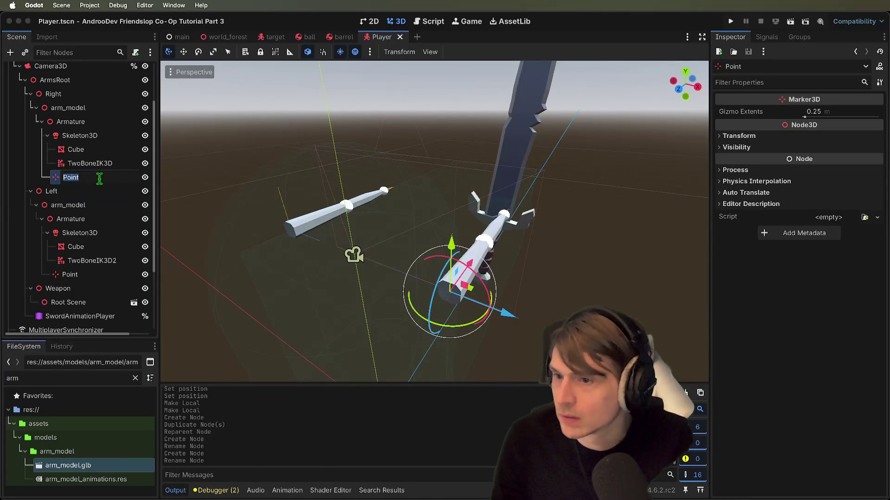
pyautogui.write('Right')
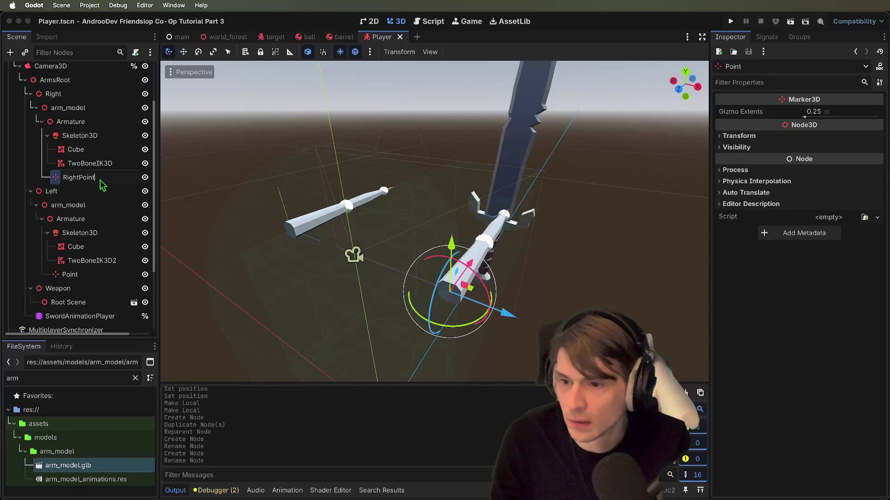
pyautogui.press('Return')
pyautogui.doubleClick(103, 275)
pyautogui.write('L')
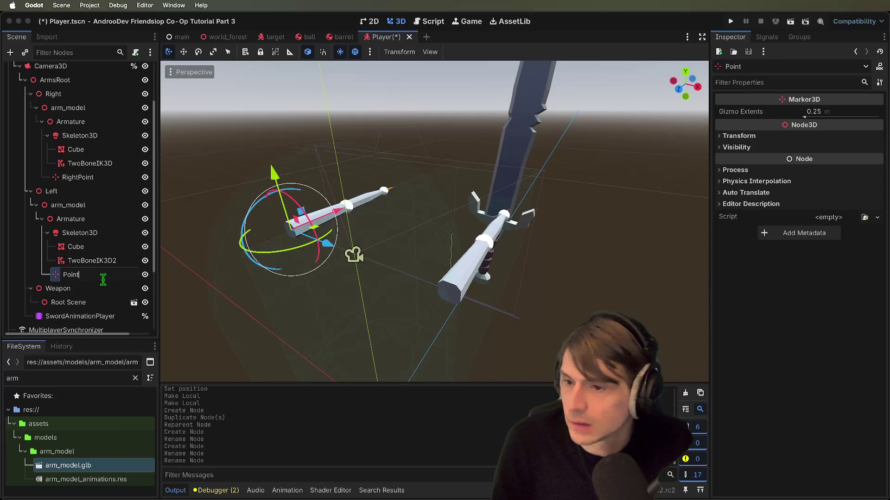
pyautogui.write('Left')
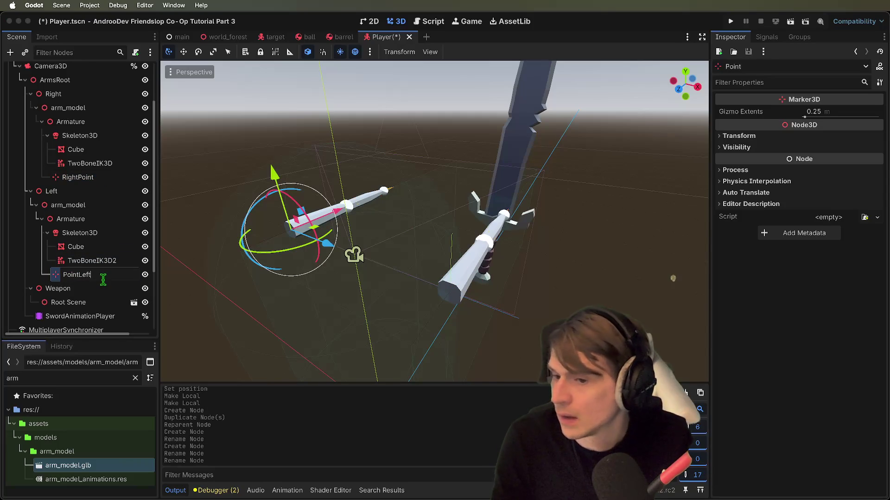
pyautogui.press('Return')
pyautogui.doubleClick(94, 181)
pyautogui.write('P')
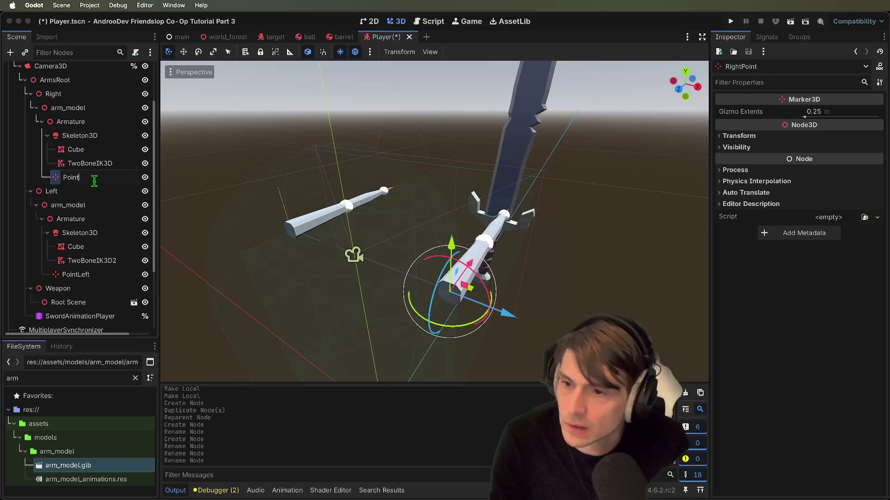
pyautogui.write('ght')
pyautogui.press('Return')
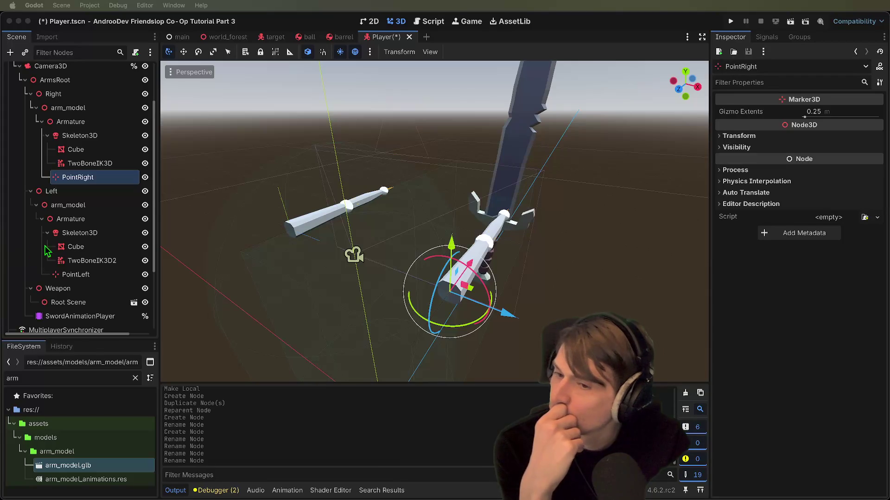
# - Add a chain to the right TwoBoneIK3D targeting PointRight with Weapon as pole node
pyautogui.click(93, 163)
pyautogui.click(817, 112)
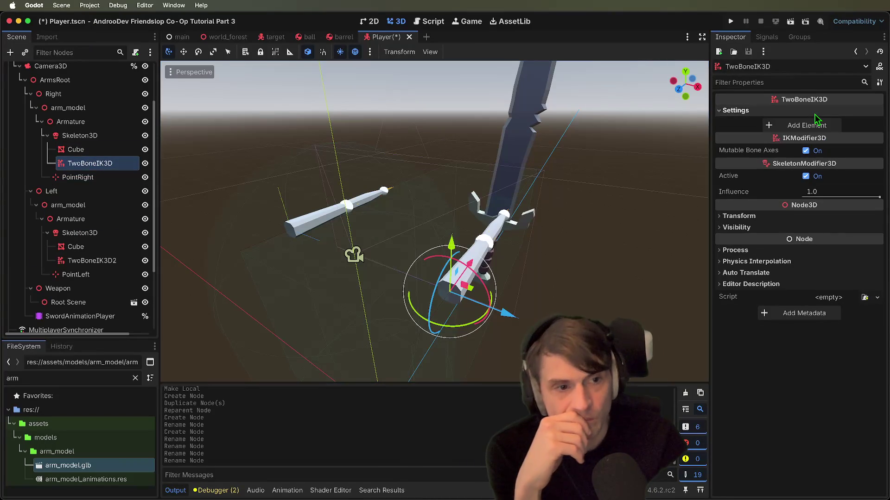
pyautogui.click(813, 126)
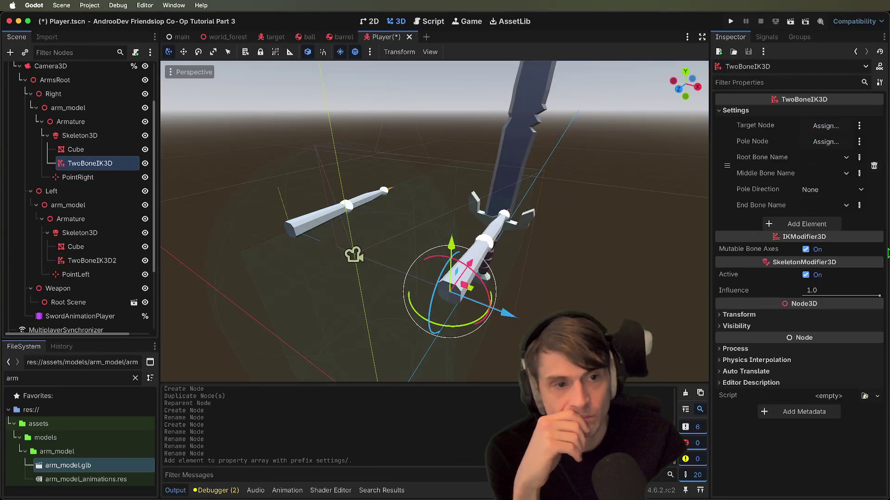
pyautogui.click(829, 129)
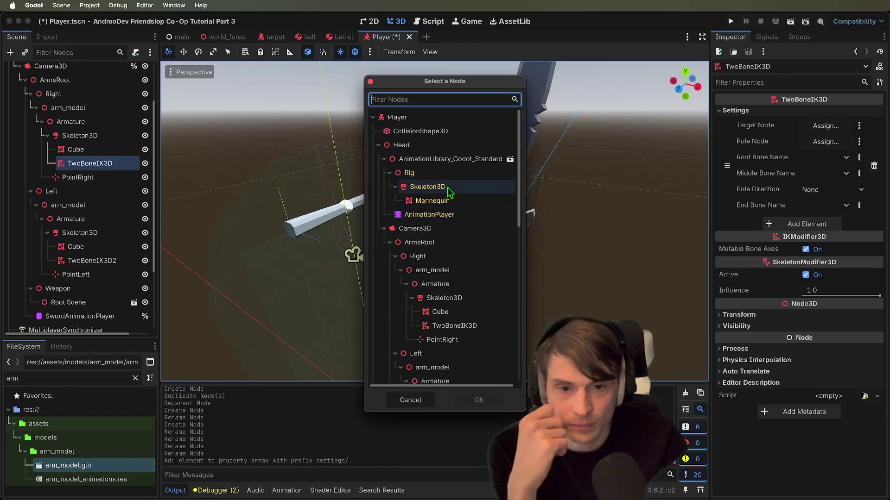
pyautogui.scroll(-5, 451, 209)
pyautogui.click(458, 159)
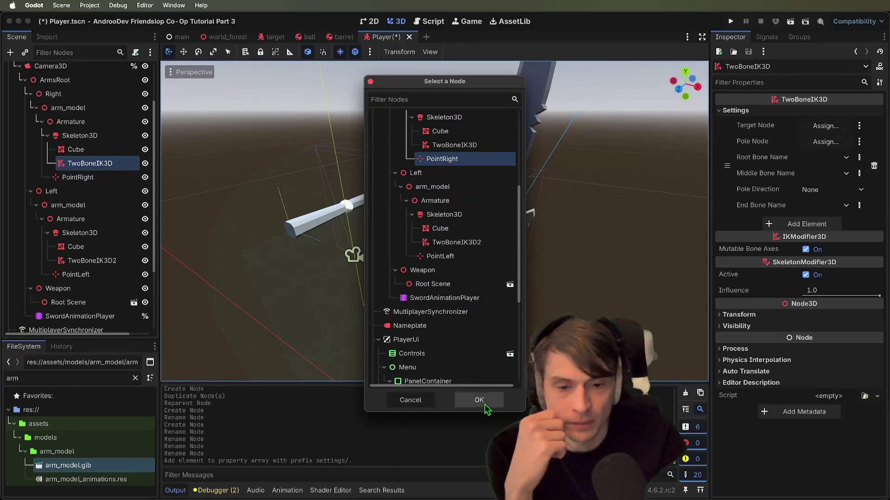
pyautogui.click(479, 400)
pyautogui.click(829, 142)
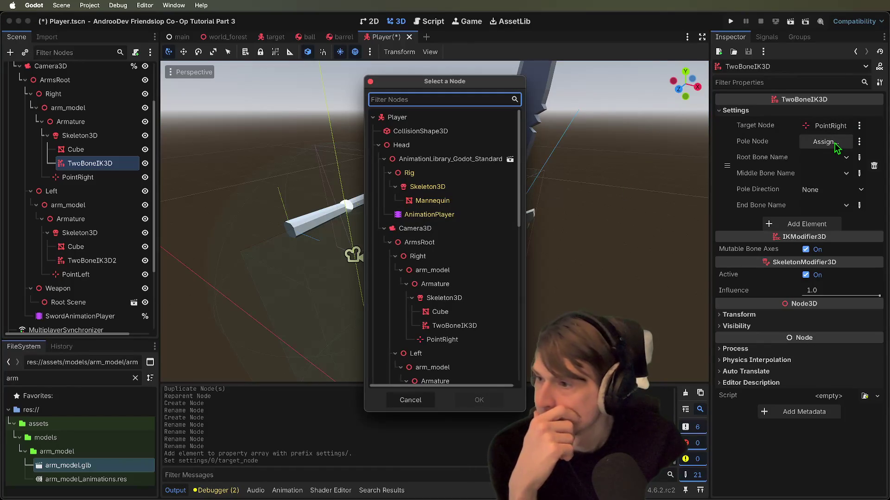
pyautogui.scroll(-6, 477, 209)
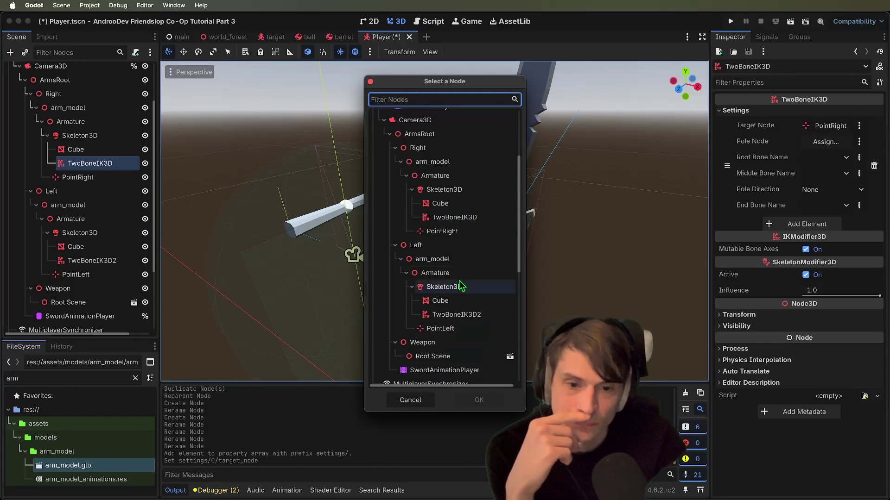
pyautogui.click(460, 292)
pyautogui.click(482, 401)
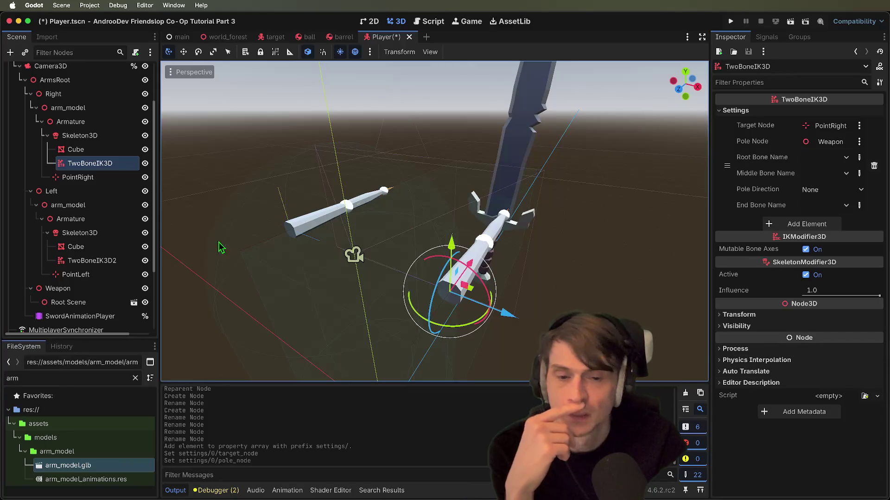
# - Add a chain to the left TwoBoneIK3D2 targeting PointLeft with Weapon as pole node
pyautogui.click(88, 191)
pyautogui.click(108, 260)
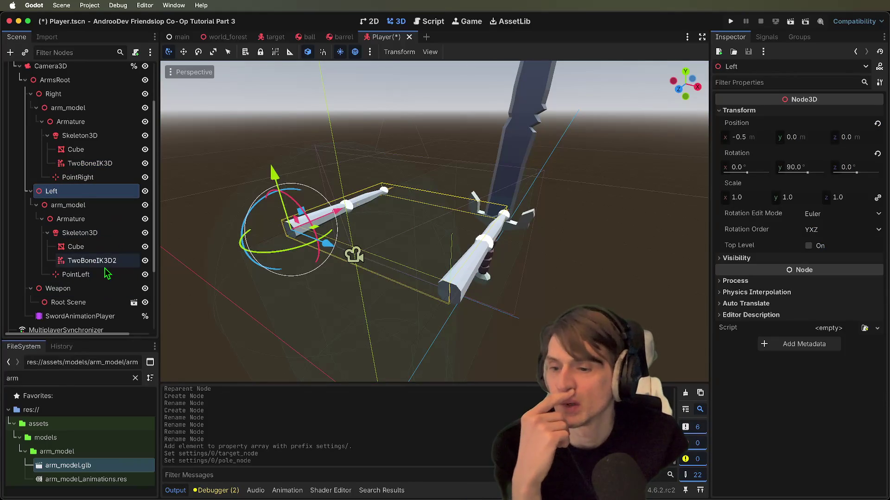
pyautogui.click(854, 115)
pyautogui.click(827, 124)
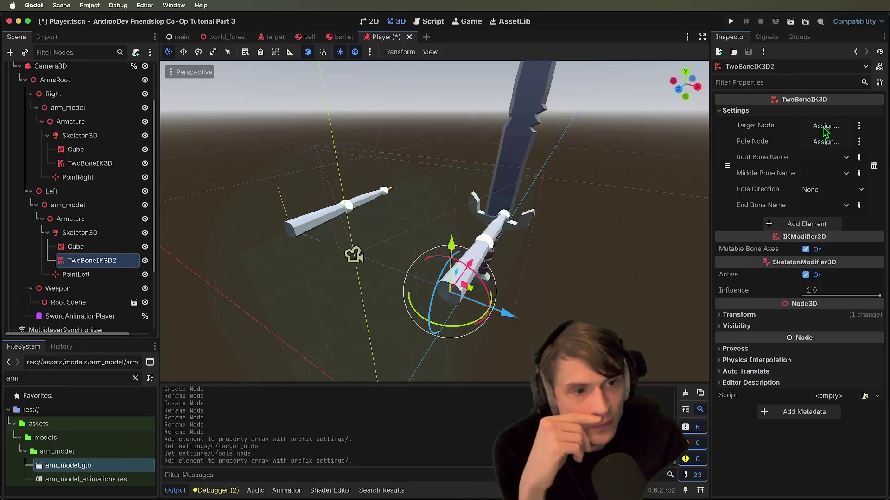
pyautogui.click(825, 126)
pyautogui.scroll(-5, 438, 330)
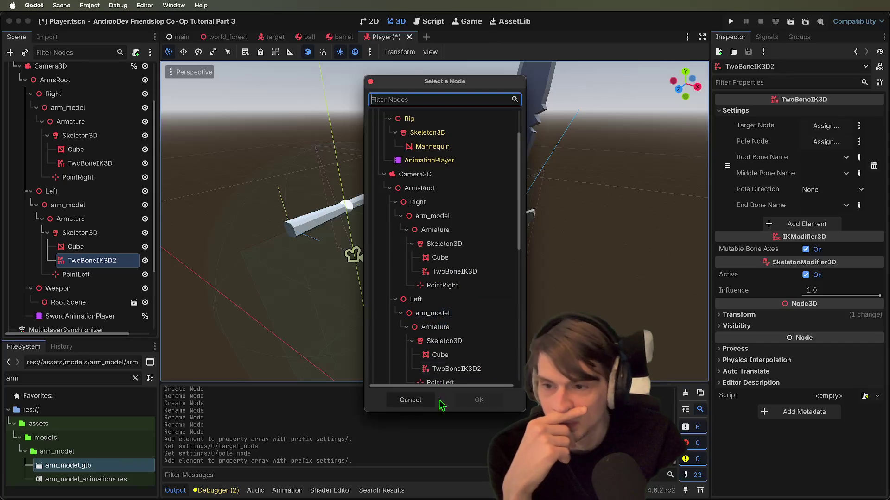
pyautogui.scroll(-1, 426, 350)
pyautogui.click(440, 372)
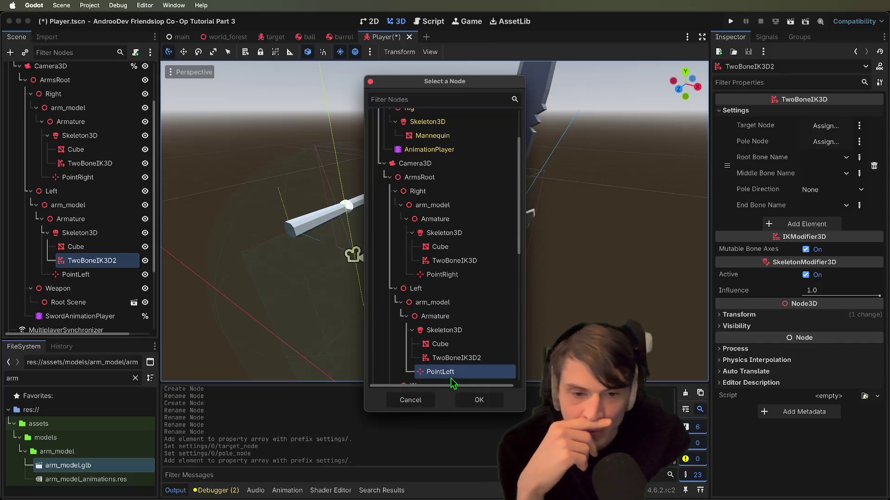
pyautogui.click(478, 400)
pyautogui.click(75, 274)
pyautogui.click(91, 260)
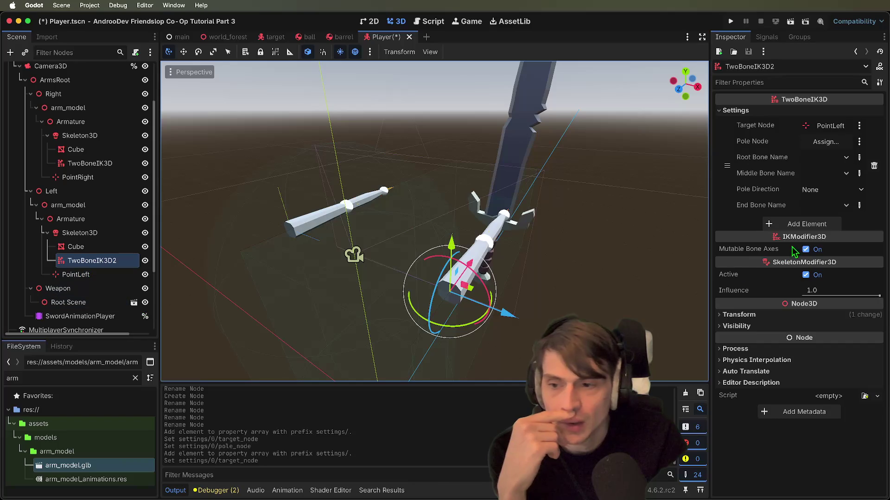
pyautogui.click(827, 142)
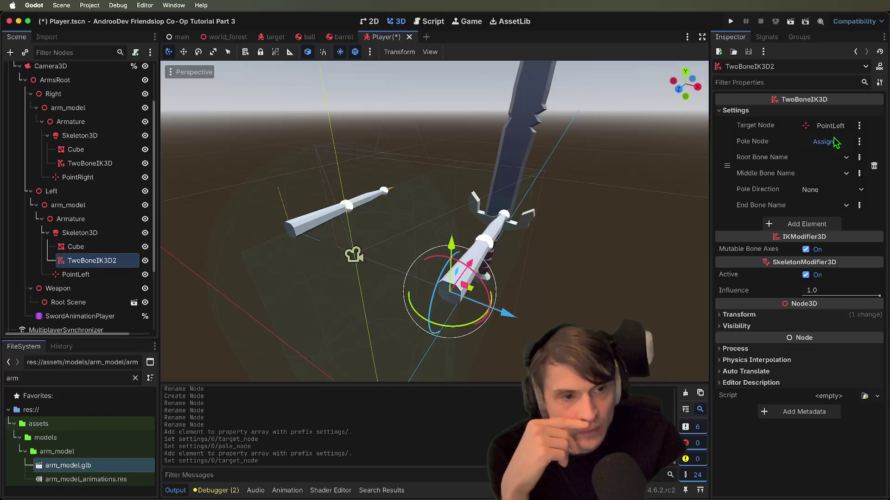
pyautogui.scroll(-5, 473, 257)
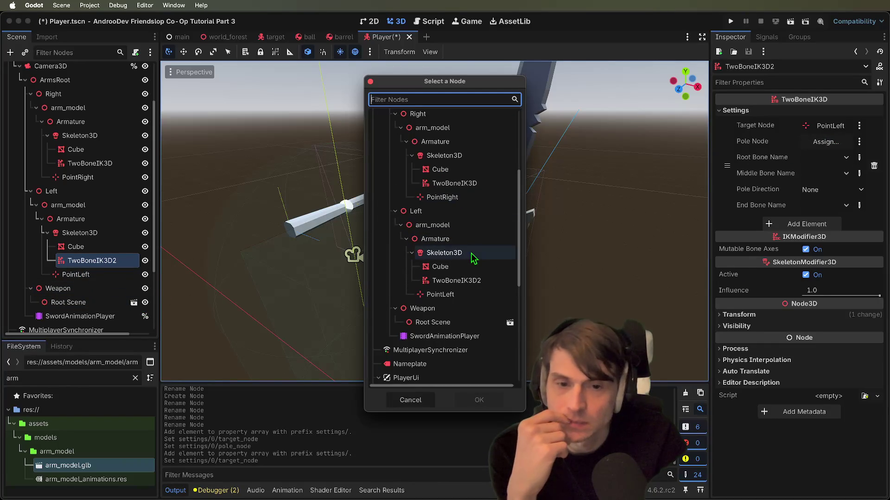
pyautogui.click(456, 309)
pyautogui.click(478, 400)
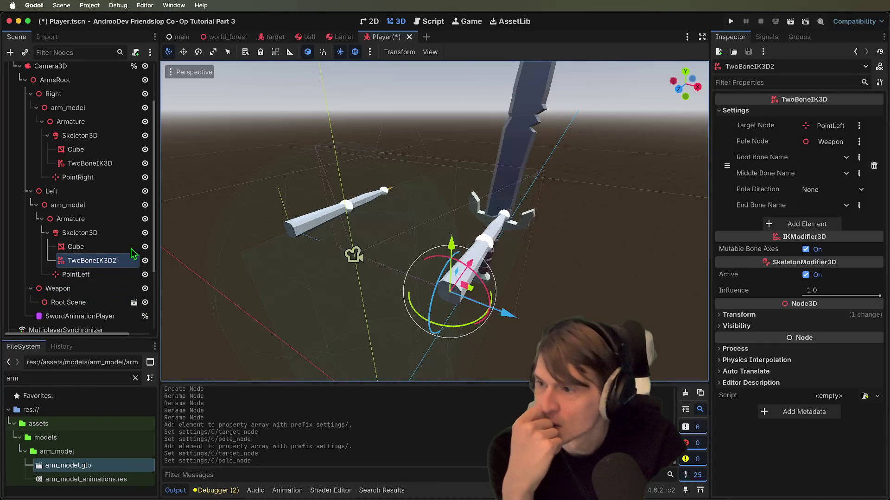
# - Set the left chain's root, middle and end bones to Bone, Bone.001 and Bone.002
pyautogui.click(839, 158)
pyautogui.click(825, 184)
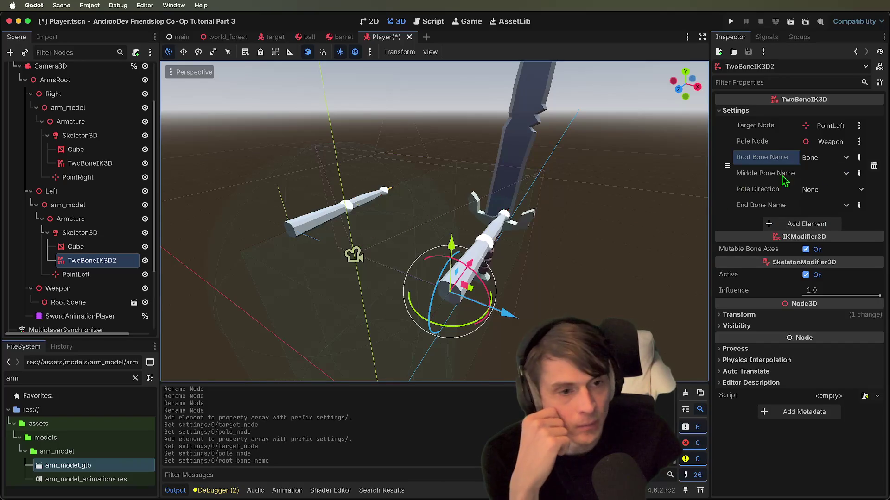
pyautogui.click(842, 175)
pyautogui.click(834, 216)
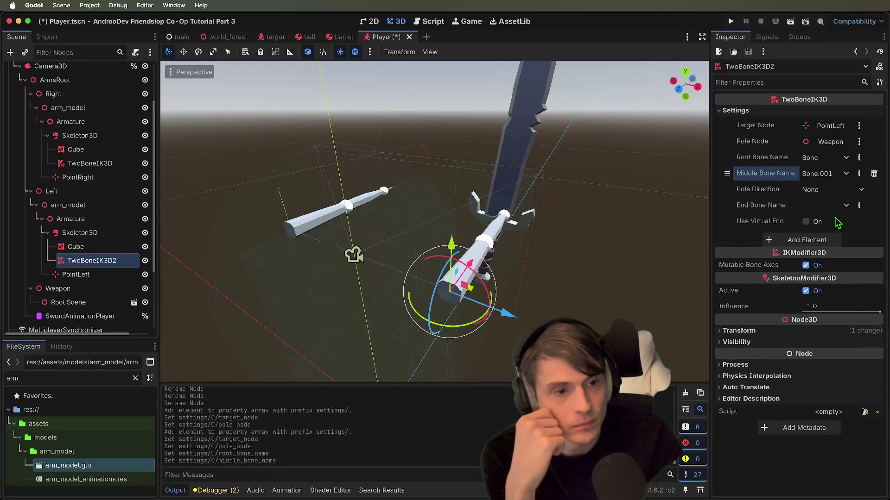
pyautogui.click(834, 206)
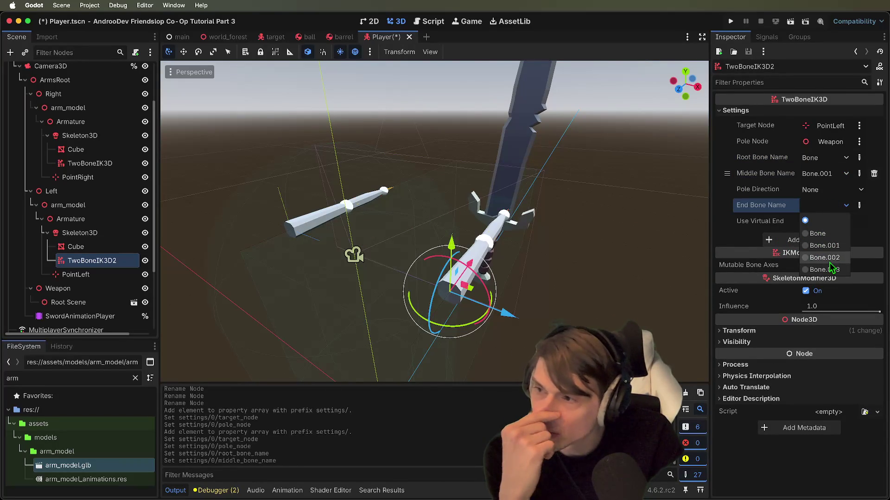
pyautogui.click(829, 259)
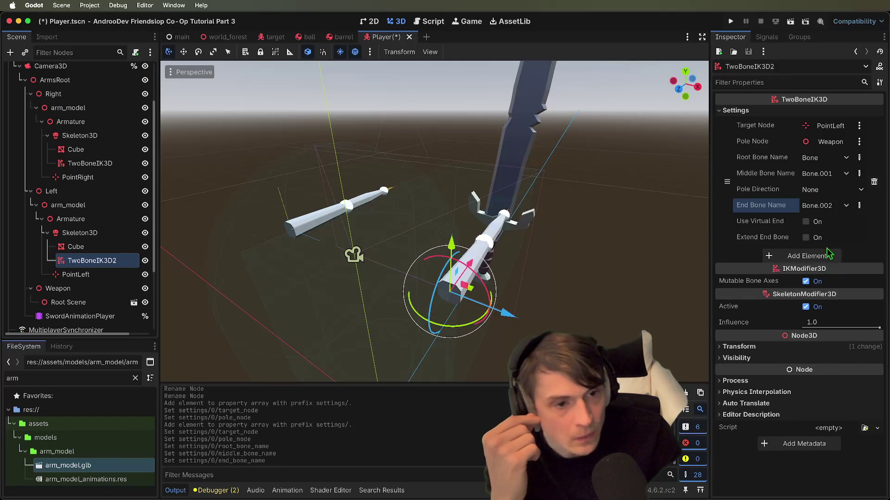
# - Turn on Extend End Bone for the left chain with a length of 0.08 m
pyautogui.click(805, 237)
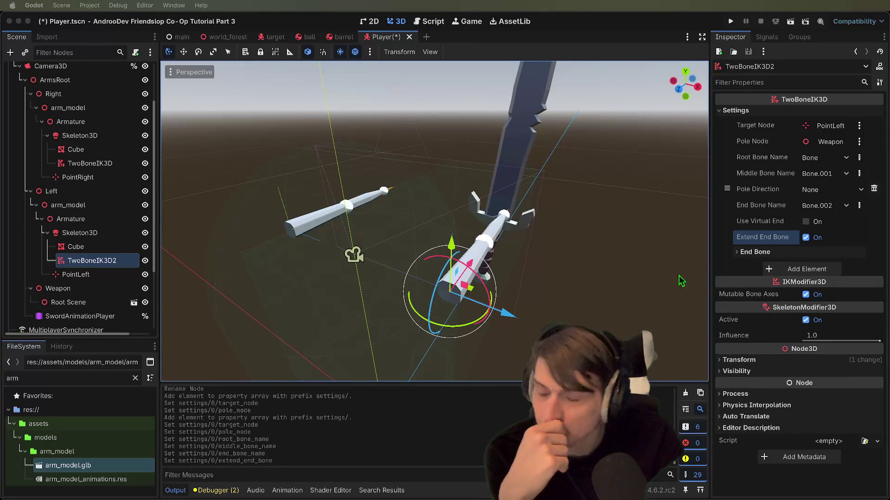
pyautogui.click(755, 252)
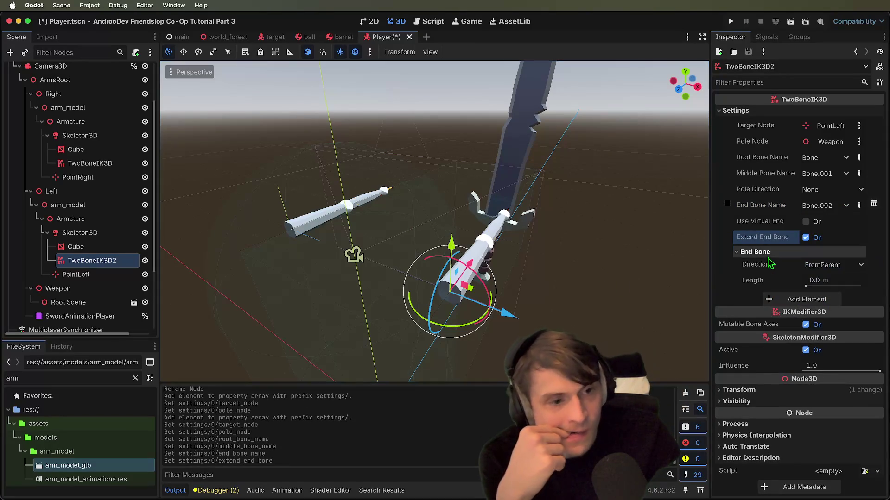
pyautogui.click(838, 278)
pyautogui.press('BackSpace')
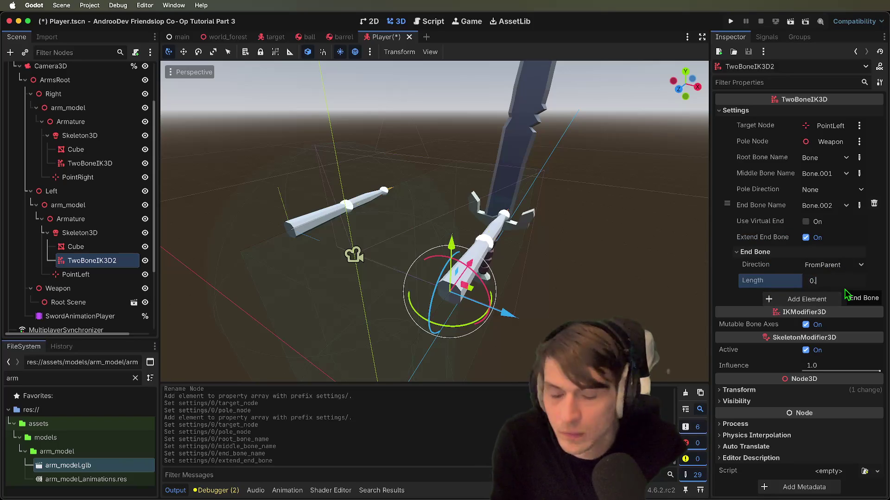
pyautogui.write('08')
pyautogui.press('Return')
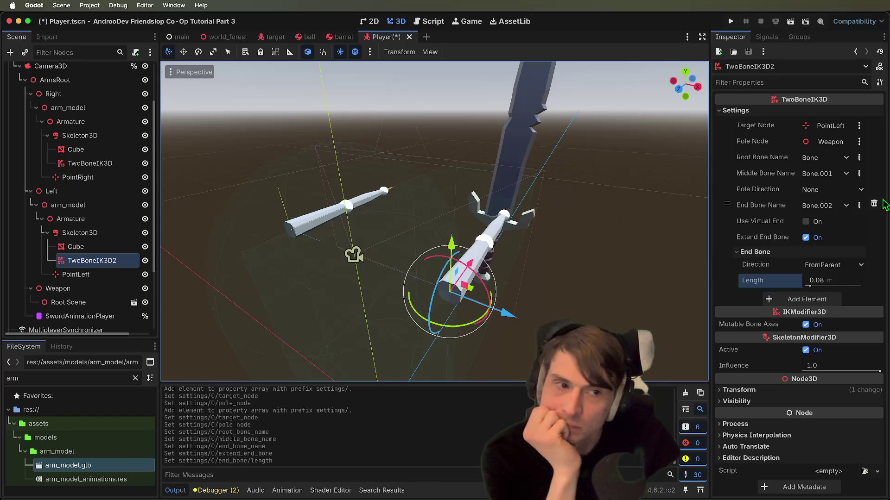
# - Give the right TwoBoneIK3D bones Bone, Bone.001 and Bone.002 with Extend End Bone enabled
pyautogui.click(83, 175)
pyautogui.click(834, 158)
pyautogui.click(823, 187)
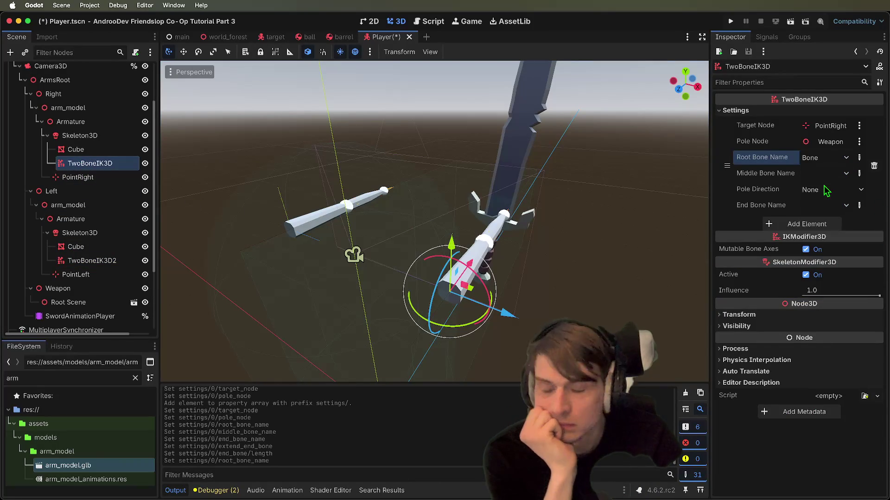
pyautogui.click(827, 174)
pyautogui.click(828, 215)
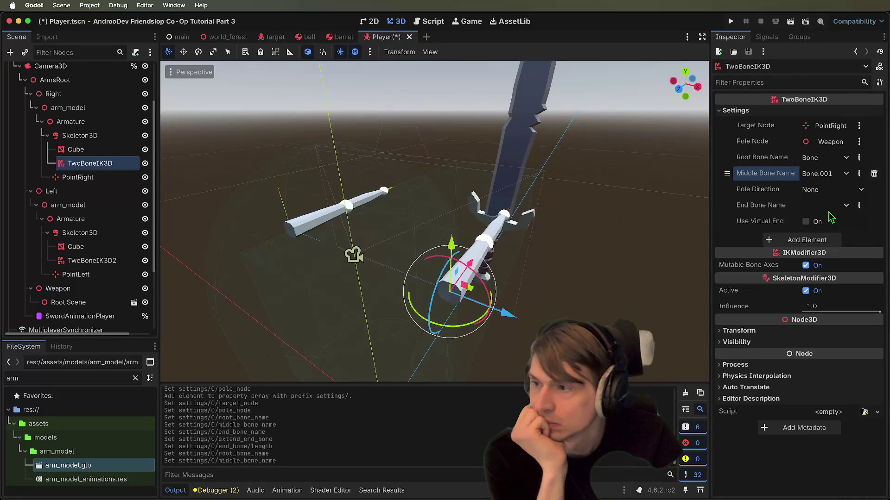
pyautogui.click(829, 205)
pyautogui.click(829, 260)
pyautogui.click(827, 239)
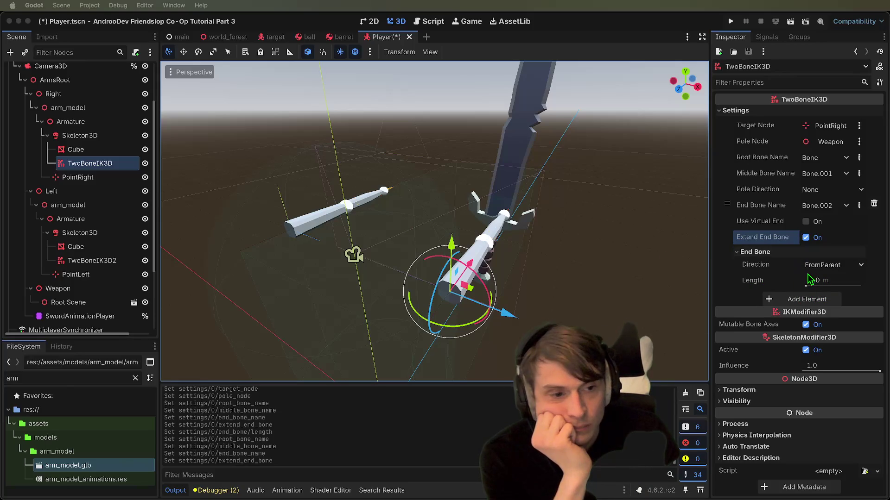
pyautogui.moveTo(806, 286); pyautogui.dragTo(812, 287)
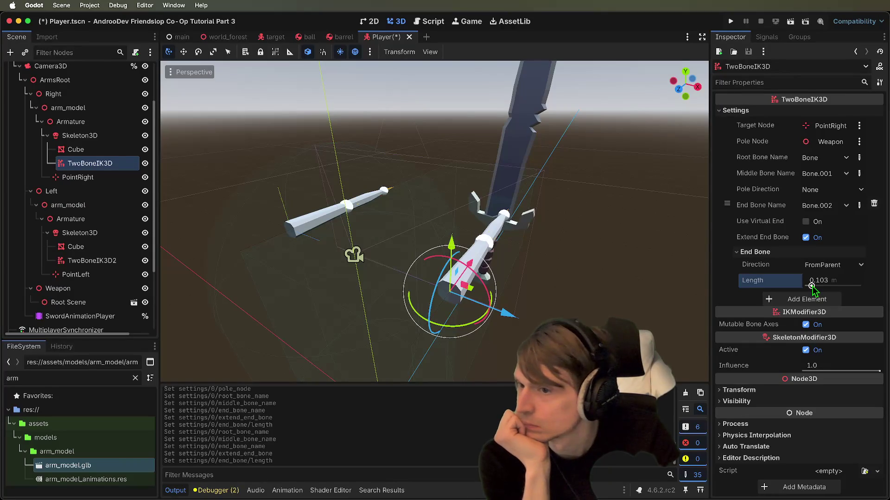
pyautogui.hotkey('ctrl', 'z')
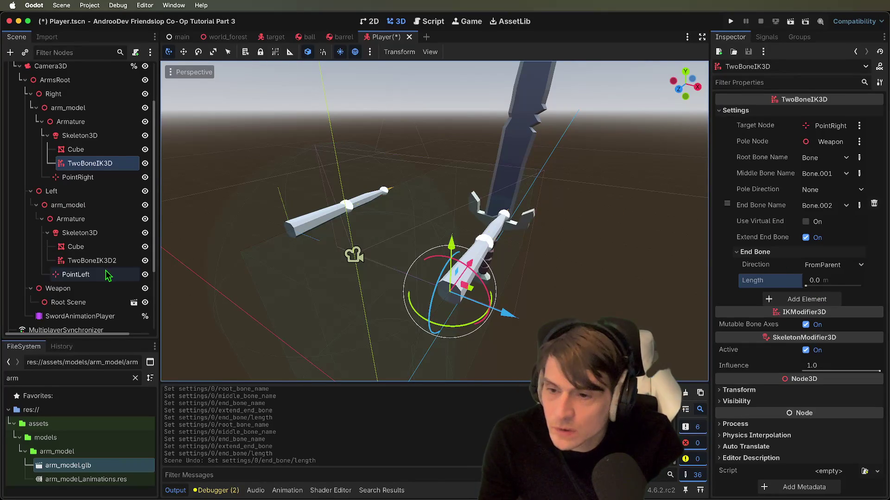
pyautogui.click(93, 261)
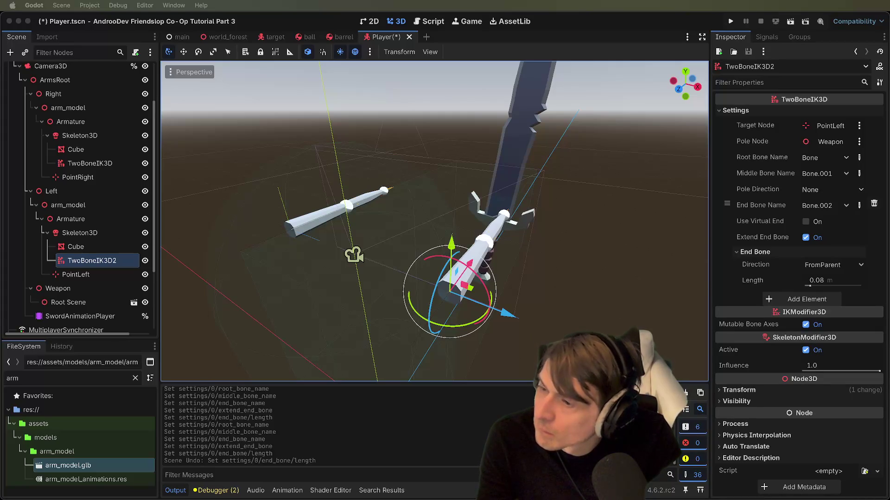
# - Set the left chain's End Bone Length to 0.1 m and save the Player scene
pyautogui.click(817, 280)
pyautogui.write('0')
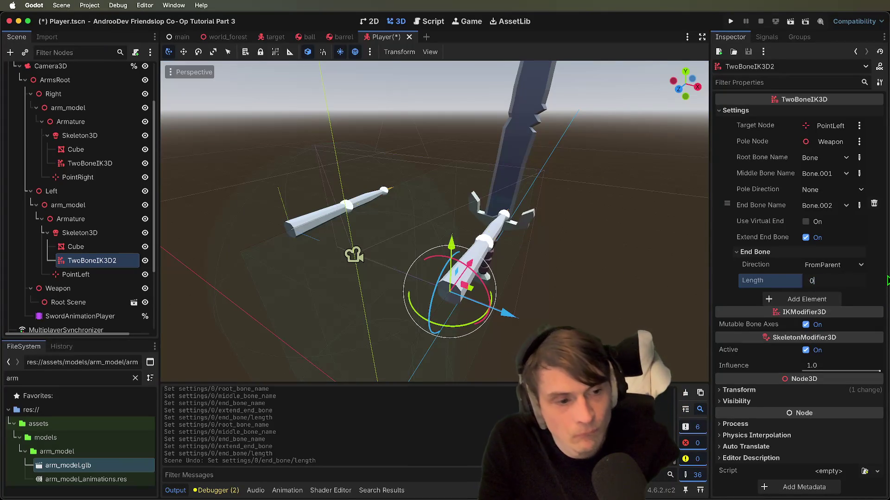
pyautogui.press('Return')
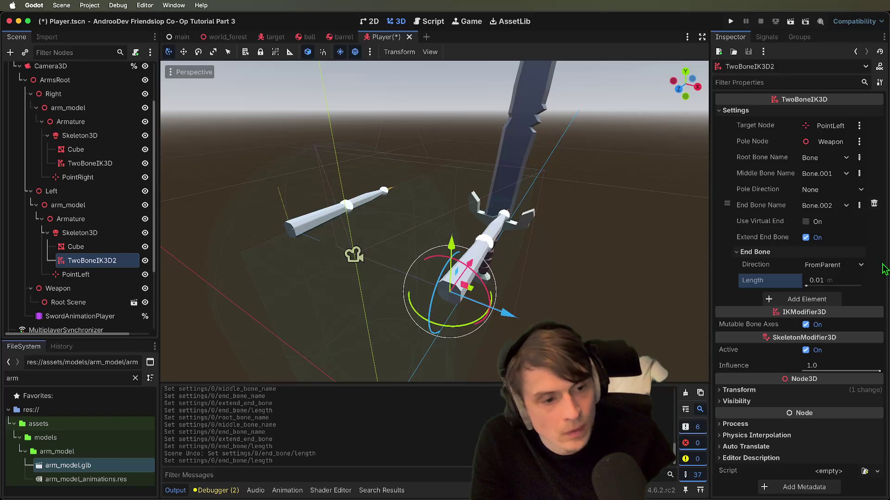
pyautogui.click(853, 284)
pyautogui.write('0.1')
pyautogui.press('Return')
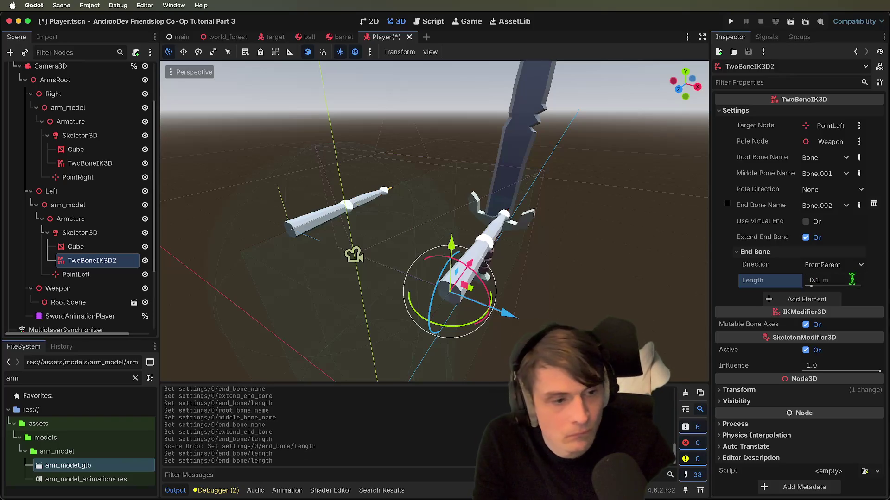
pyautogui.press('super+s')
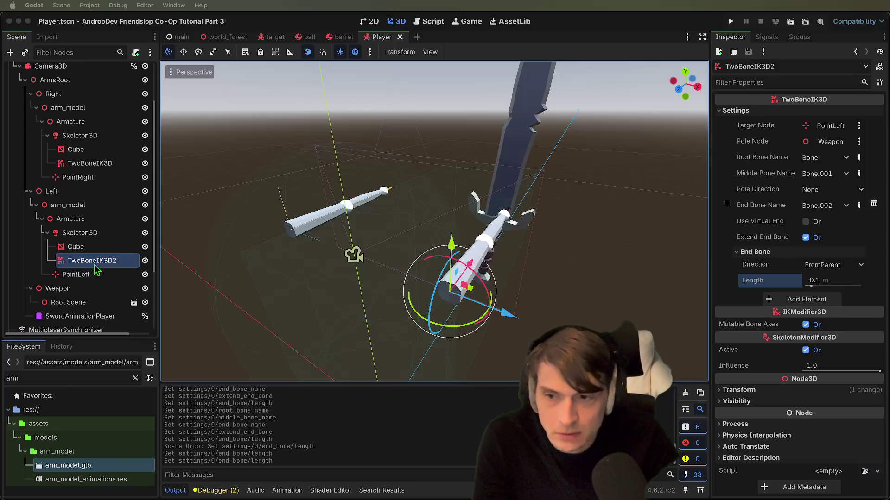
# - Set the right TwoBoneIK3D's End Bone Length to 0.08 m
pyautogui.click(92, 164)
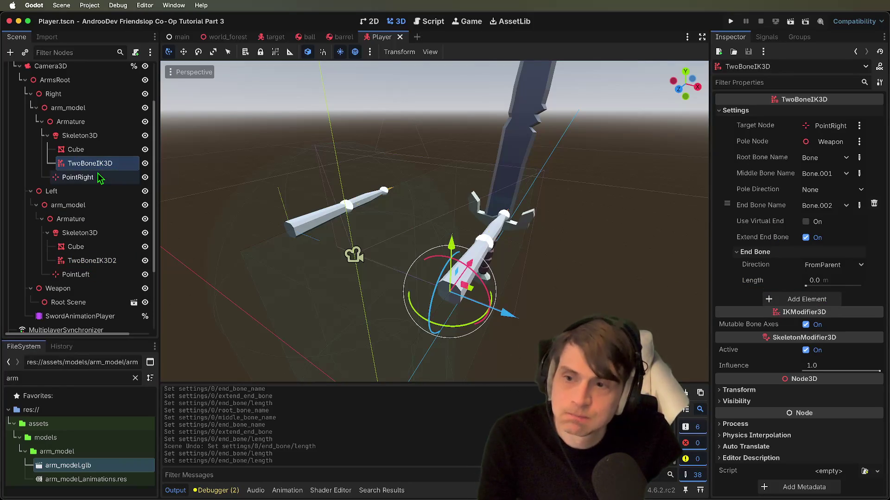
pyautogui.click(812, 280)
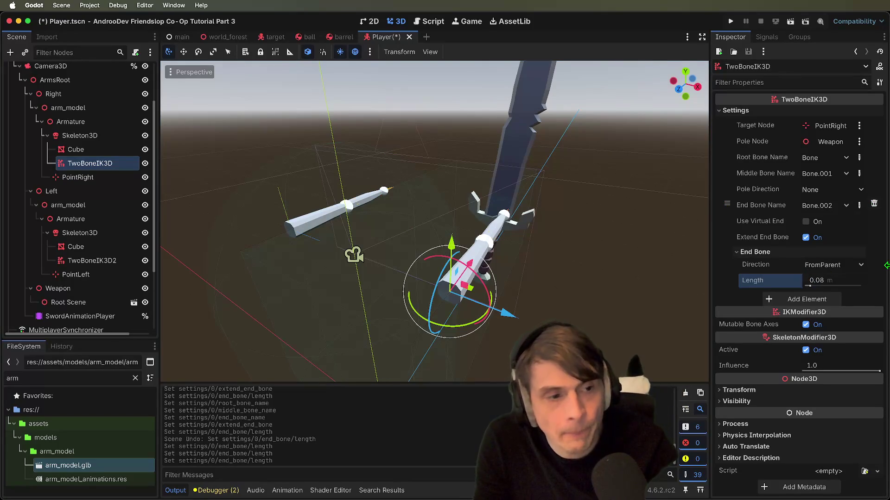
pyautogui.press('Return')
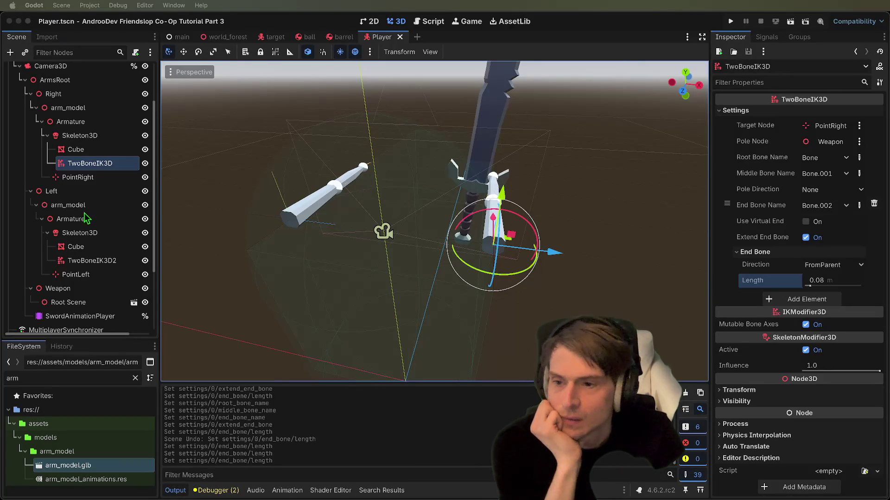
# - Add a Marker3D child under Weapon and name it TargetRight
pyautogui.scroll(-5, 78, 298)
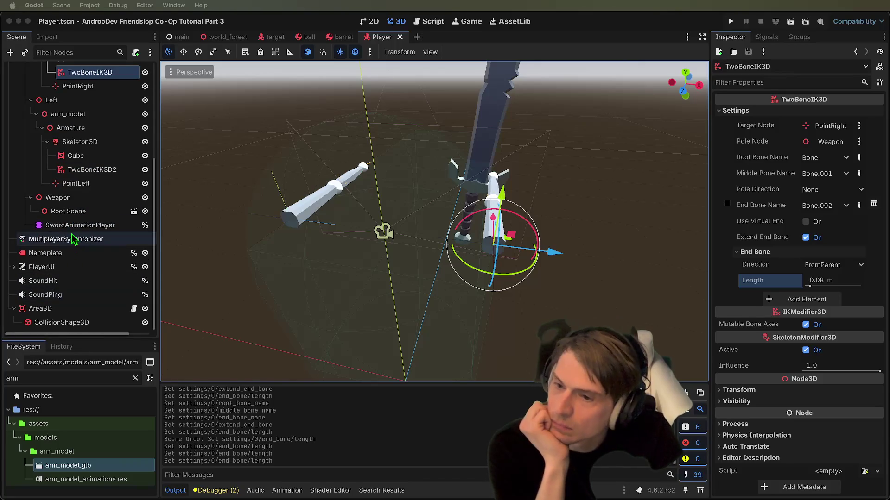
pyautogui.rightClick(98, 201)
pyautogui.click(227, 212)
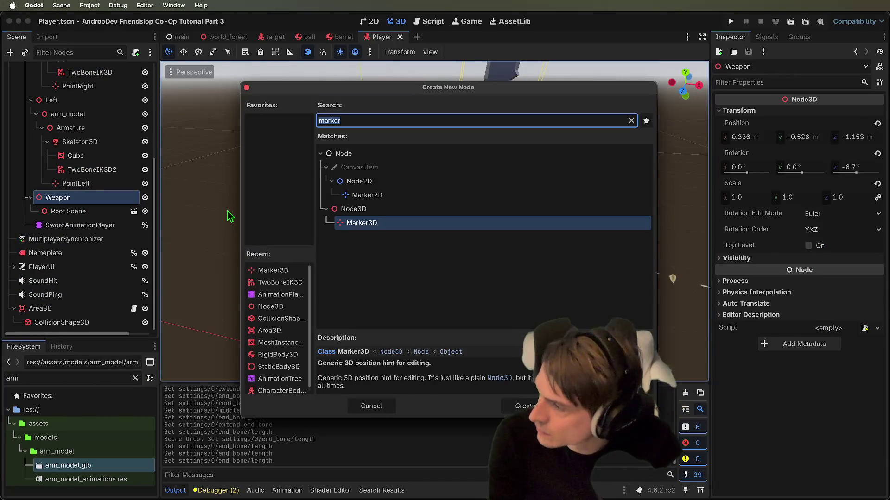
pyautogui.press('BackSpace')
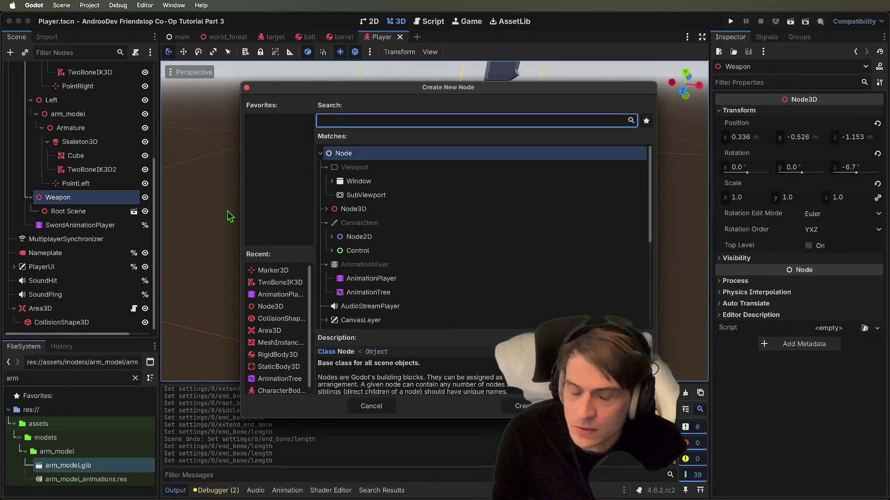
pyautogui.write('mark')
pyautogui.press('Return')
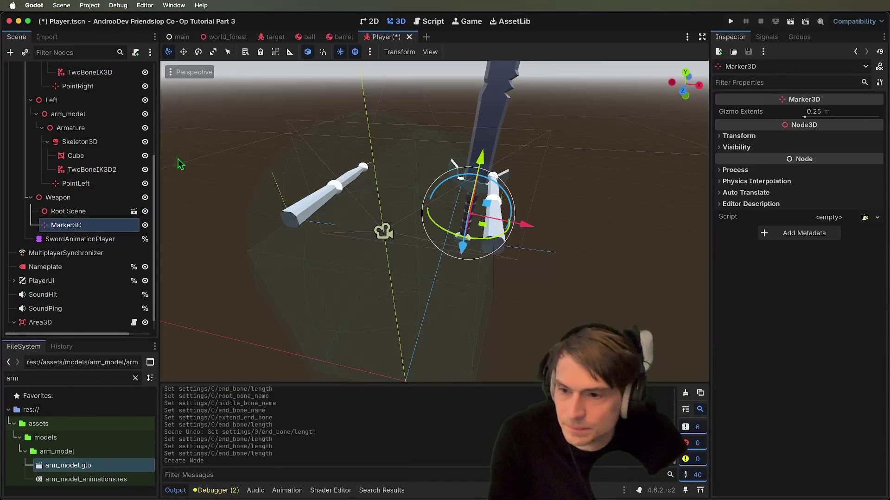
pyautogui.doubleClick(65, 225)
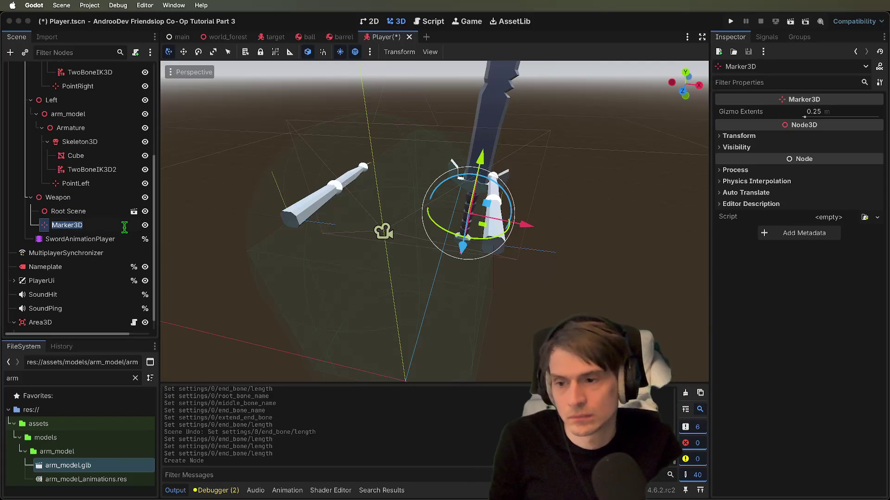
pyautogui.write('Righ')
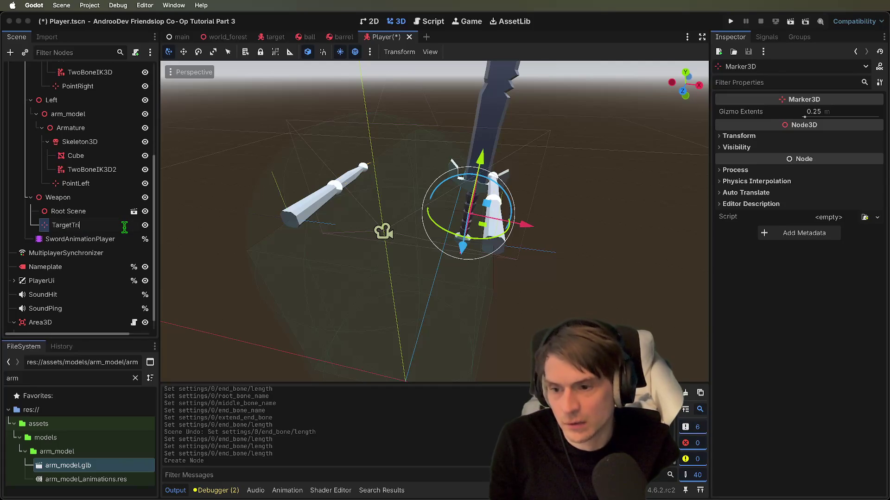
pyautogui.press('BackSpace')
pyautogui.write('Right')
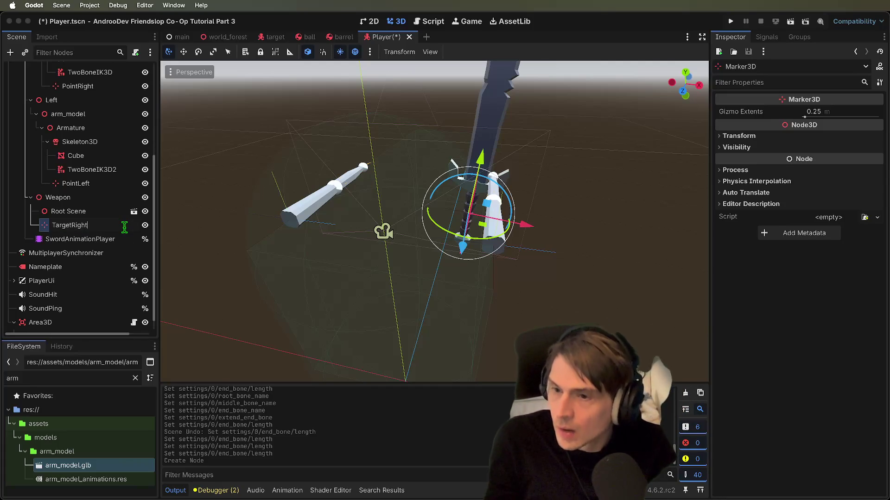
pyautogui.press('Return')
# - Duplicate TargetRight and rename the copy TargetLeft
pyautogui.press('super+d')
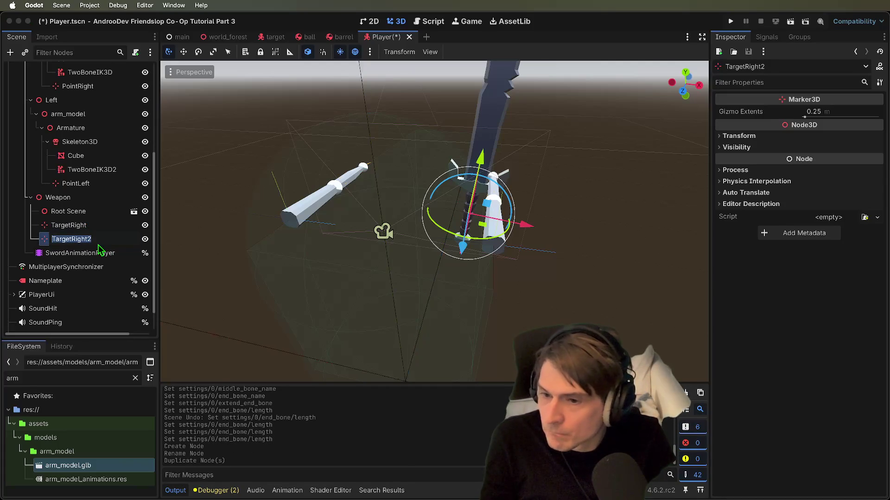
pyautogui.press('Right')
pyautogui.press('BackSpace')
pyautogui.press('BackSpace')
pyautogui.press('BackSpace')
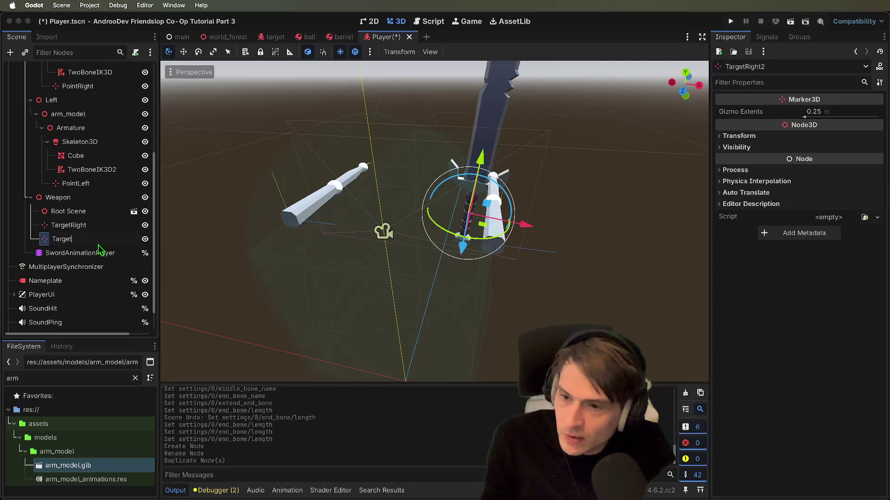
pyautogui.write('Left')
pyautogui.press('Return')
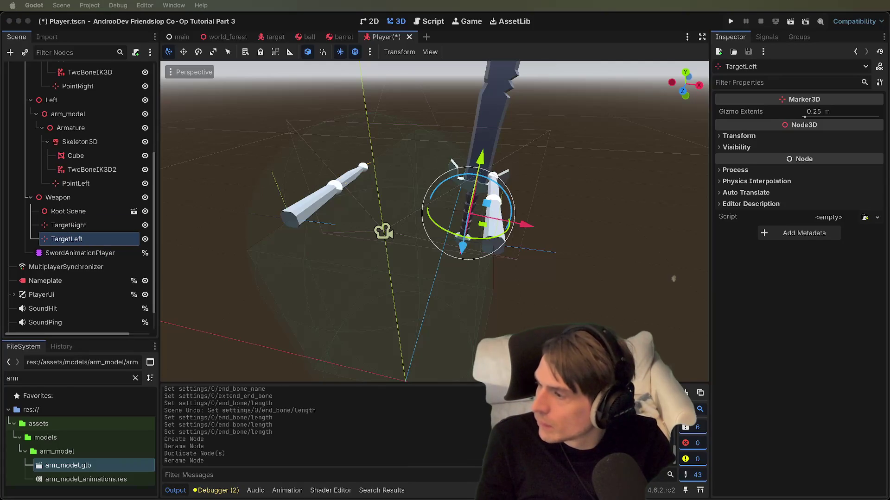
# - Drag the Weapon node up-left to about 0.192, -0.284, -1.153 near the hands
pyautogui.hscroll(-3, 368, 253)
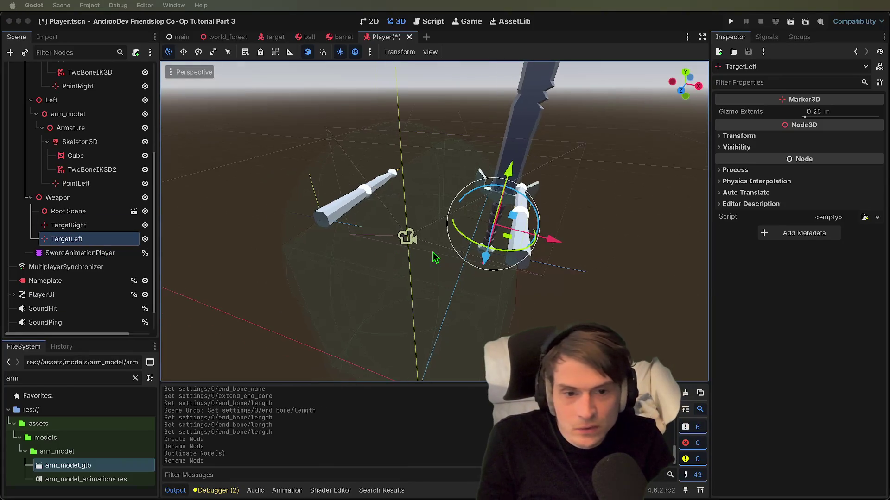
pyautogui.click(68, 212)
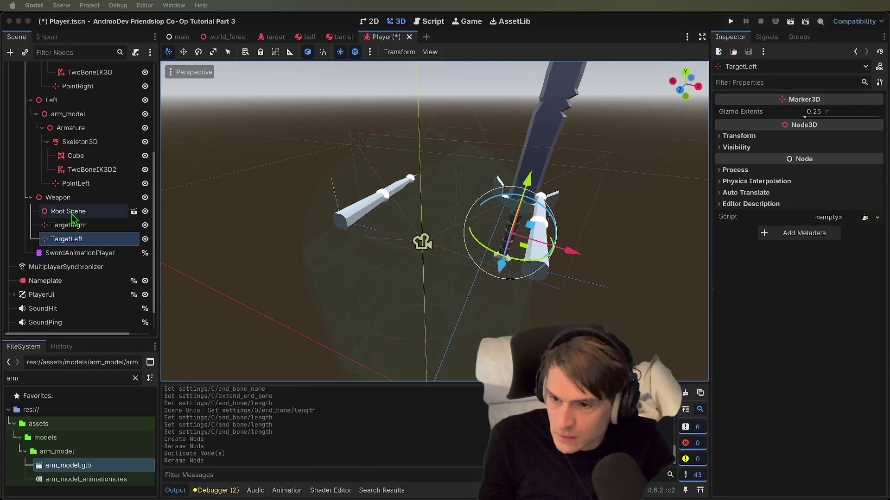
pyautogui.click(75, 198)
pyautogui.doubleClick(76, 201)
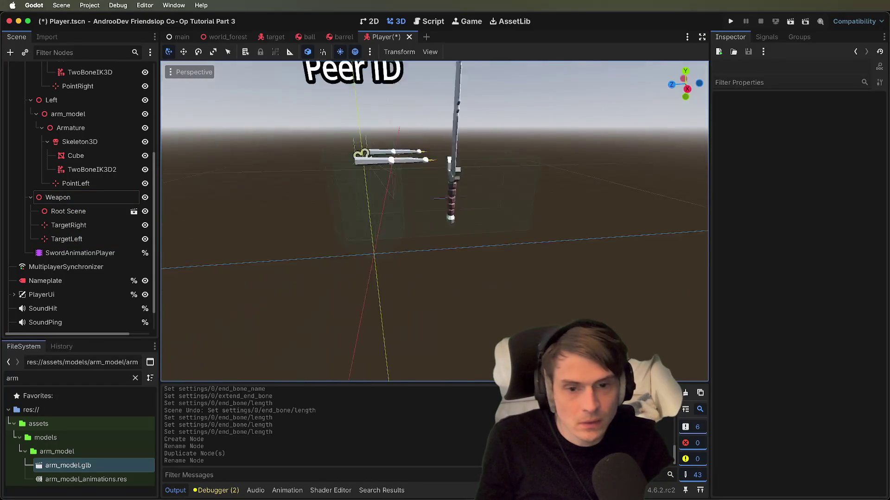
pyautogui.hscroll(-10, 434, 222)
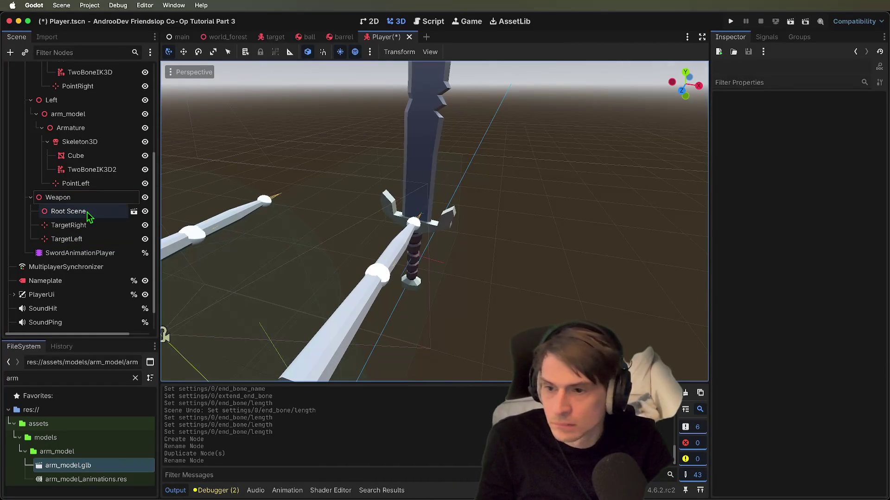
pyautogui.click(69, 212)
pyautogui.doubleClick(69, 198)
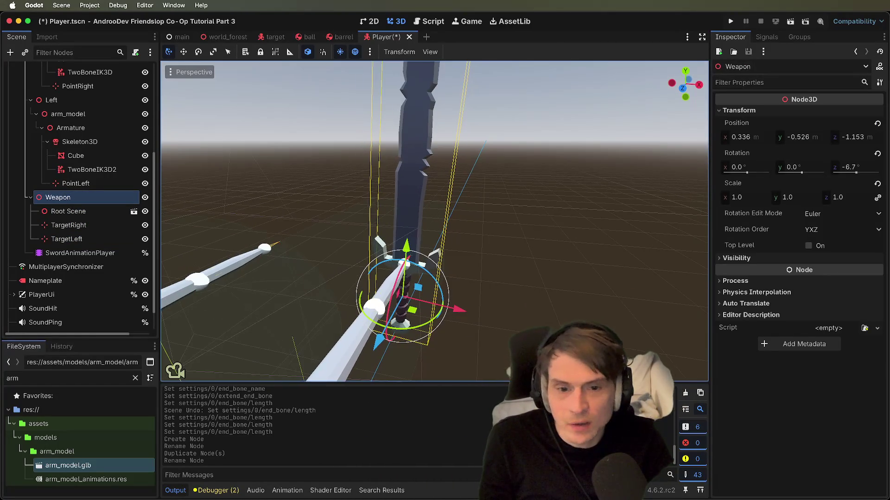
pyautogui.moveTo(418, 287)
pyautogui.mouseDown()
pyautogui.moveTo(391, 252)
pyautogui.moveTo(396, 194)
pyautogui.moveTo(391, 217)
pyautogui.mouseUp()
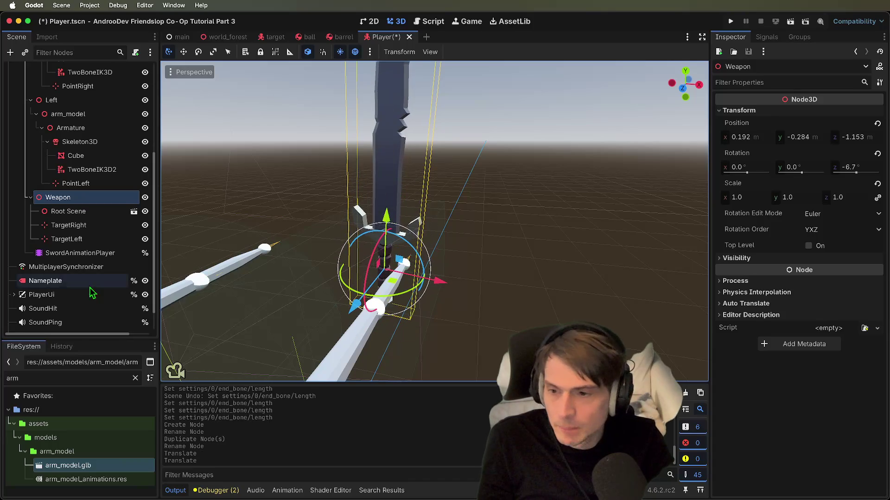
pyautogui.click(69, 225)
pyautogui.scroll(-5, 466, 234)
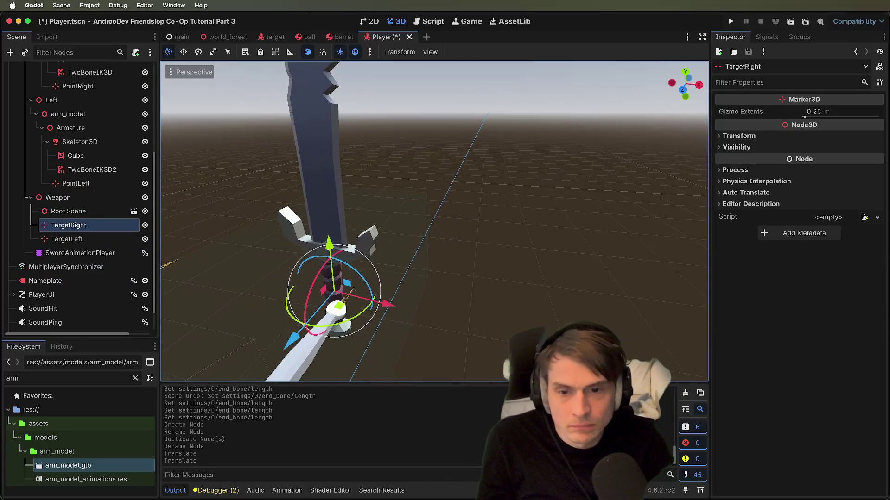
pyautogui.click(88, 253)
pyautogui.click(88, 226)
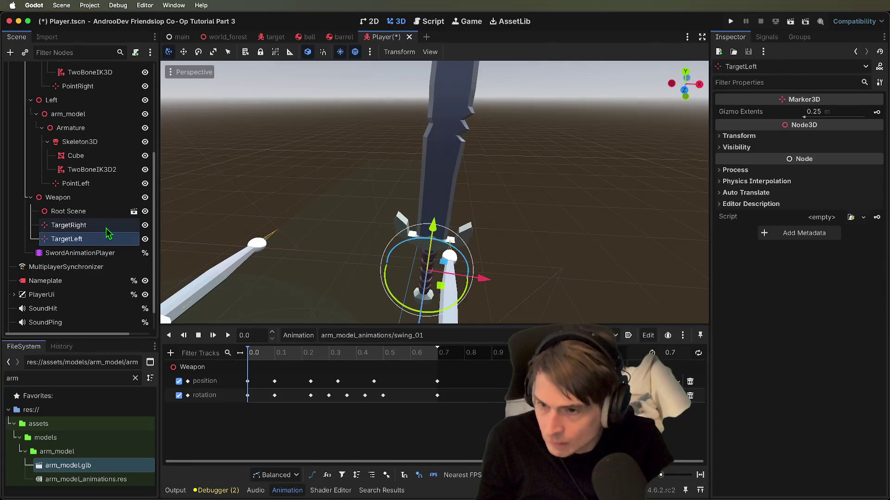
# - Raise TargetRight, place TargetLeft lower on the sword grip, and save Player.tscn
pyautogui.click(106, 239)
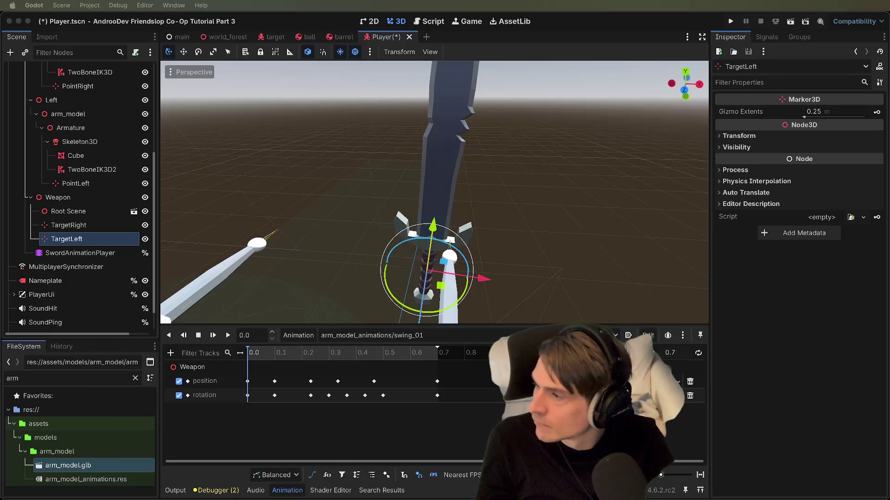
pyautogui.click(100, 213)
pyautogui.click(95, 226)
pyautogui.moveTo(440, 222)
pyautogui.mouseDown()
pyautogui.moveTo(442, 207)
pyautogui.moveTo(421, 246)
pyautogui.mouseUp()
pyautogui.click(67, 239)
pyautogui.hotkey('ctrl', 's')
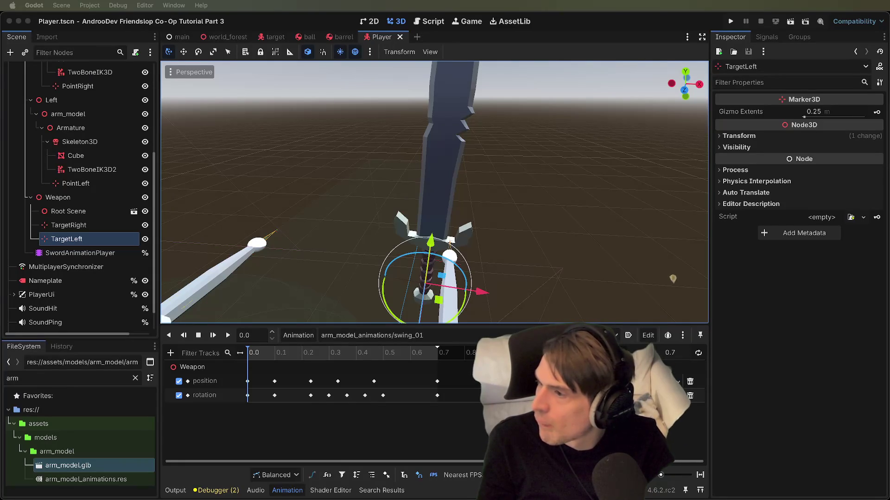
# - Rename the PointLeft marker to PoleLeft
pyautogui.click(98, 186)
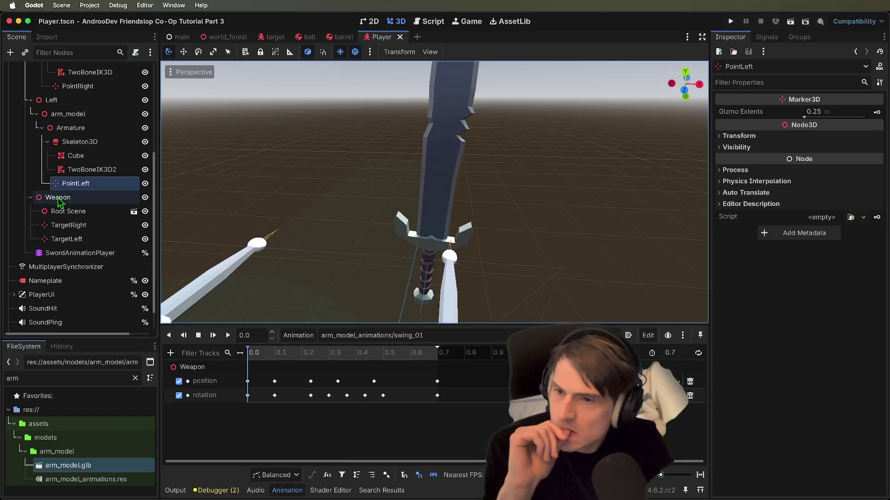
pyautogui.click(88, 169)
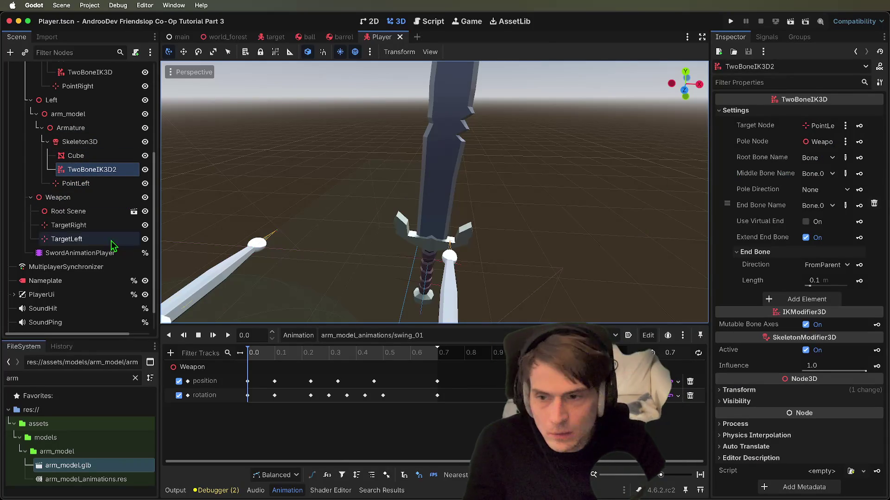
pyautogui.click(97, 185)
pyautogui.doubleClick(96, 185)
pyautogui.write('Pole')
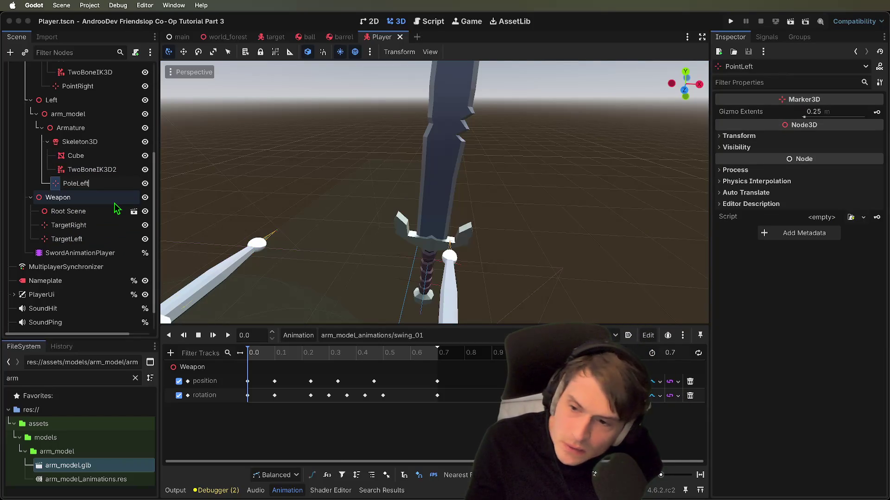
pyautogui.press('Return')
# - Rename the PointRight marker to PoleRight
pyautogui.click(95, 88)
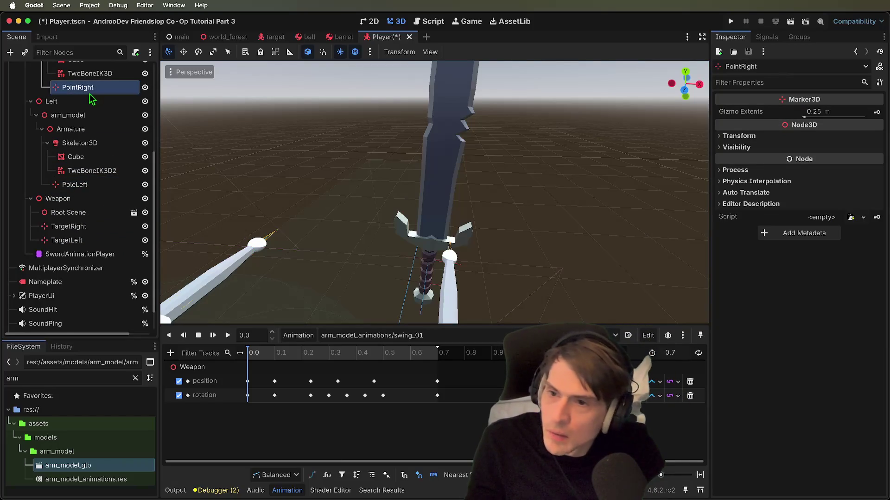
pyautogui.doubleClick(90, 88)
pyautogui.write('Pol')
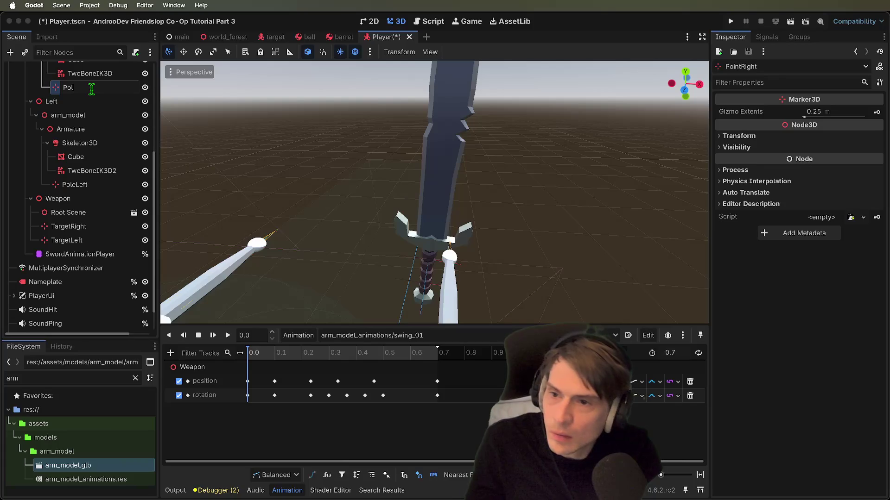
pyautogui.press('Return')
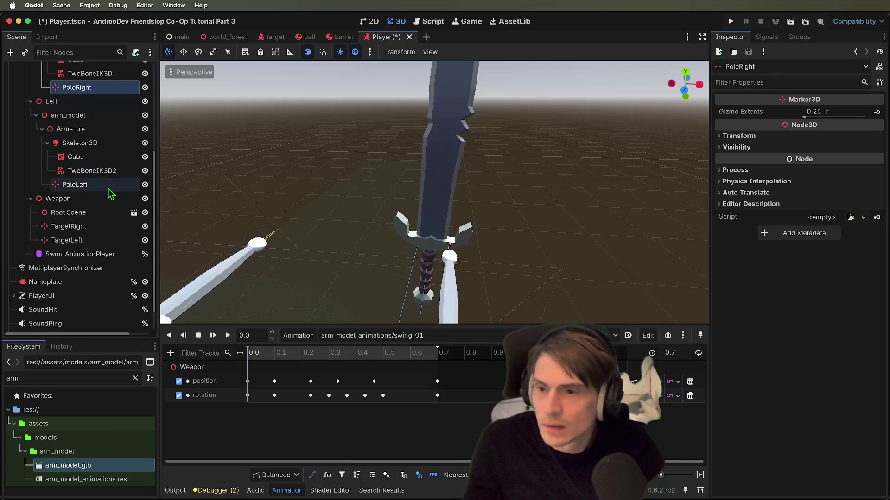
# - Set TwoBoneIK3D2's Pole Node to PoleLeft
pyautogui.click(92, 171)
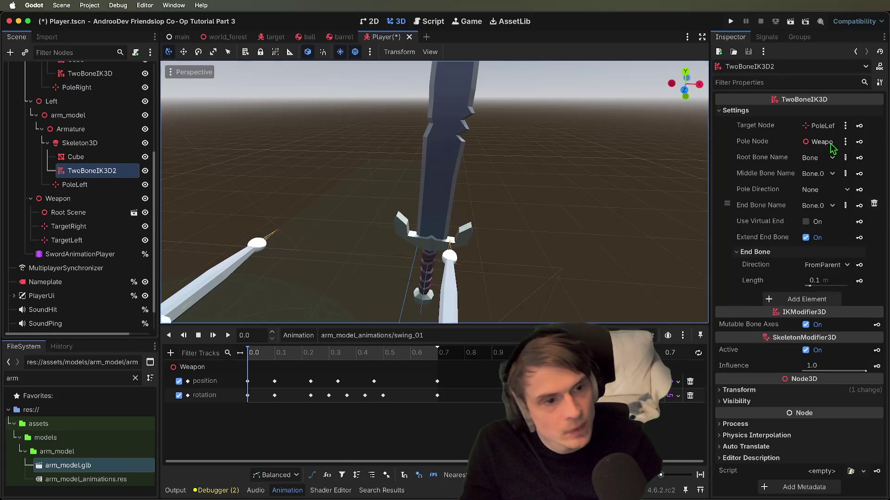
pyautogui.click(823, 142)
pyautogui.scroll(-5, 509, 216)
pyautogui.click(467, 292)
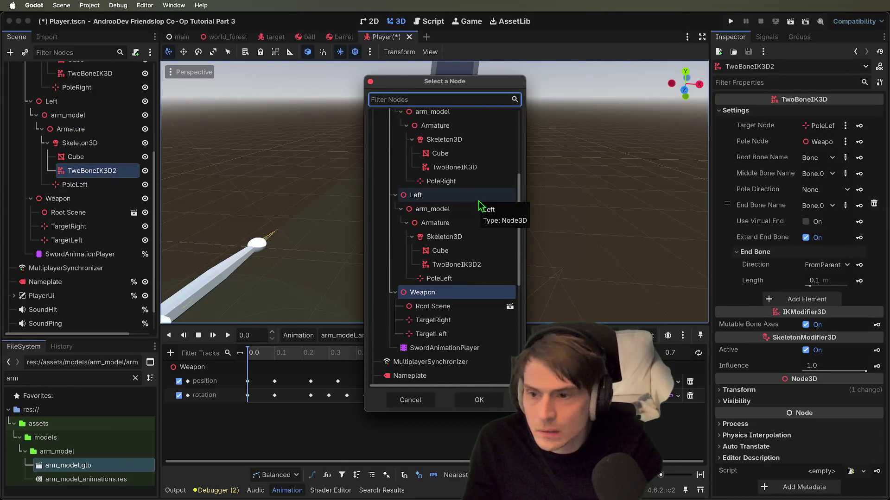
pyautogui.click(464, 279)
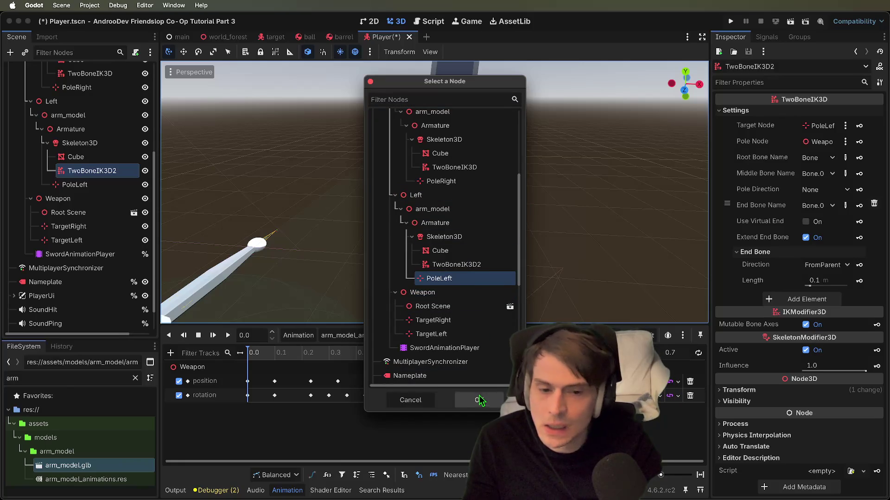
pyautogui.click(480, 400)
pyautogui.scroll(5, 79, 194)
# - Set the right arm's TwoBoneIK3D Pole Node to PoleRight
pyautogui.click(77, 192)
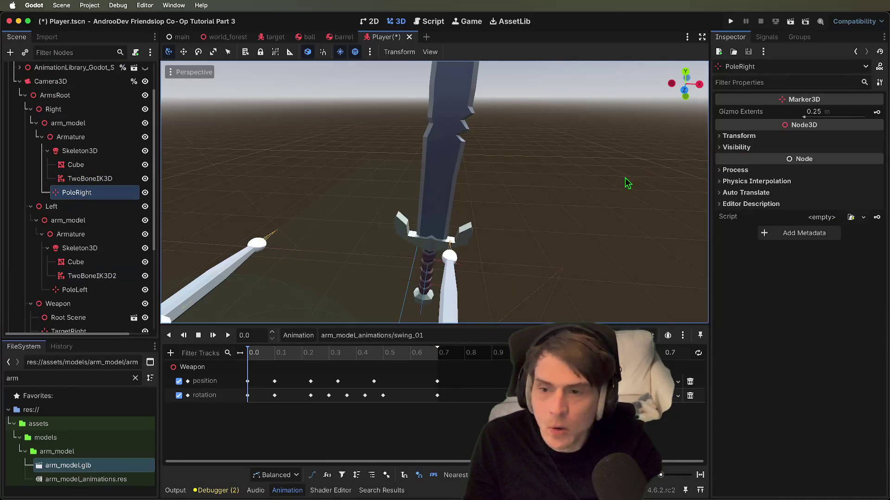
pyautogui.click(85, 179)
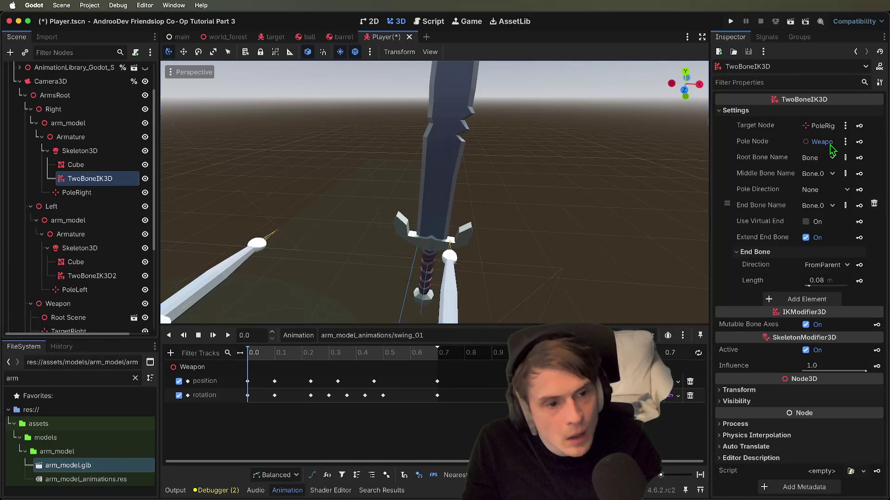
pyautogui.click(830, 144)
pyautogui.scroll(-1, 469, 316)
pyautogui.click(463, 331)
pyautogui.click(460, 399)
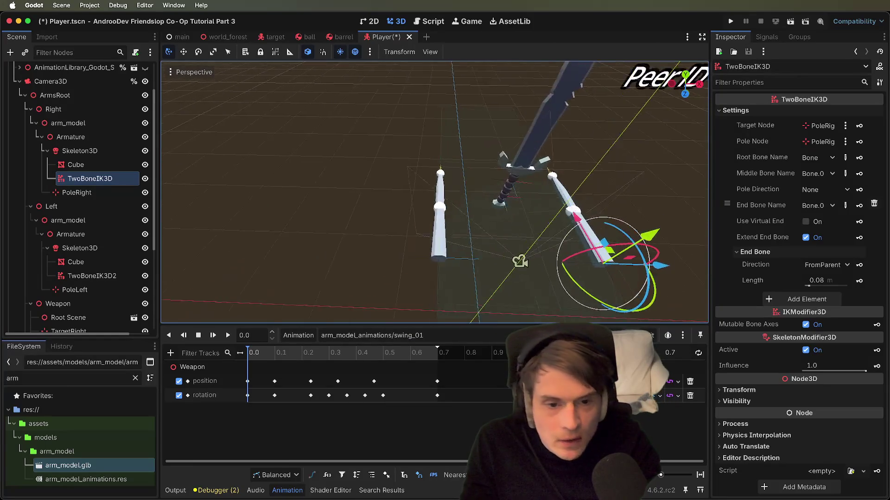
pyautogui.click(74, 290)
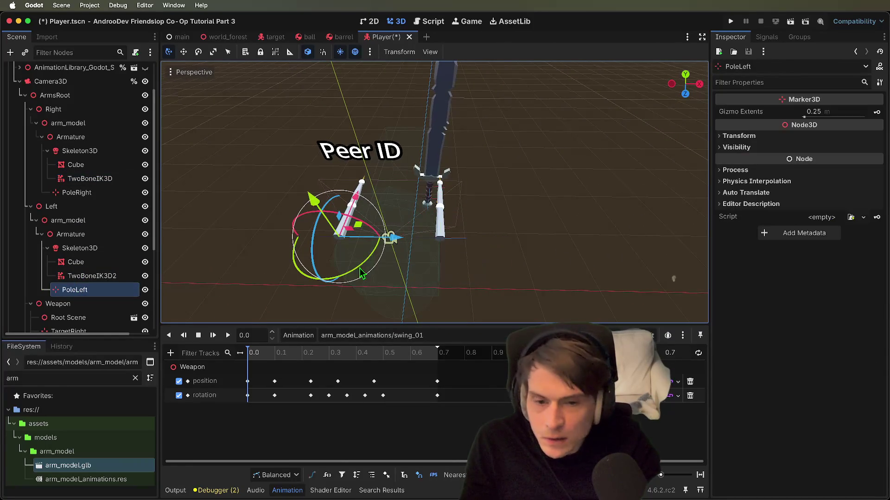
# - Move PoleLeft lower and back, and raise PoleRight above the right arm
pyautogui.moveTo(389, 237)
pyautogui.mouseDown()
pyautogui.moveTo(337, 239)
pyautogui.moveTo(255, 198)
pyautogui.moveTo(254, 232)
pyautogui.mouseUp()
pyautogui.moveTo(341, 224); pyautogui.dragTo(359, 182)
pyautogui.click(76, 192)
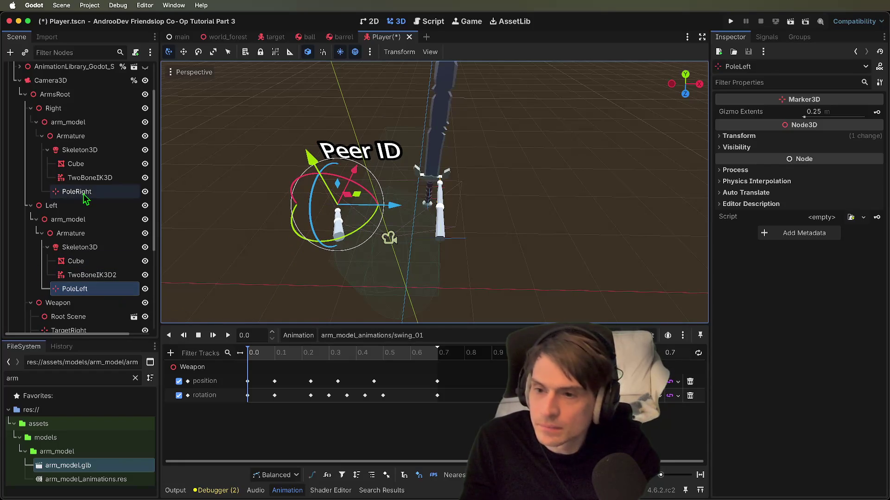
pyautogui.moveTo(453, 187); pyautogui.dragTo(434, 236)
pyautogui.moveTo(492, 274); pyautogui.dragTo(573, 271)
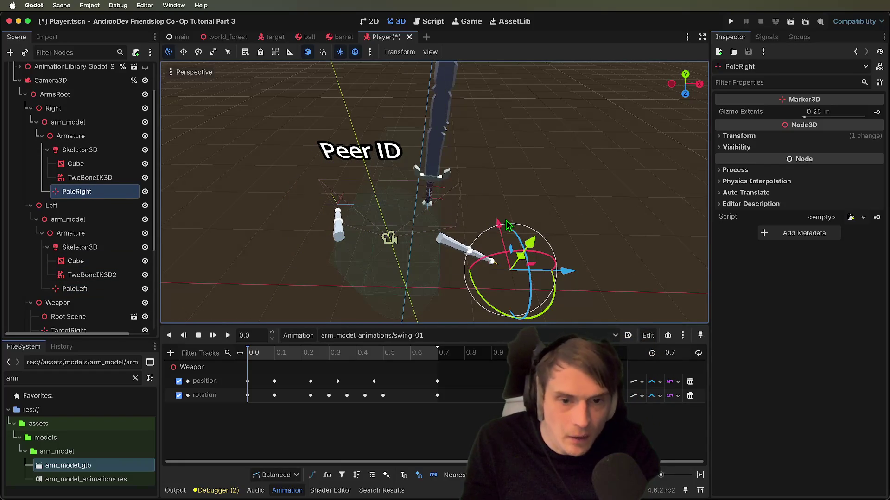
pyautogui.click(463, 288)
pyautogui.click(77, 192)
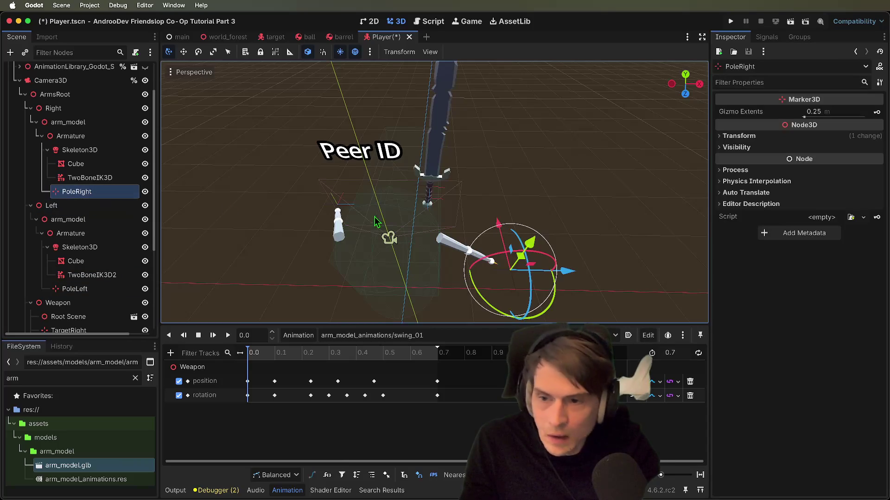
pyautogui.moveTo(507, 233)
pyautogui.mouseDown()
pyautogui.moveTo(464, 158)
pyautogui.moveTo(484, 146)
pyautogui.moveTo(428, 214)
pyautogui.mouseUp()
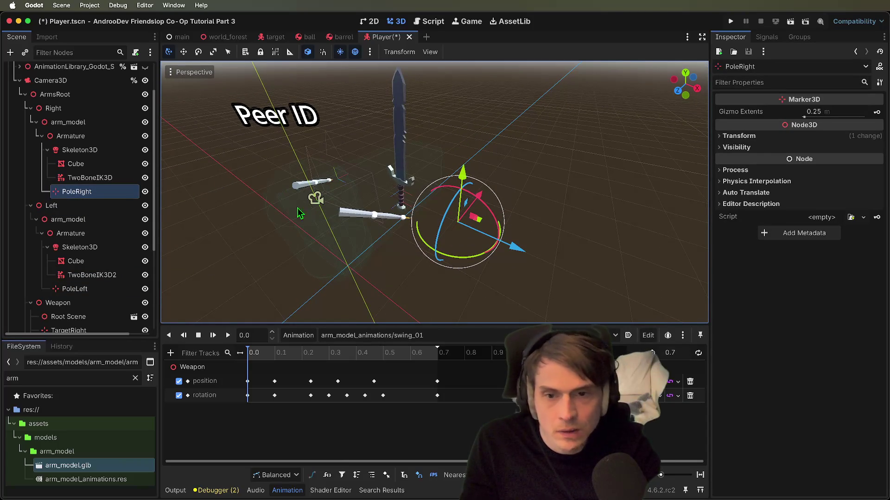
# - Select the right arm's TwoBoneIK3D solver and widen the Inspector panel
pyautogui.click(75, 163)
pyautogui.click(90, 178)
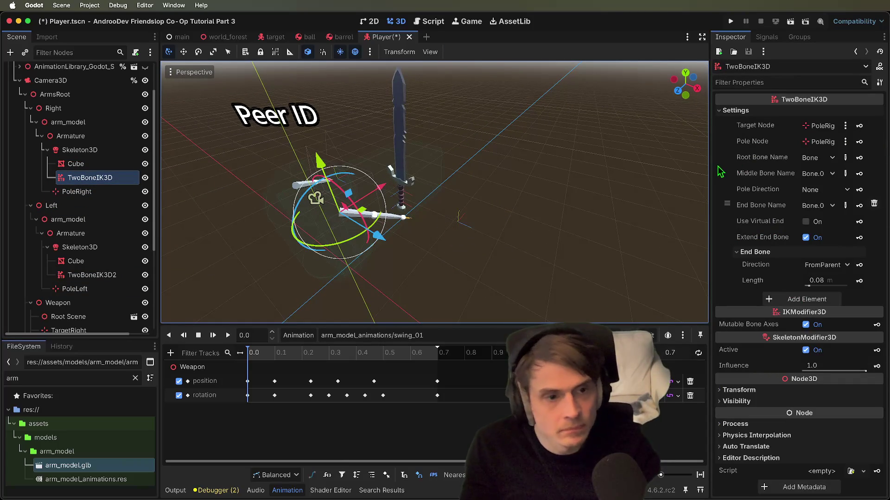
pyautogui.moveTo(711, 159); pyautogui.dragTo(623, 157)
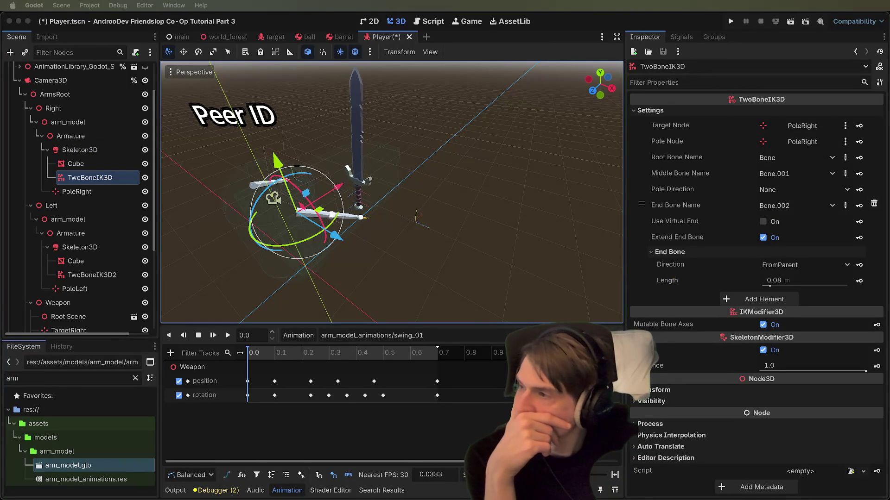
# - Set the right arm TwoBoneIK3D's Target Node to TargetRight
pyautogui.click(80, 150)
pyautogui.click(107, 178)
pyautogui.click(821, 128)
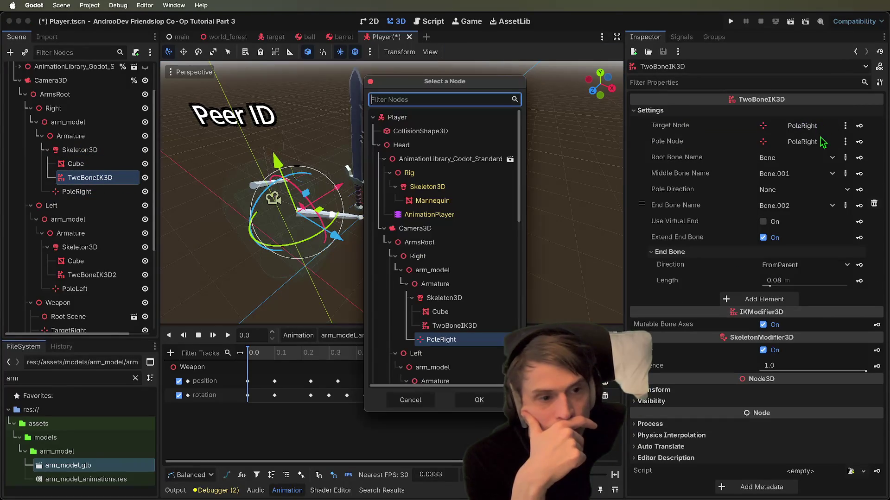
pyautogui.scroll(-2, 462, 331)
pyautogui.scroll(-3, 463, 330)
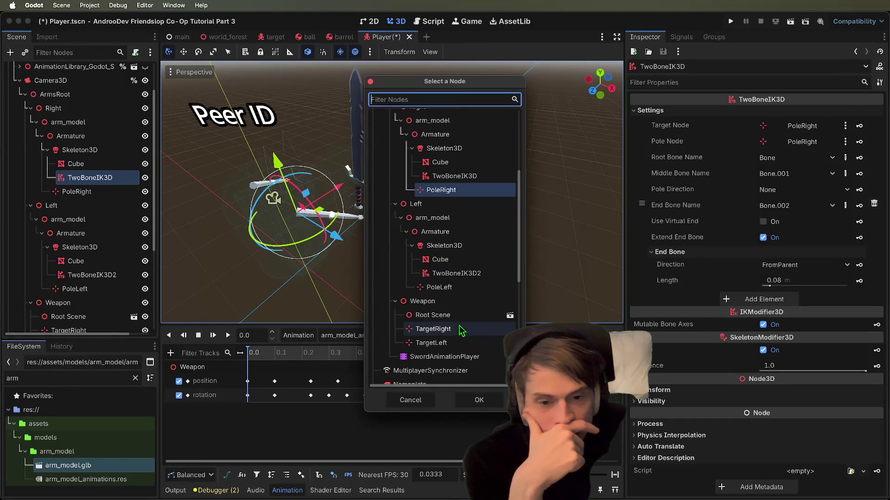
pyautogui.click(467, 331)
pyautogui.click(480, 400)
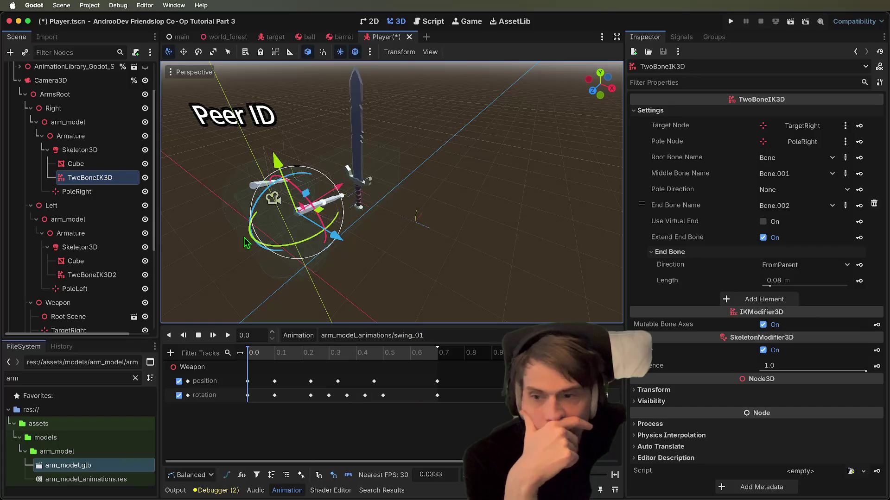
# - Set TwoBoneIK3D2's Target Node to TargetLeft and save the scene
pyautogui.click(98, 275)
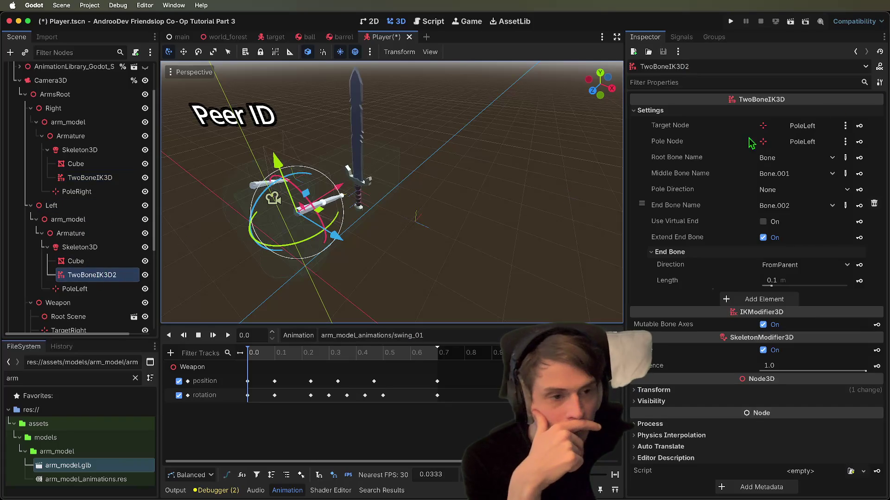
pyautogui.click(802, 126)
pyautogui.scroll(-5, 430, 314)
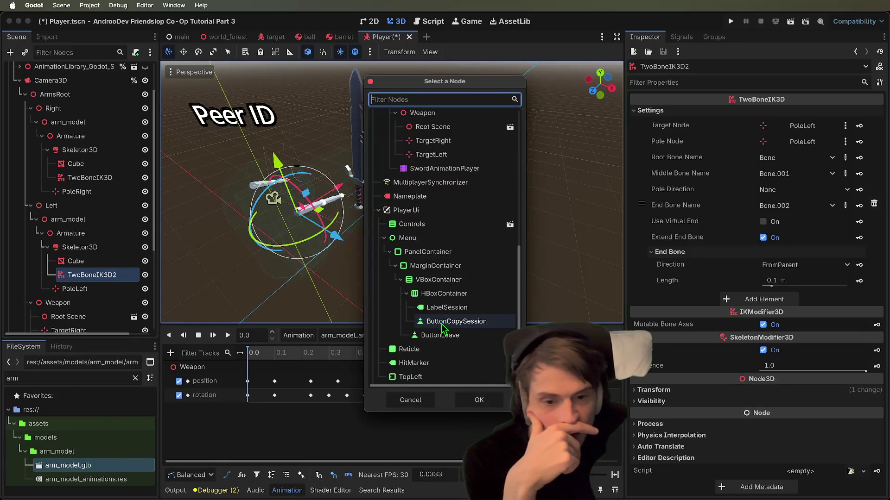
pyautogui.scroll(3, 480, 229)
pyautogui.click(436, 259)
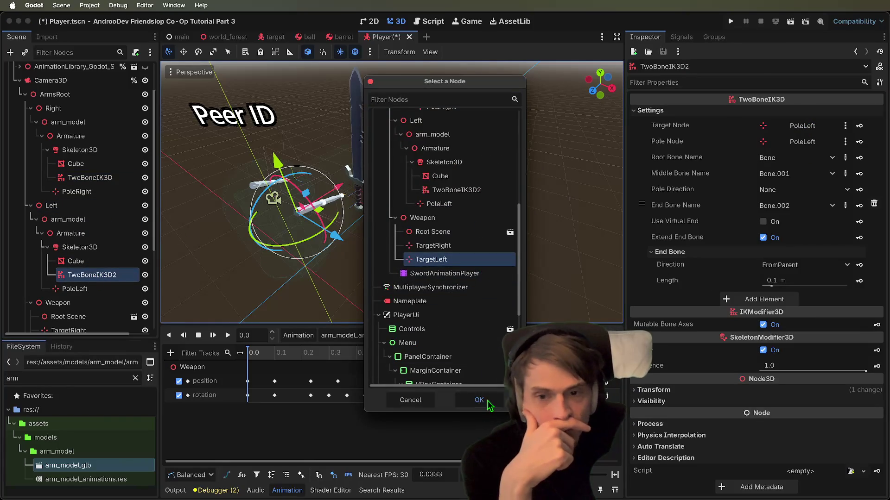
pyautogui.click(479, 400)
pyautogui.moveTo(420, 243); pyautogui.dragTo(405, 234)
pyautogui.press('super+s')
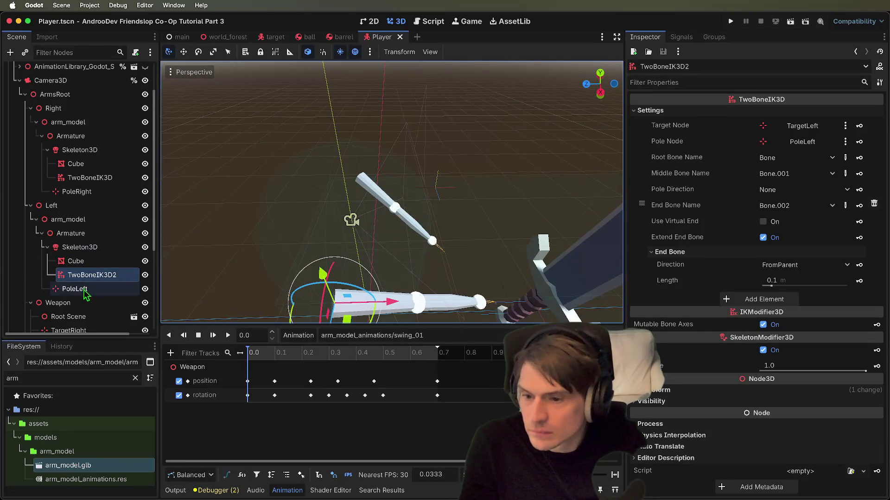
# - Change arm_model.glb's Root Scale from 0.4 to 0.8 and reimport it
pyautogui.scroll(-5, 88, 295)
pyautogui.click(98, 395)
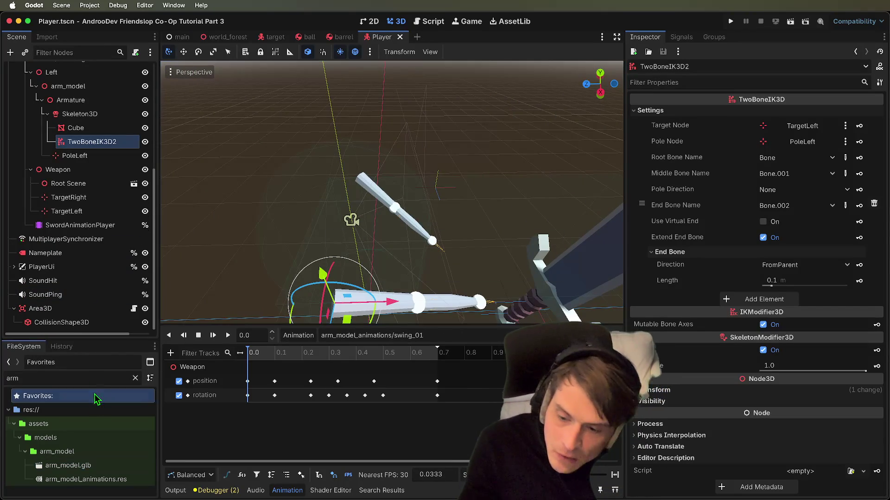
pyautogui.doubleClick(74, 466)
pyautogui.click(757, 157)
pyautogui.press('BackSpace')
pyautogui.write('7')
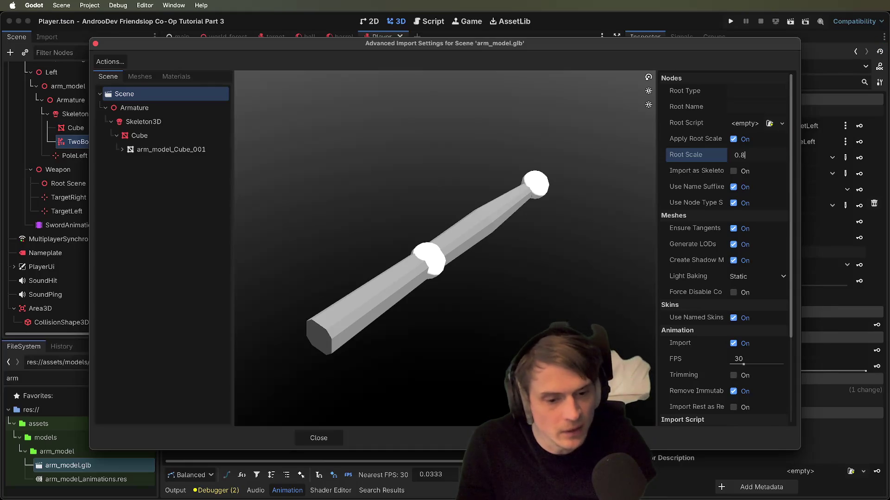
pyautogui.press('Return')
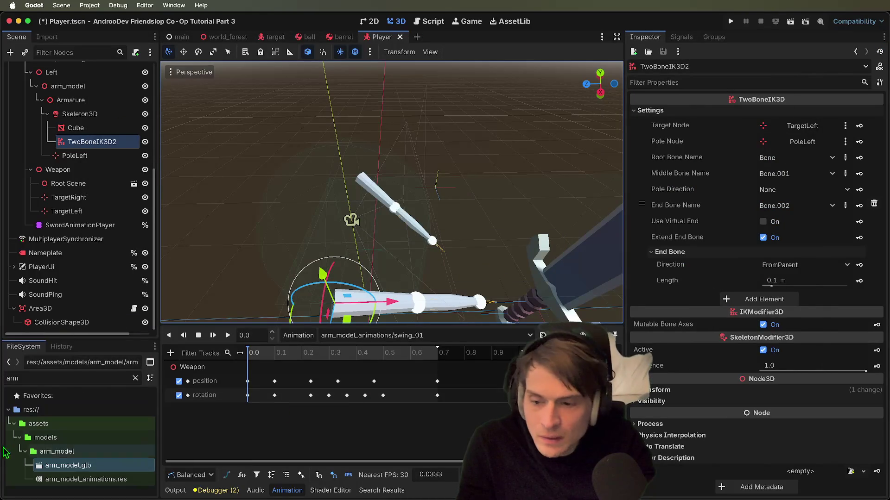
pyautogui.doubleClick(68, 465)
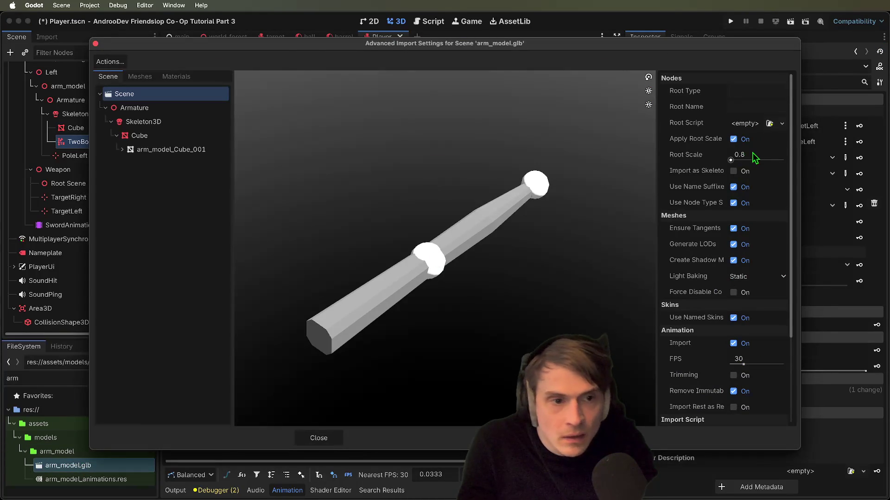
pyautogui.press('Return')
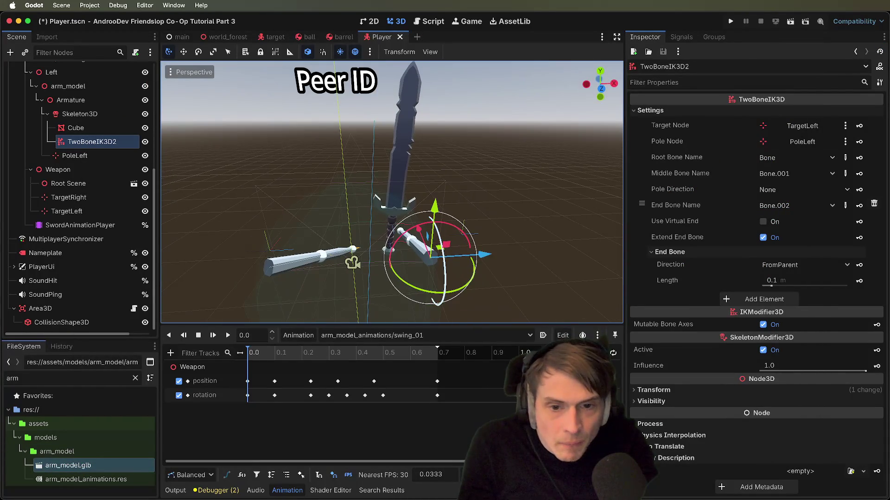
# - Save the scene and briefly preview the player Camera3D view
pyautogui.press('super+s')
pyautogui.scroll(5, 65, 122)
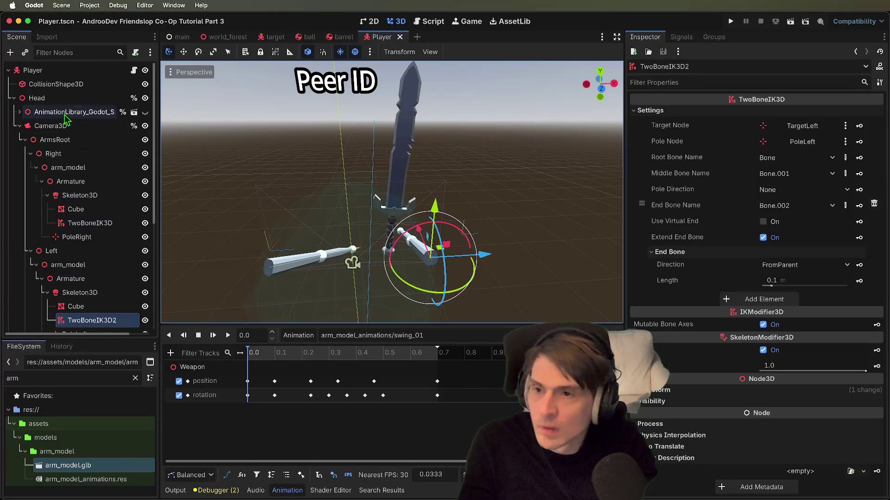
pyautogui.scroll(-5, 67, 139)
pyautogui.scroll(5, 74, 256)
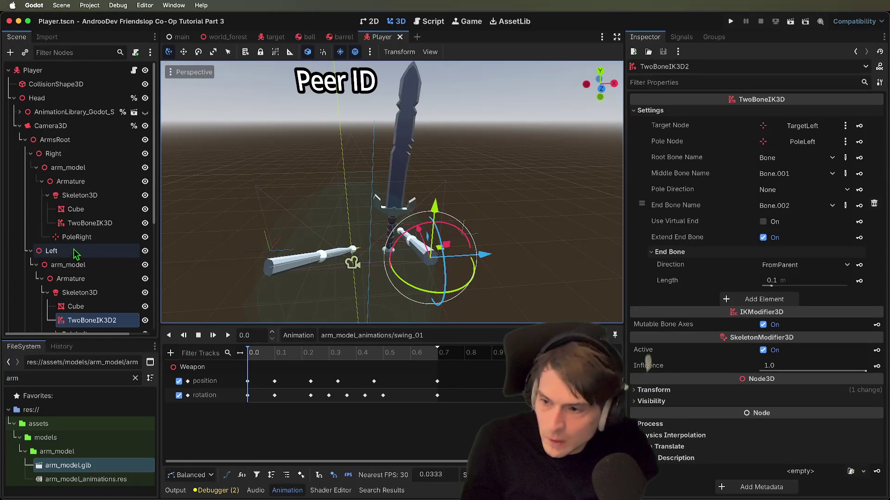
pyautogui.click(33, 128)
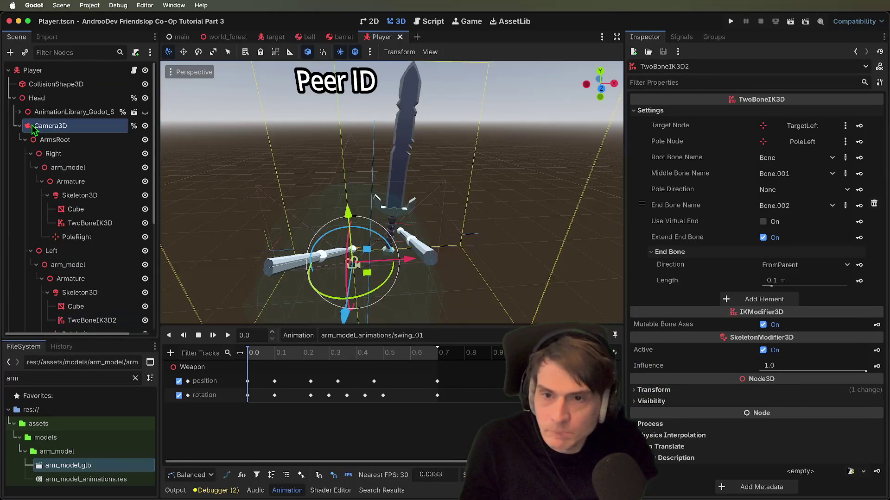
pyautogui.click(200, 89)
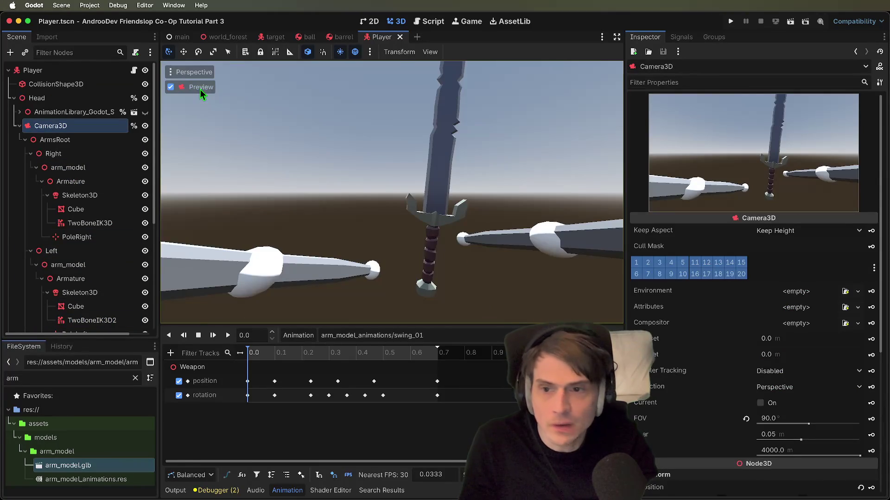
pyautogui.click(200, 87)
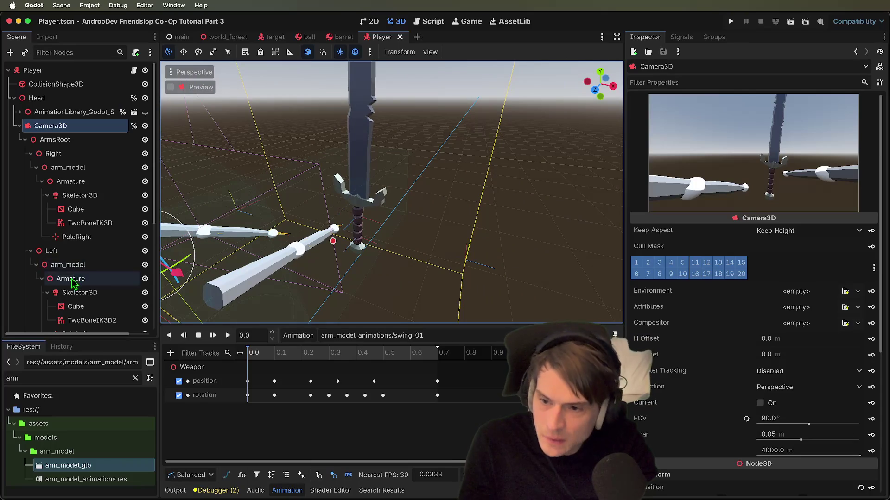
# - Move the Weapon forward and up to about 0.192, -0.155, -0.485
pyautogui.scroll(-5, 72, 283)
pyautogui.click(58, 249)
pyautogui.moveTo(321, 267); pyautogui.dragTo(297, 294)
pyautogui.moveTo(387, 279)
pyautogui.mouseDown()
pyautogui.moveTo(324, 278)
pyautogui.moveTo(355, 252)
pyautogui.mouseUp()
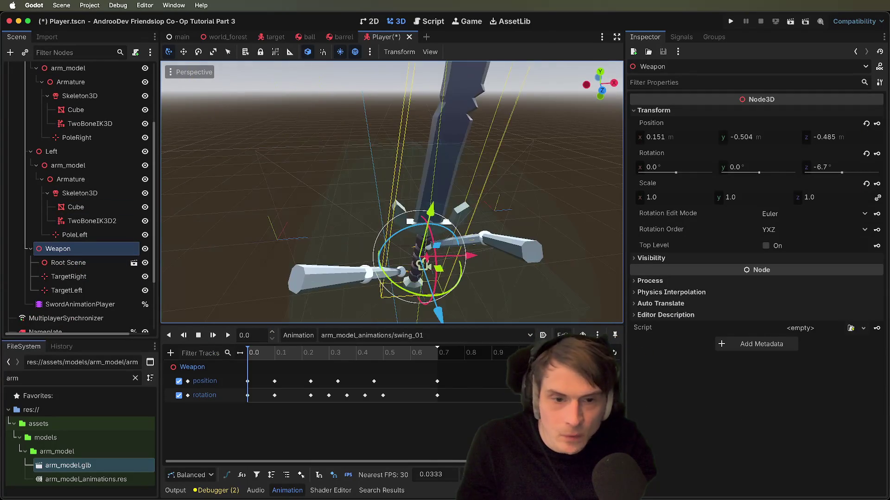
pyautogui.moveTo(376, 207); pyautogui.dragTo(388, 160)
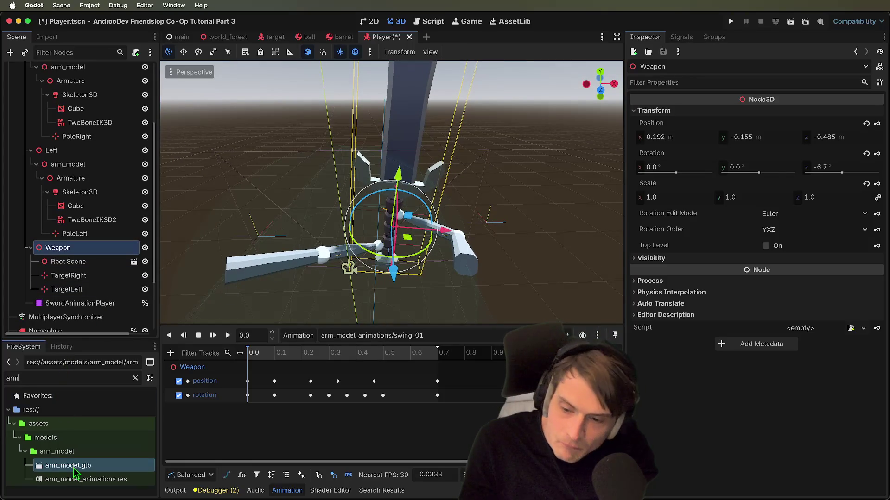
# - Filter for 'sword' and reimport Sword.glb with Apply Root Scale on at 0.5
pyautogui.press('BackSpace')
pyautogui.press('BackSpace')
pyautogui.press('BackSpace')
pyautogui.write('sword')
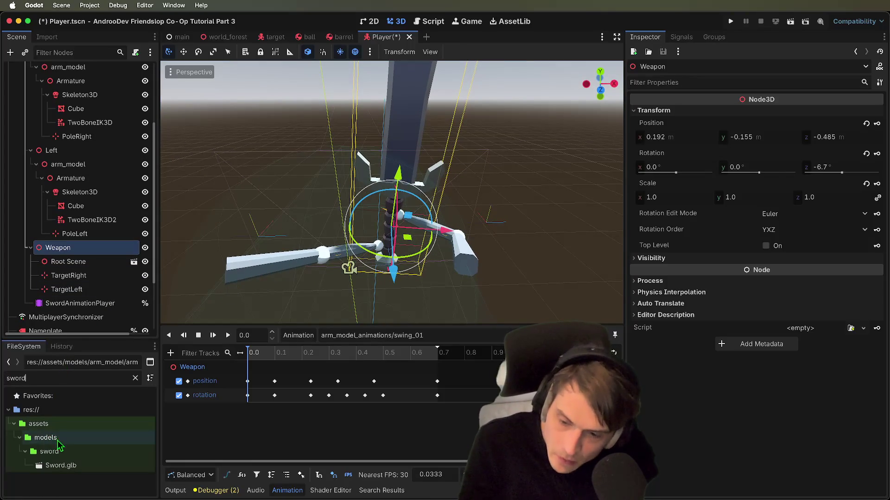
pyautogui.doubleClick(65, 466)
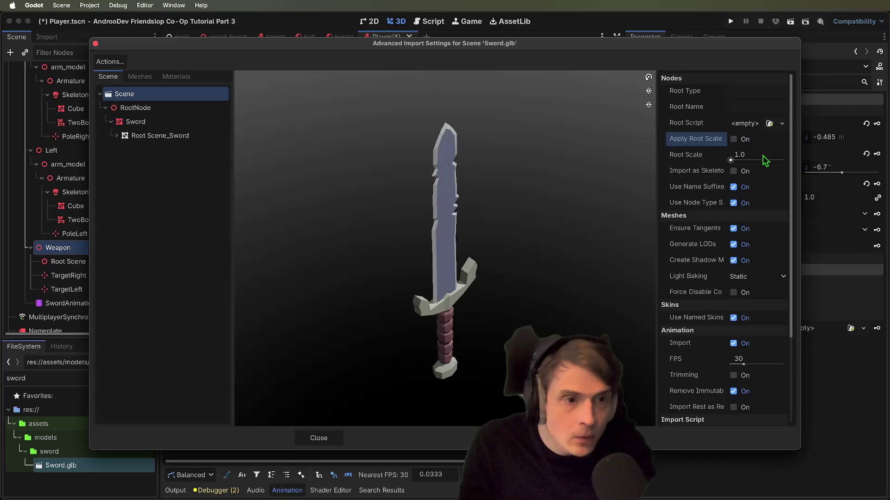
pyautogui.click(760, 124)
pyautogui.press('Escape')
pyautogui.click(768, 159)
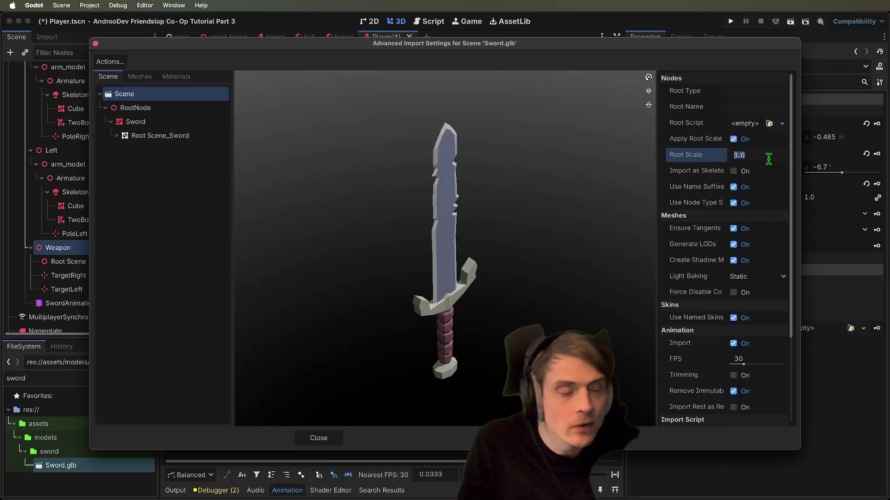
pyautogui.write('0.5')
pyautogui.press('Return')
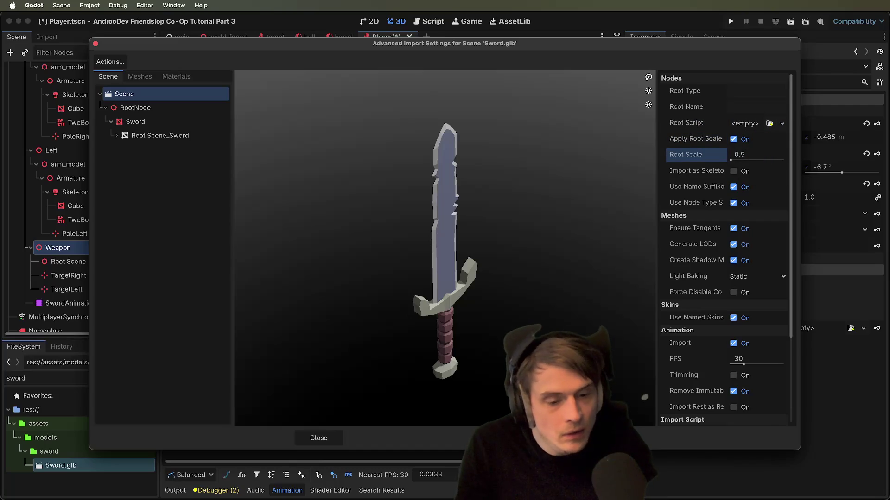
pyautogui.click(572, 438)
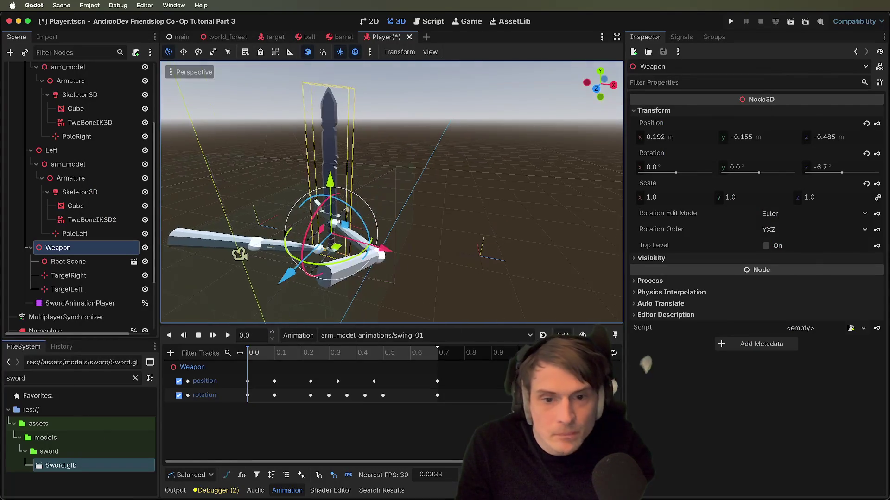
pyautogui.hotkey('ctrl', 's')
pyautogui.scroll(5, 79, 194)
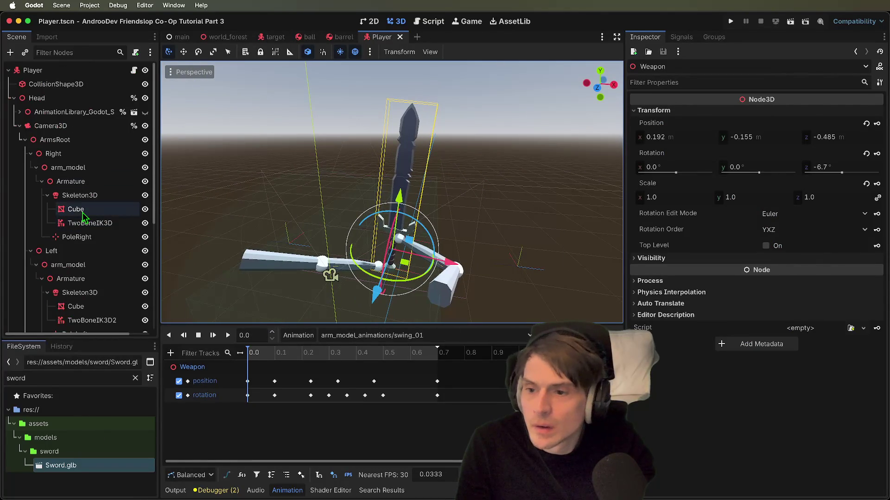
pyautogui.click(50, 125)
pyautogui.hscroll(-5, 392, 192)
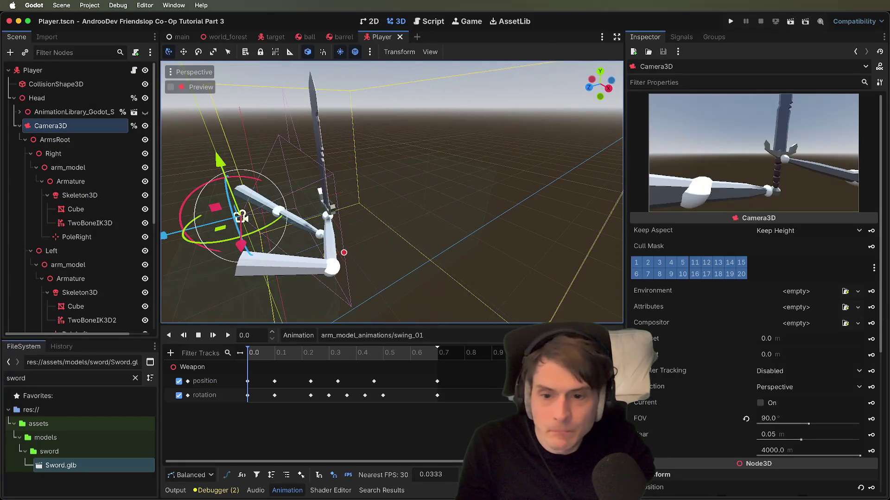
pyautogui.hscroll(-2, 468, 169)
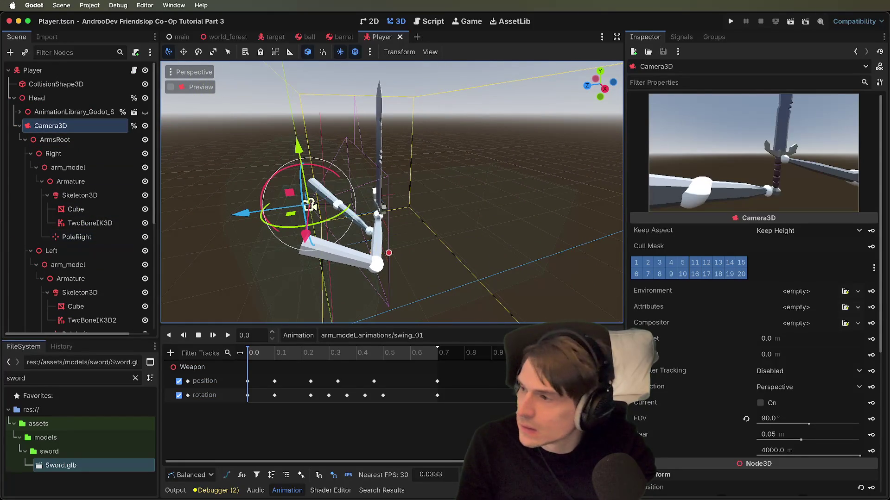
pyautogui.hotkey('shift', 'd')
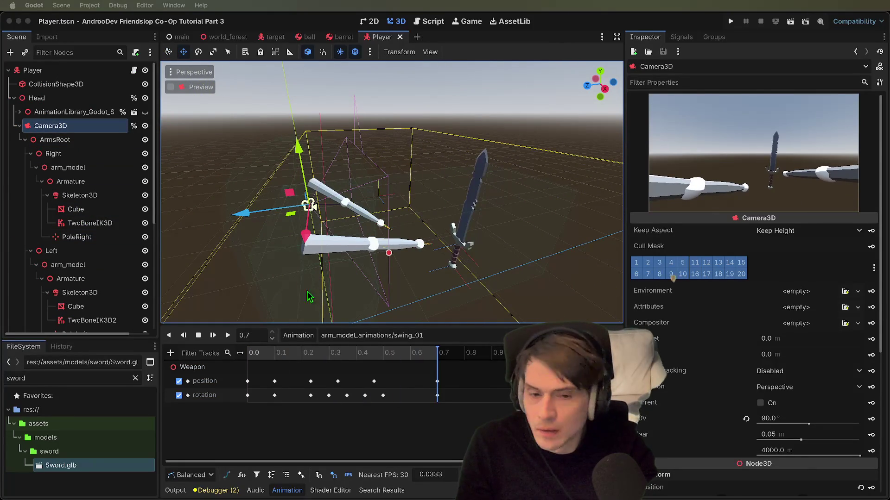
pyautogui.click(326, 286)
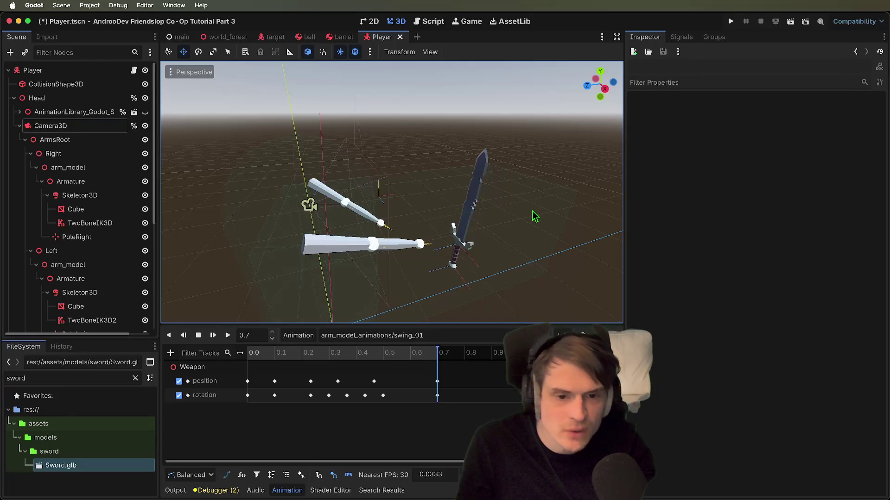
pyautogui.moveTo(605, 36)
pyautogui.mouseDown()
pyautogui.moveTo(607, 70)
pyautogui.moveTo(612, 6)
pyautogui.mouseUp()
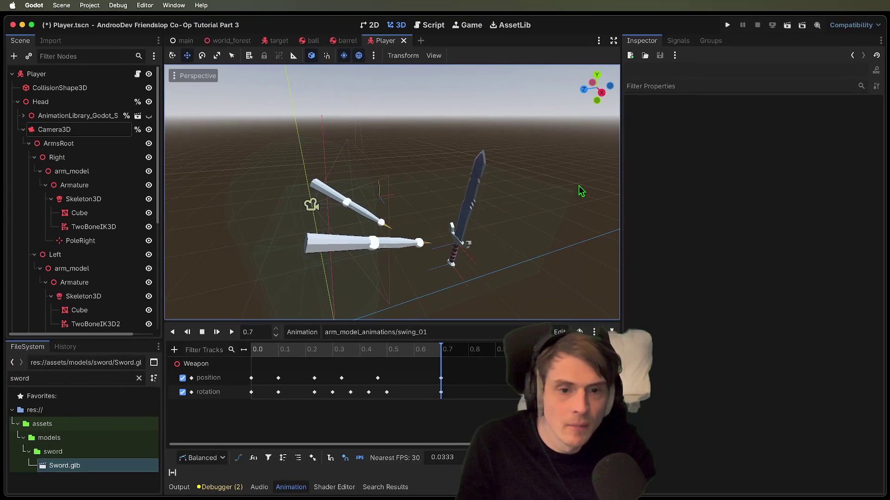
pyautogui.click(380, 228)
pyautogui.click(380, 228)
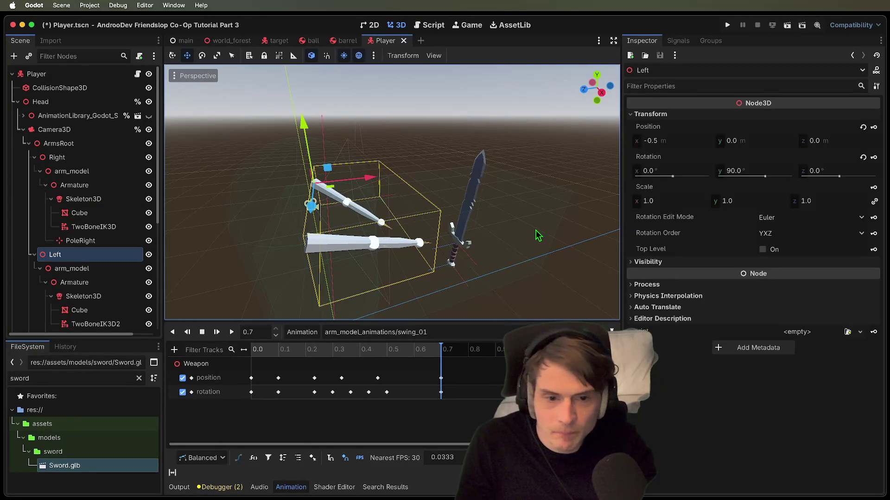
pyautogui.click(573, 290)
pyautogui.click(216, 330)
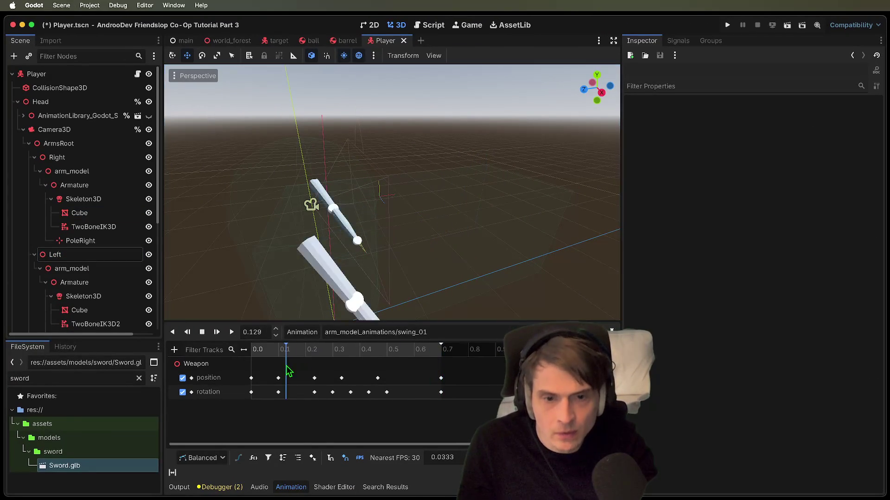
pyautogui.scroll(-5, 417, 278)
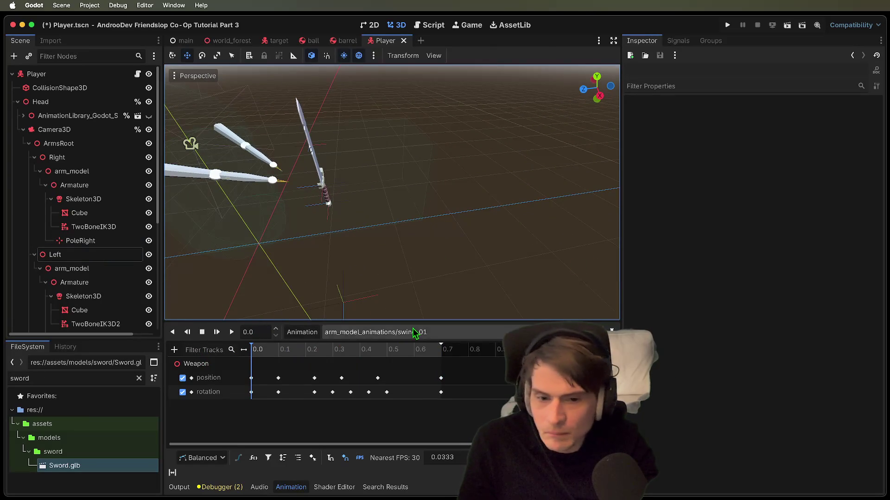
pyautogui.scroll(-3, 79, 243)
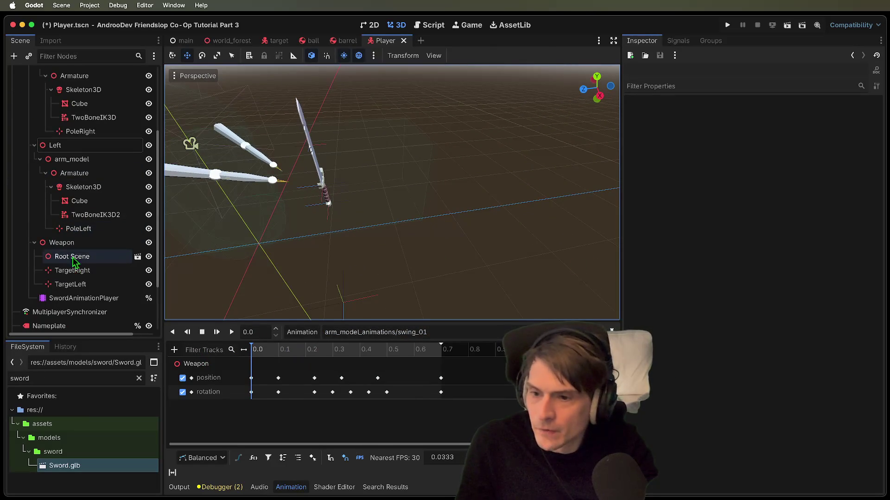
pyautogui.click(67, 242)
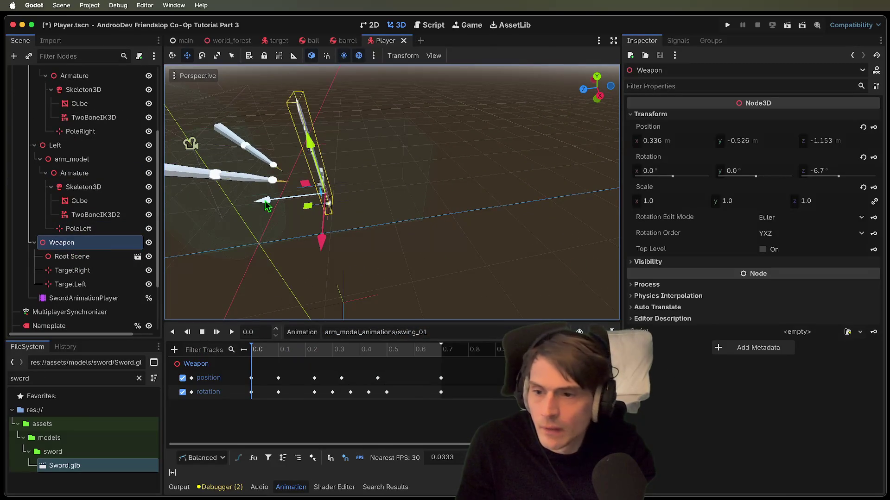
pyautogui.moveTo(251, 245)
pyautogui.mouseDown()
pyautogui.moveTo(371, 231)
pyautogui.moveTo(216, 328)
pyautogui.mouseUp()
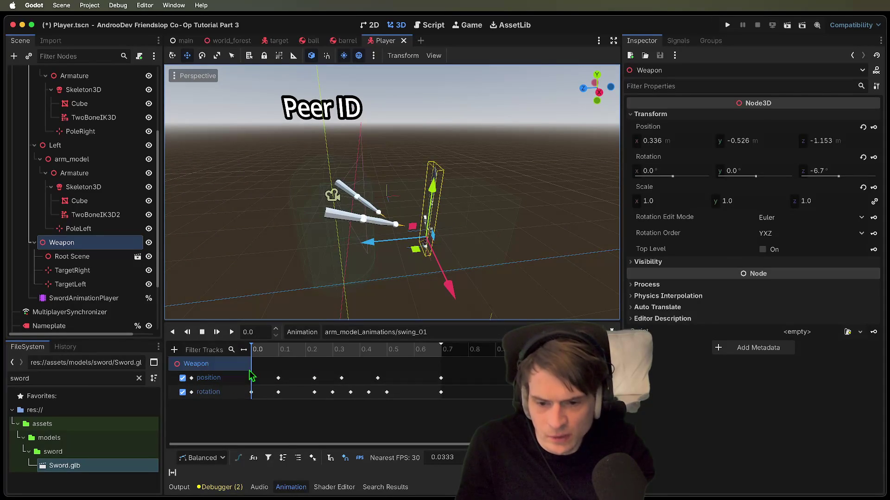
pyautogui.click(231, 331)
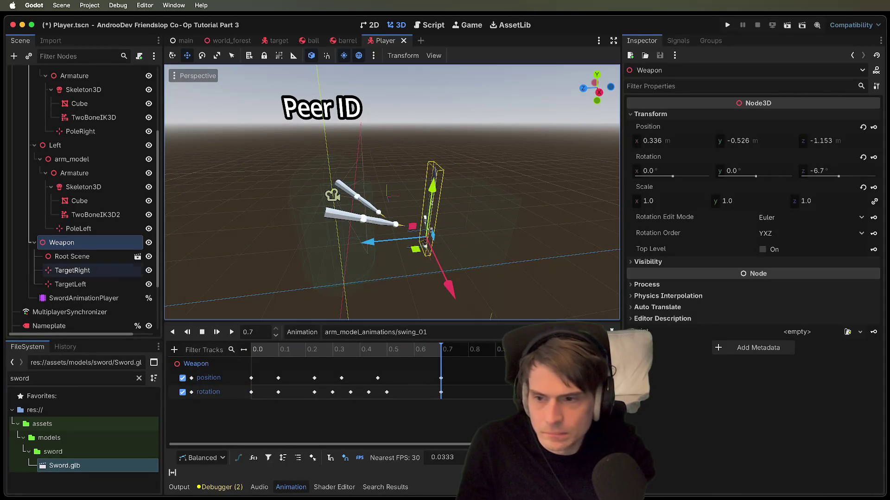
pyautogui.moveTo(398, 240)
pyautogui.mouseDown()
pyautogui.moveTo(329, 244)
pyautogui.moveTo(339, 244)
pyautogui.mouseUp()
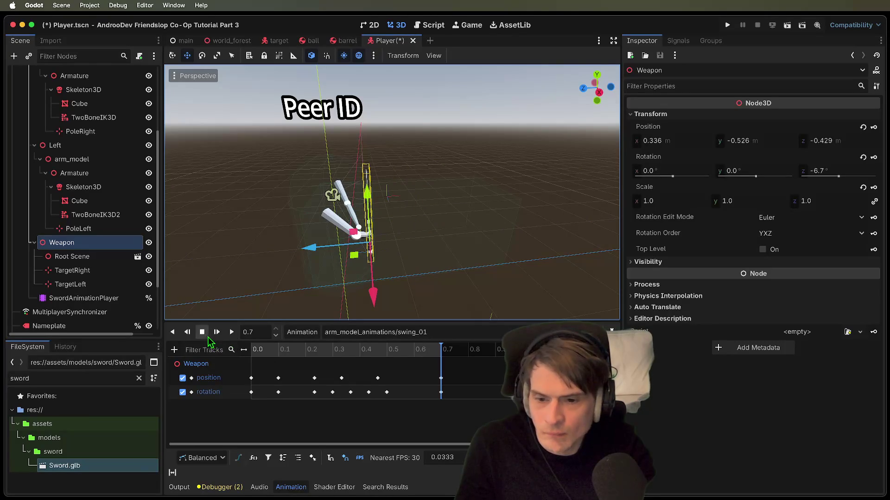
pyautogui.click(202, 333)
pyautogui.click(231, 332)
pyautogui.hscroll(-5, 392, 193)
pyautogui.hscroll(-10, 392, 193)
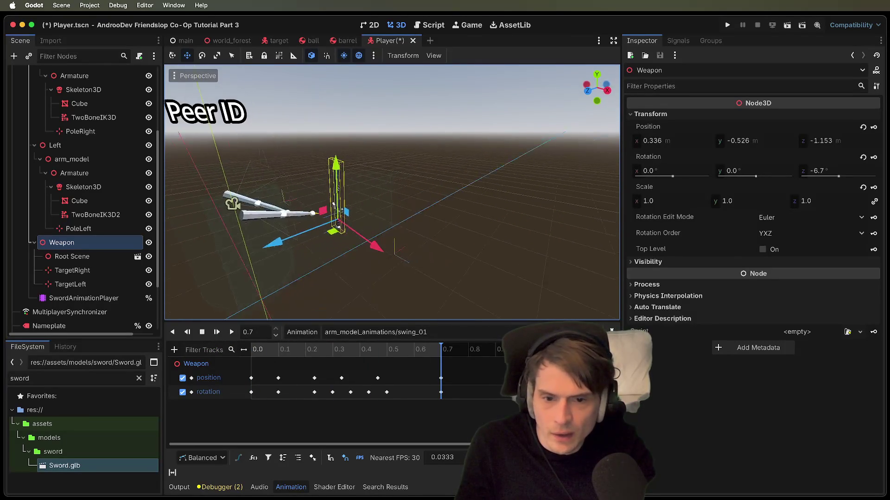
pyautogui.hscroll(-8, 392, 194)
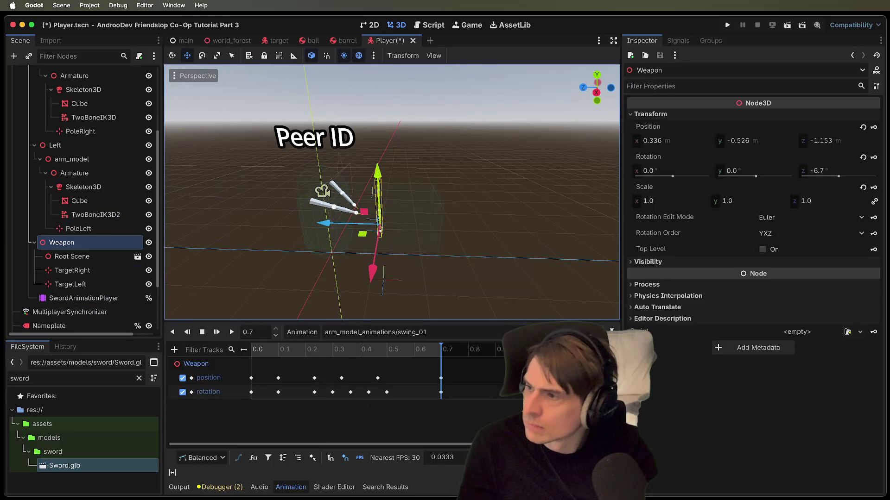
pyautogui.press('Escape')
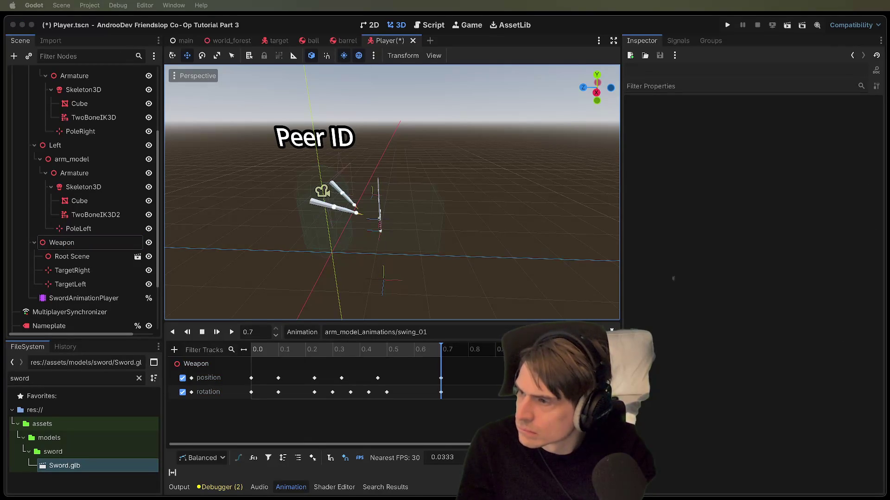
# - Filter FileSystem by 'arm' and reimport arm_model.glb with Root Scale 1.0
pyautogui.click(82, 379)
pyautogui.write('arm')
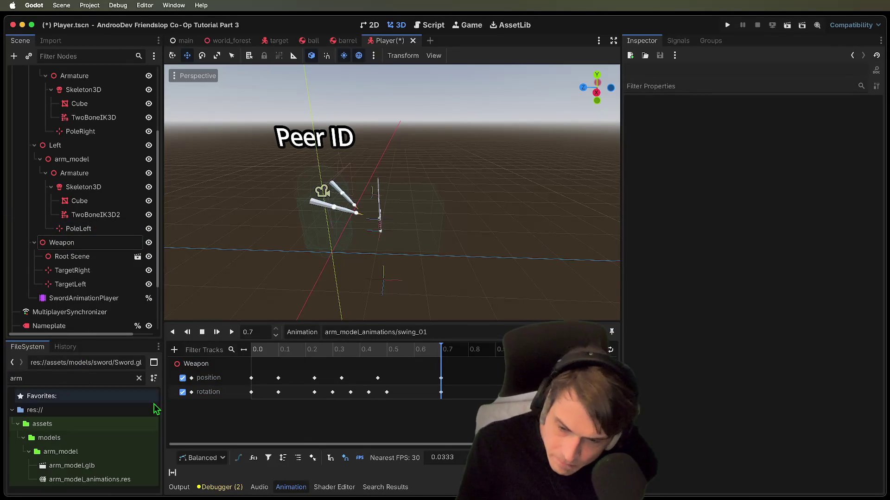
pyautogui.click(118, 469)
pyautogui.doubleClick(119, 472)
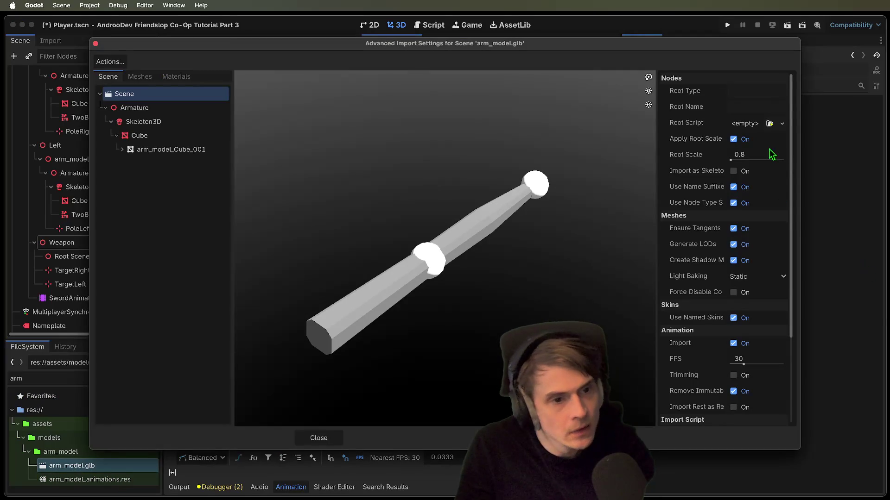
pyautogui.click(737, 155)
pyautogui.write('1')
pyautogui.press('Return')
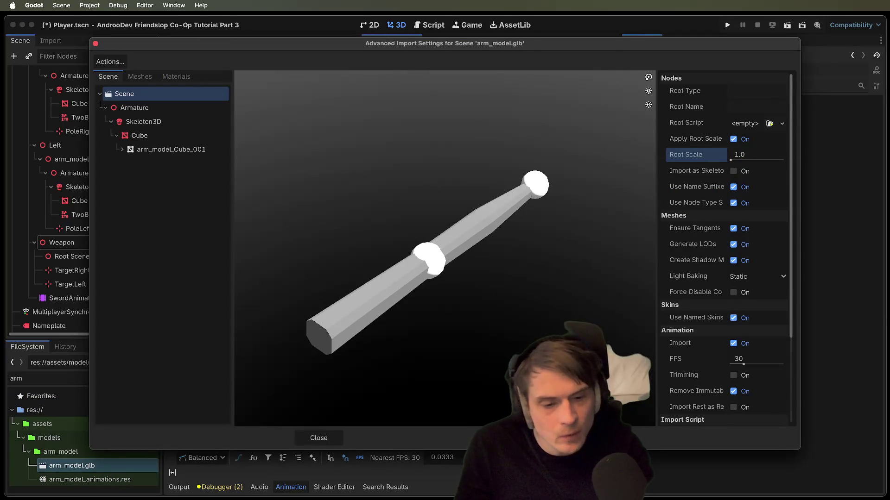
pyautogui.press('Return')
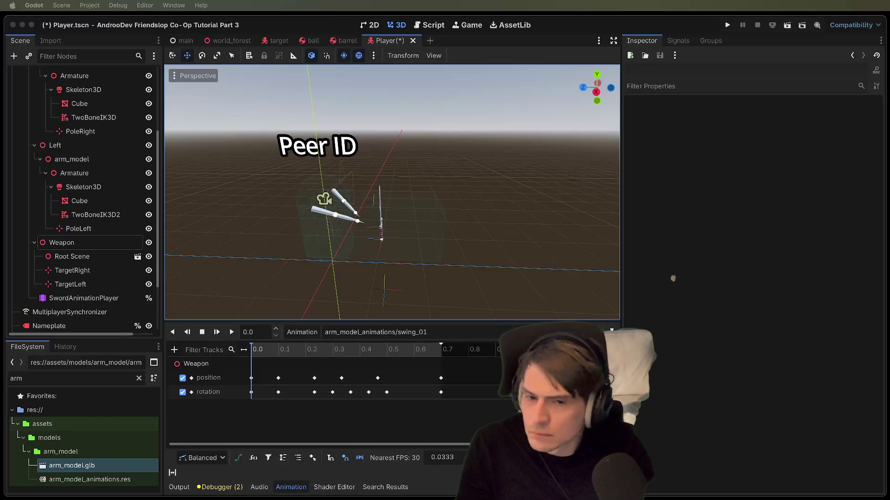
pyautogui.scroll(2, 454, 247)
pyautogui.scroll(-5, 447, 263)
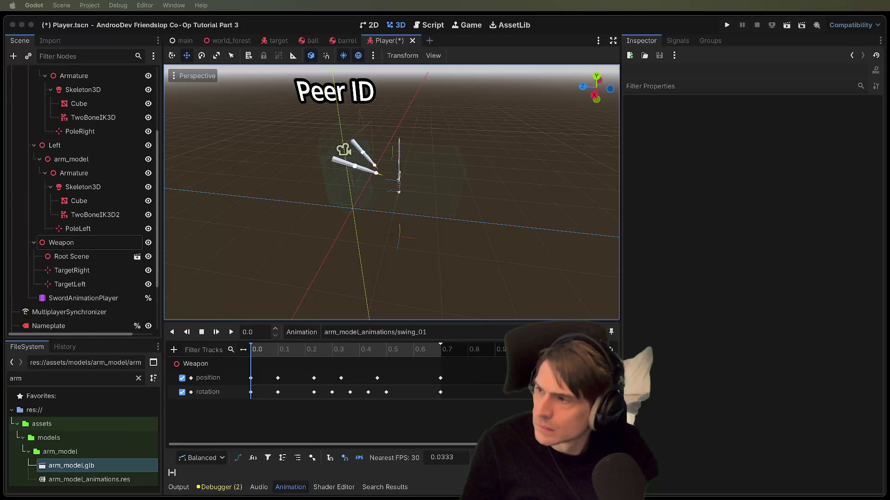
pyautogui.click(231, 225)
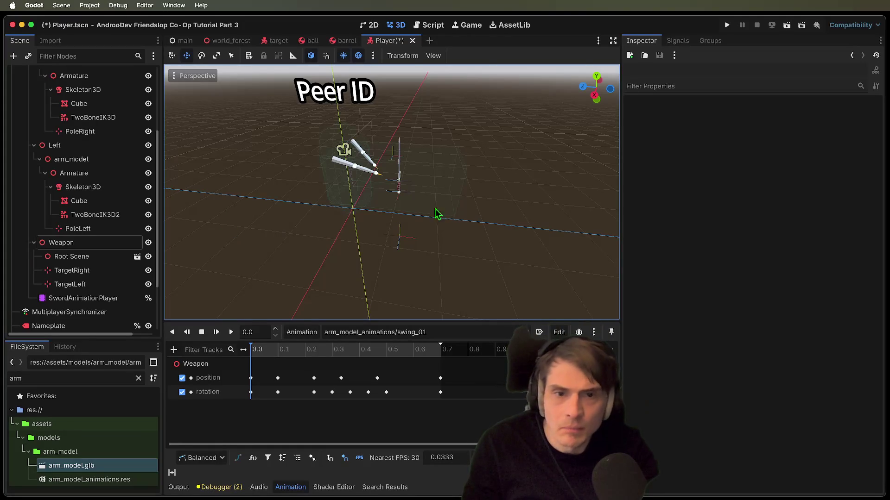
pyautogui.moveTo(466, 209); pyautogui.dragTo(577, 206)
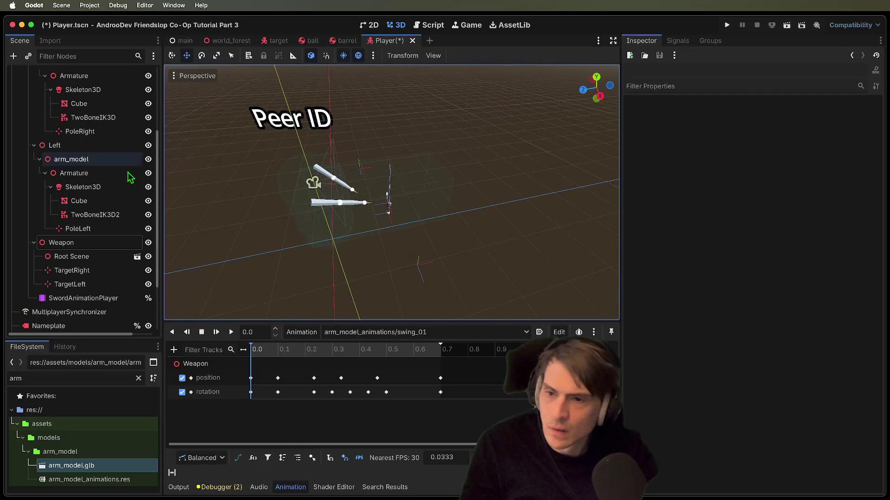
# - Move ArmsRoot forward and up, checking the arms through the Camera3D preview
pyautogui.scroll(5, 134, 169)
pyautogui.click(70, 143)
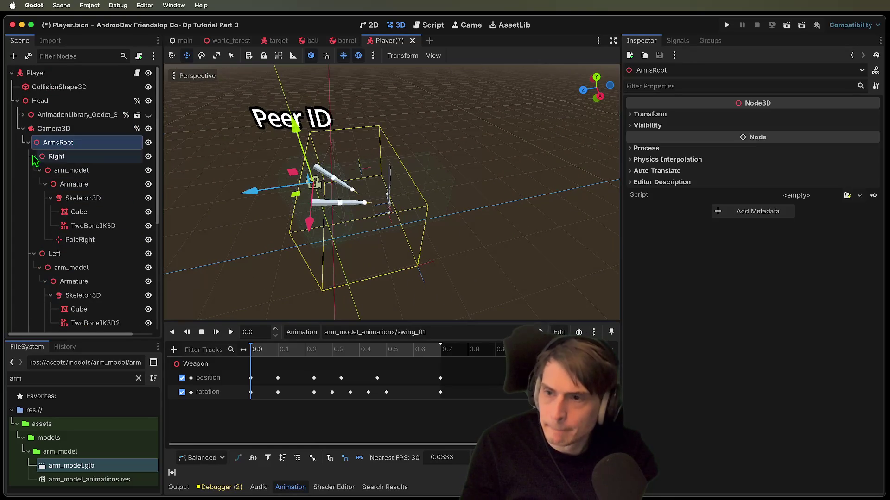
pyautogui.click(29, 143)
pyautogui.moveTo(250, 201); pyautogui.dragTo(240, 204)
pyautogui.moveTo(274, 138); pyautogui.dragTo(279, 126)
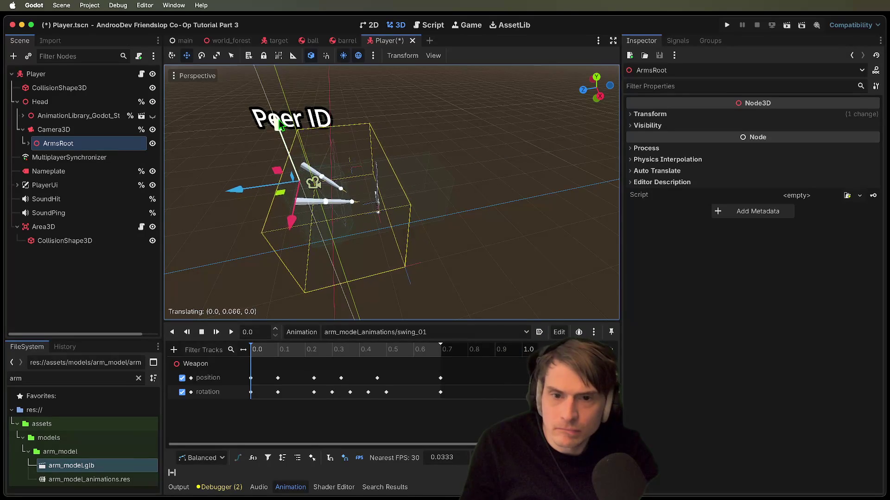
pyautogui.press('w')
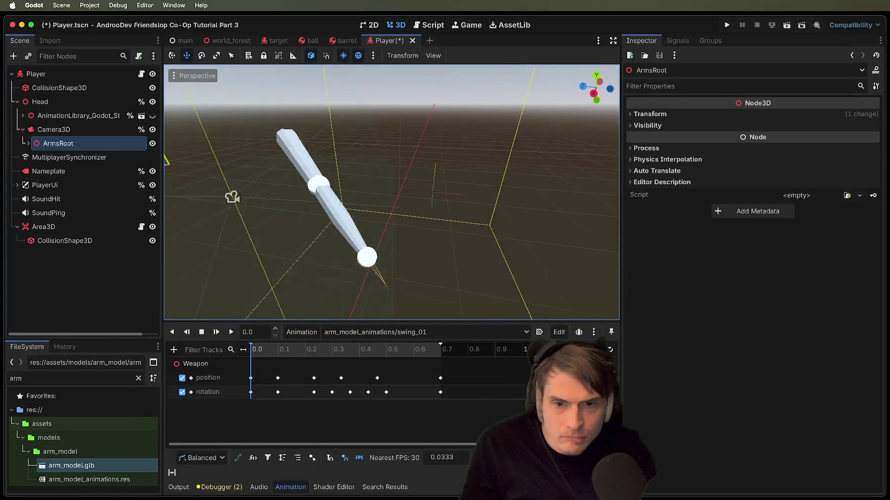
pyautogui.press('f')
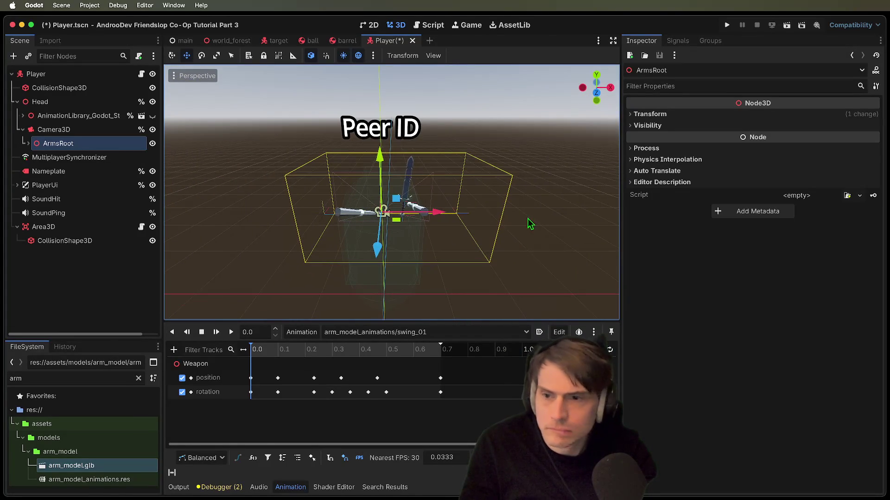
pyautogui.moveTo(383, 262); pyautogui.dragTo(390, 229)
pyautogui.hotkey('ctrl', 'alt', 'f')
pyautogui.press('f')
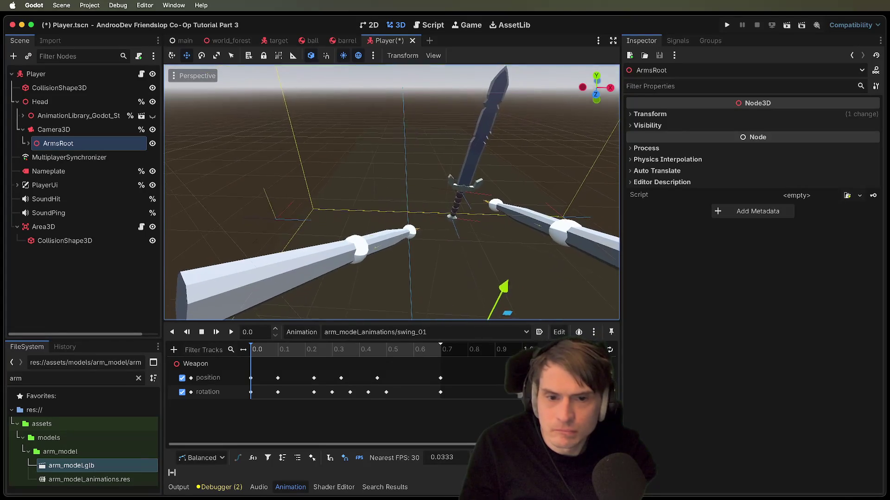
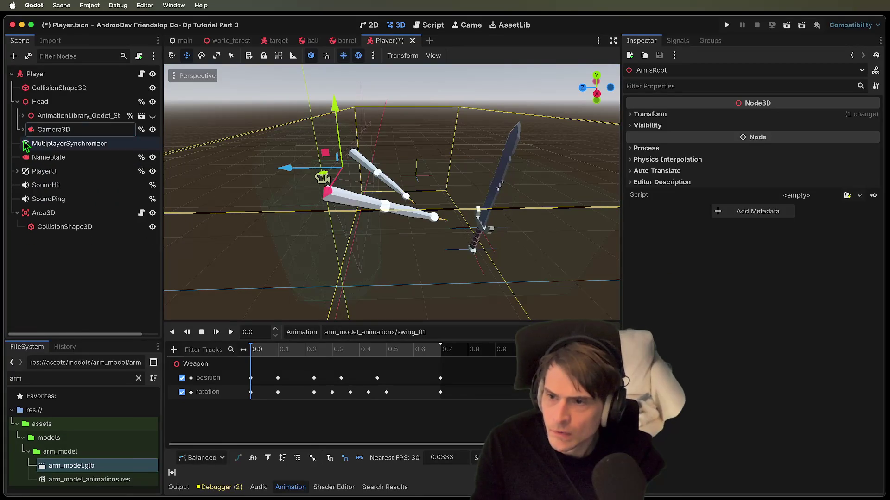
# - Select the Right and Left arm nodes and move both forward, away from the camera
pyautogui.click(28, 143)
pyautogui.click(41, 158)
pyautogui.click(34, 158)
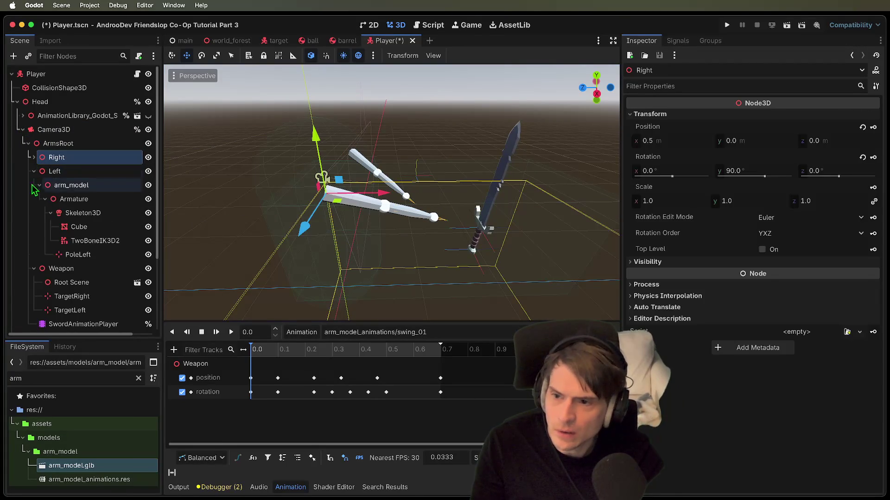
pyautogui.click(34, 171)
pyautogui.keyDown('shift'); pyautogui.click(77, 172); pyautogui.keyUp('shift')
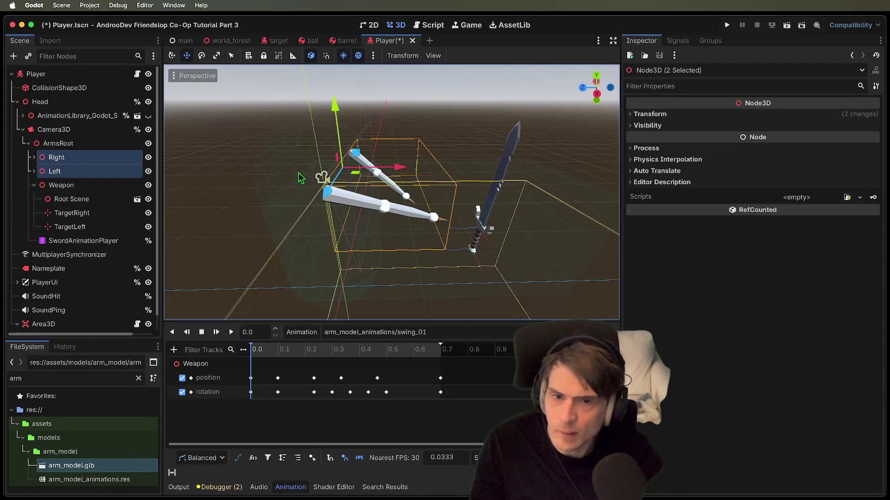
pyautogui.moveTo(402, 169)
pyautogui.mouseDown()
pyautogui.moveTo(551, 171)
pyautogui.moveTo(491, 170)
pyautogui.mouseUp()
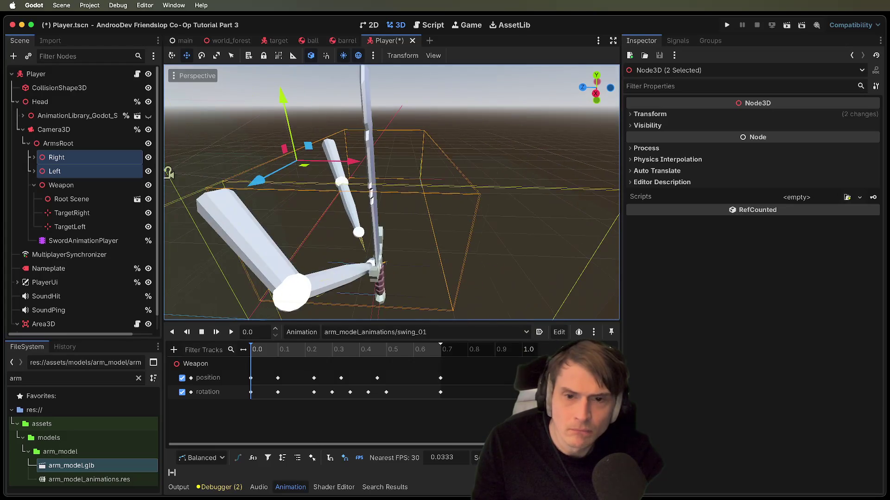
# - Move the whole ArmsRoot rig back slightly
pyautogui.click(58, 143)
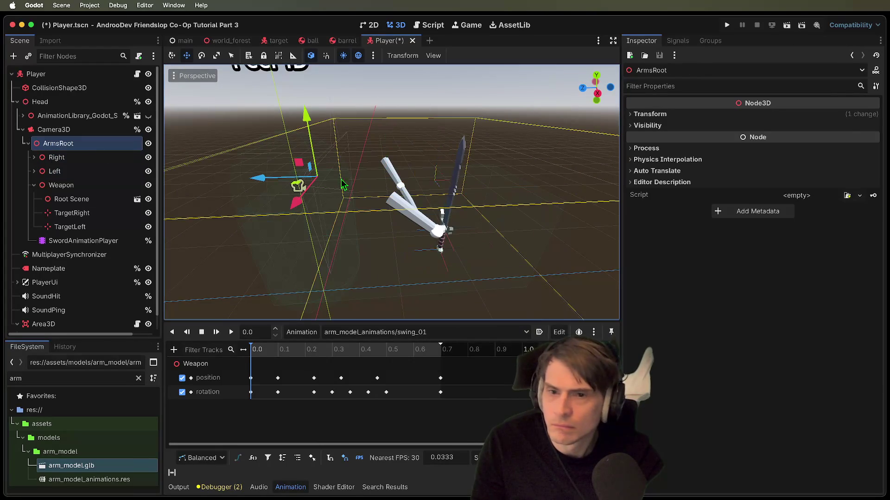
pyautogui.moveTo(279, 188); pyautogui.dragTo(195, 197)
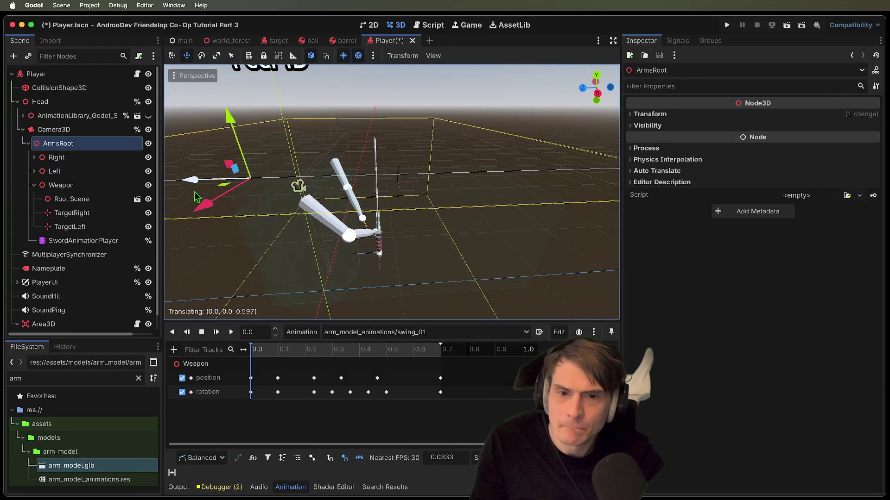
pyautogui.hscroll(-5, 503, 197)
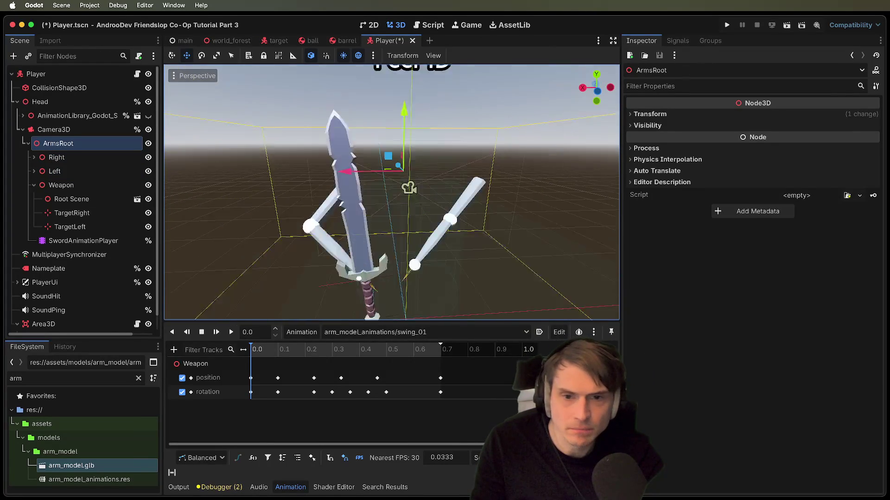
pyautogui.hscroll(-10, 392, 193)
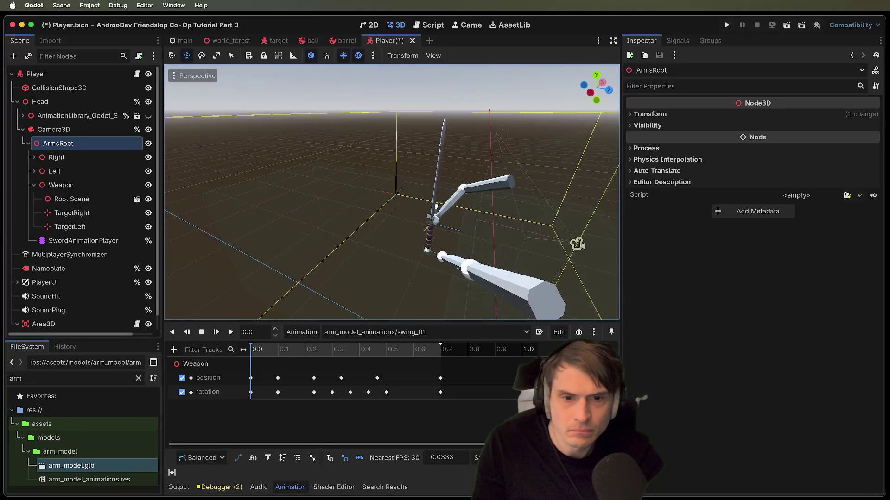
pyautogui.hscroll(-8, 503, 198)
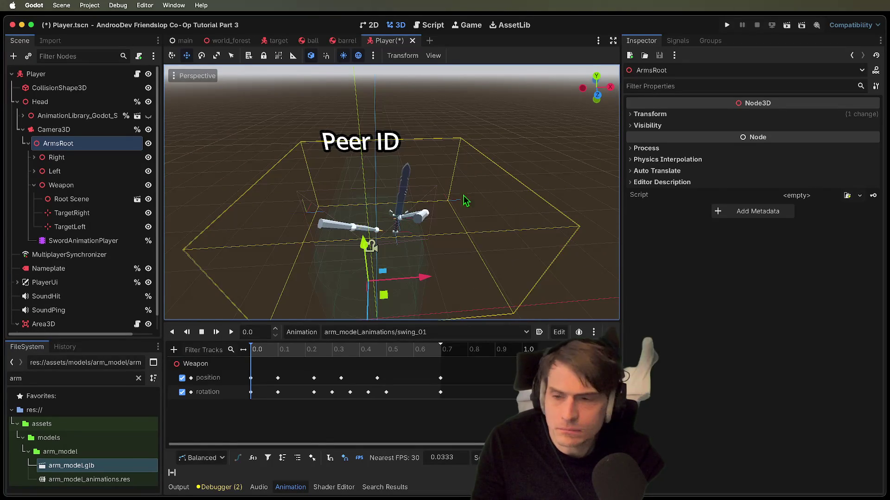
# - Lower the Right and Left arms slightly and bring the Left arm inward along X
pyautogui.click(56, 158)
pyautogui.moveTo(436, 173); pyautogui.dragTo(430, 185)
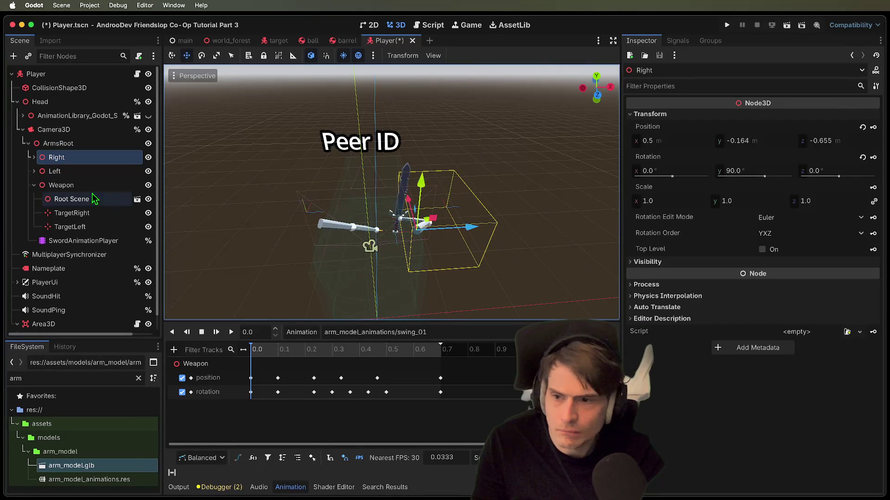
pyautogui.click(54, 171)
pyautogui.moveTo(378, 231)
pyautogui.mouseDown()
pyautogui.moveTo(409, 225)
pyautogui.moveTo(402, 234)
pyautogui.mouseUp()
pyautogui.moveTo(324, 176); pyautogui.dragTo(329, 188)
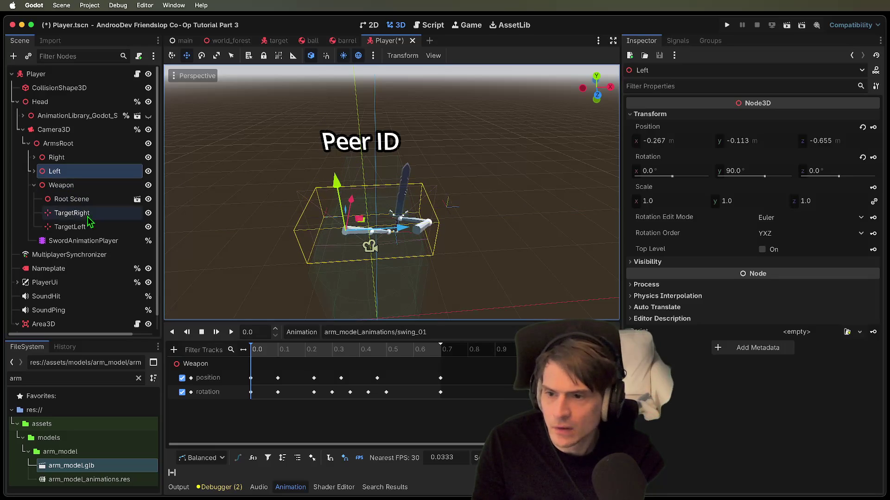
# - Move the PoleLeft marker sideways along X
pyautogui.click(34, 171)
pyautogui.click(93, 254)
pyautogui.moveTo(378, 216)
pyautogui.mouseDown()
pyautogui.moveTo(393, 215)
pyautogui.moveTo(320, 204)
pyautogui.mouseUp()
# - Nudge PoleLeft slightly along X
pyautogui.scroll(5, 331, 187)
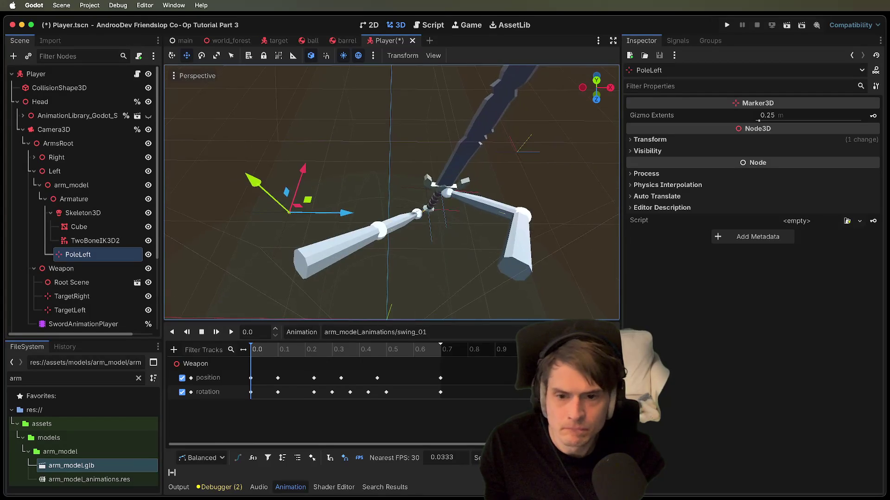
pyautogui.hscroll(-10, 331, 221)
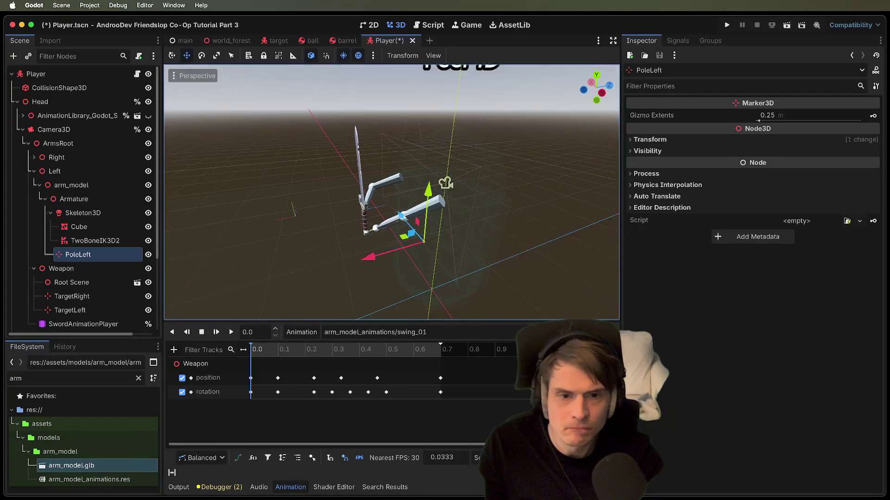
pyautogui.click(416, 211)
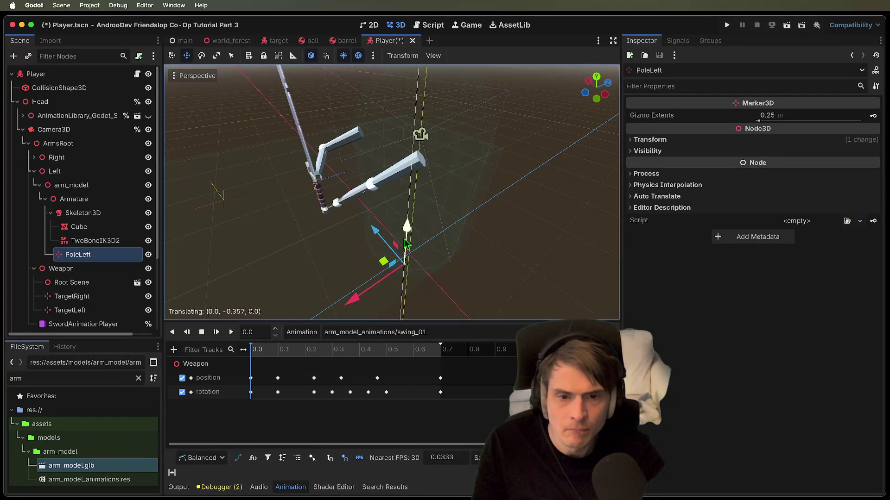
pyautogui.hscroll(-10, 415, 211)
pyautogui.hscroll(-5, 416, 211)
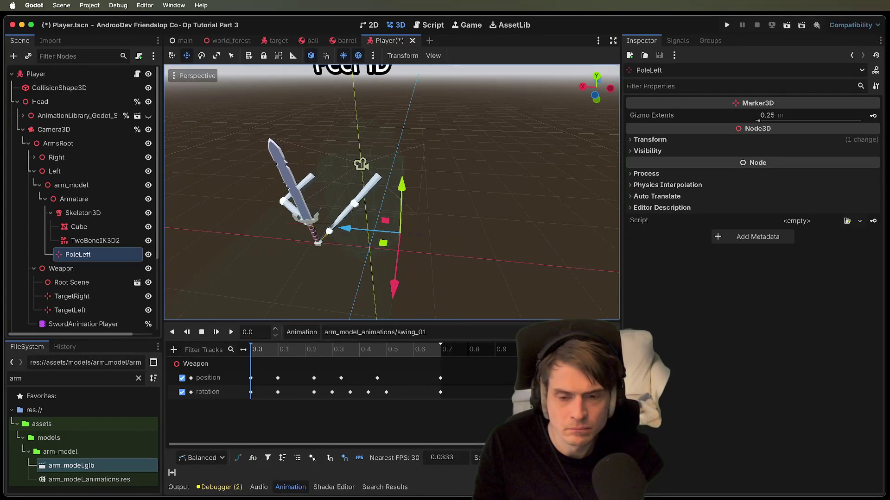
pyautogui.moveTo(345, 233); pyautogui.dragTo(343, 238)
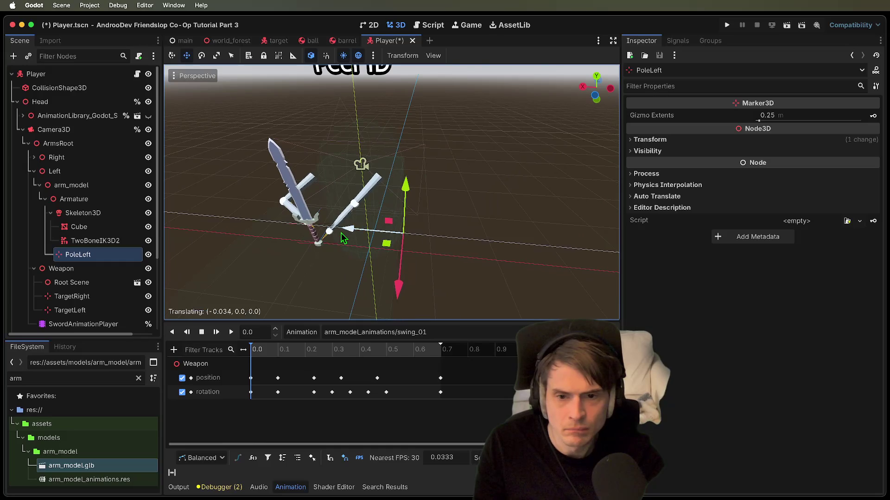
# - Try End Bone Length 0.23 and 0.8 on TwoBoneIK3D2, then settle on 0.1 m
pyautogui.click(88, 242)
pyautogui.click(92, 229)
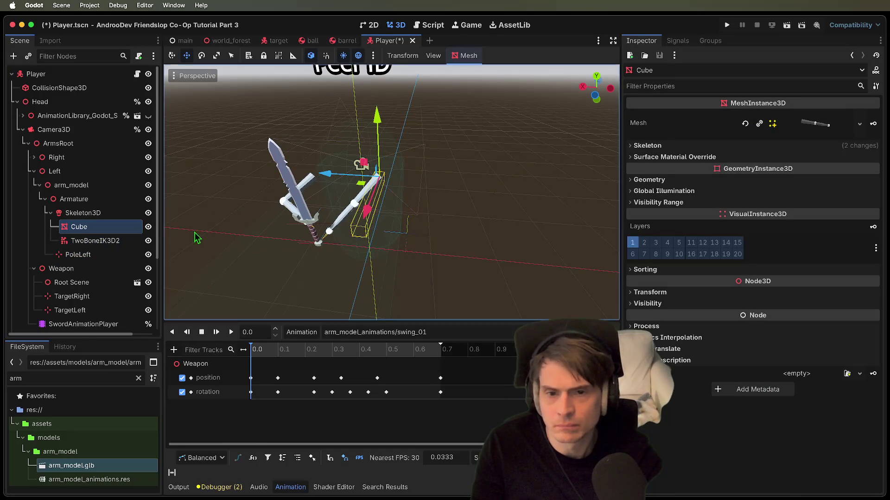
pyautogui.hscroll(-15, 391, 192)
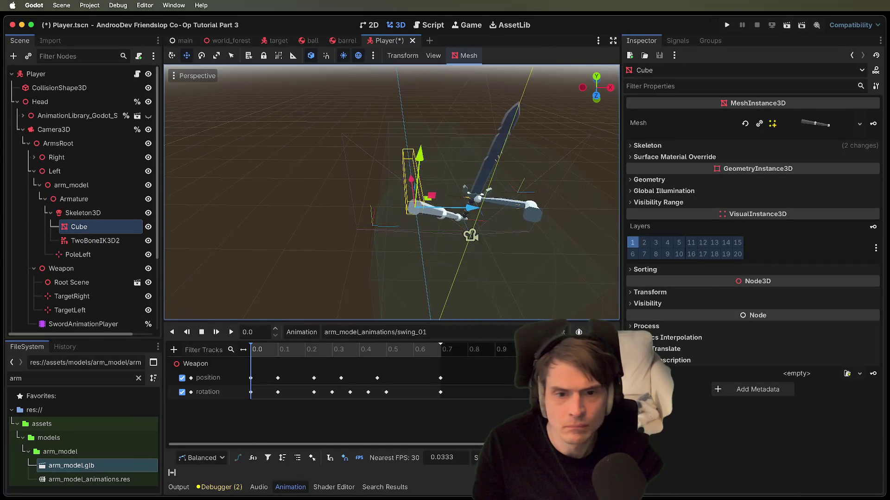
pyautogui.hscroll(-3, 391, 192)
pyautogui.click(90, 241)
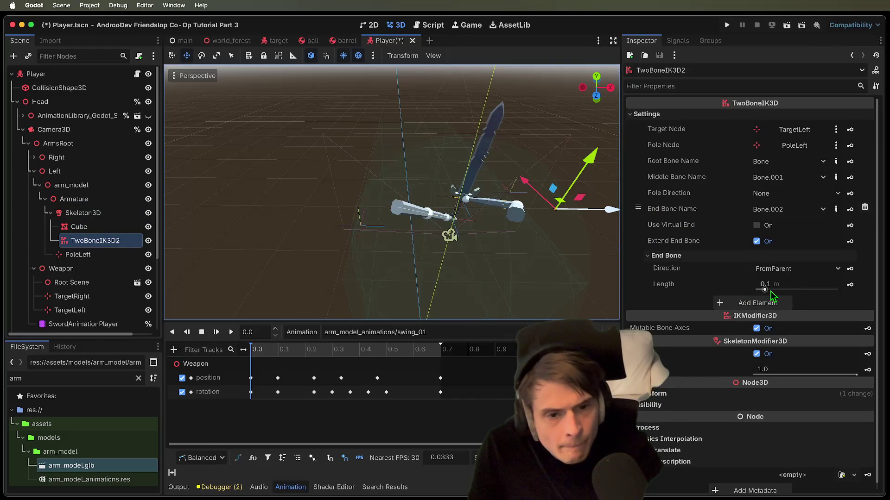
pyautogui.moveTo(771, 292); pyautogui.dragTo(782, 292)
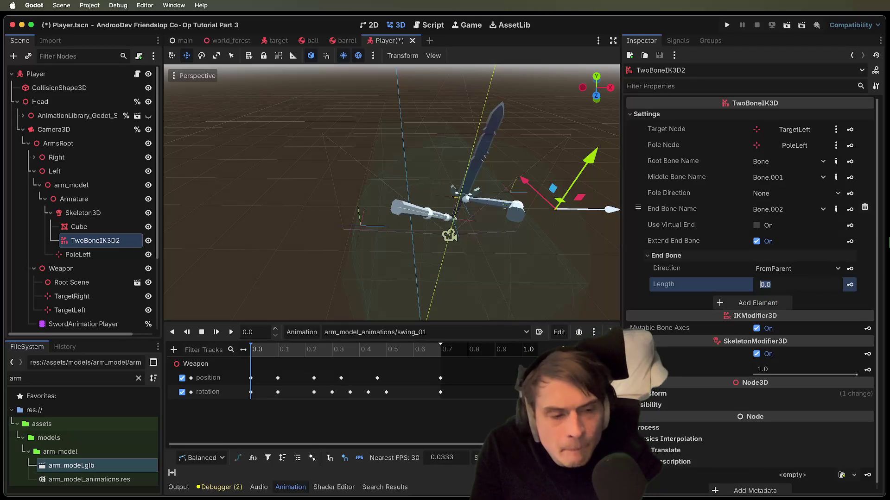
pyautogui.write('8')
pyautogui.press('Return')
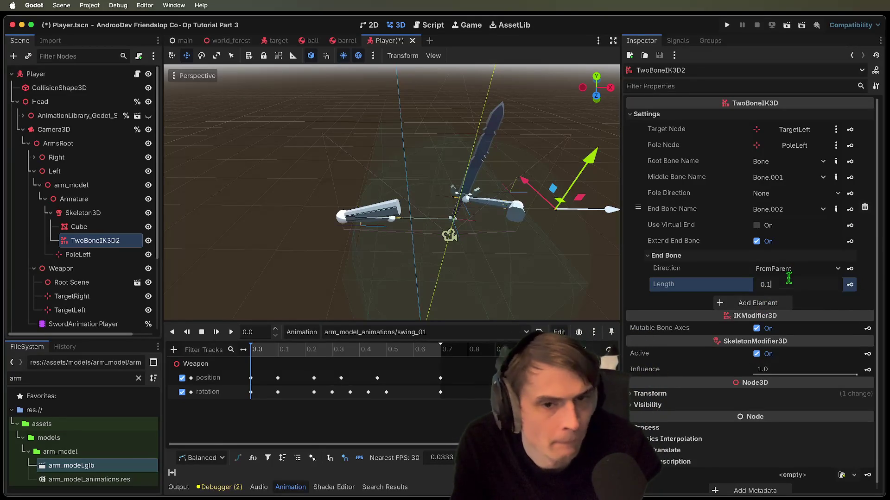
pyautogui.press('Return')
pyautogui.scroll(5, 391, 193)
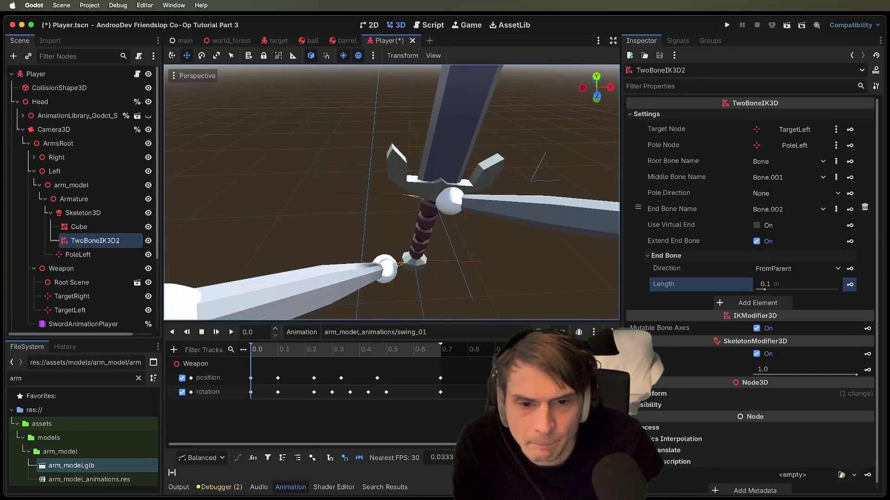
pyautogui.scroll(-4, 100, 254)
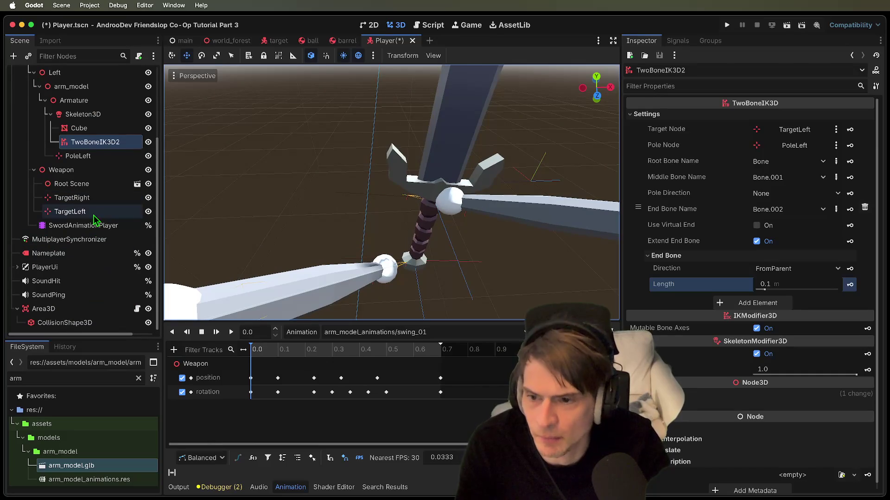
# - Drag the TargetLeft marker to a new spot in the viewport
pyautogui.click(70, 212)
pyautogui.moveTo(438, 229)
pyautogui.mouseDown()
pyautogui.moveTo(438, 193)
pyautogui.moveTo(490, 237)
pyautogui.mouseUp()
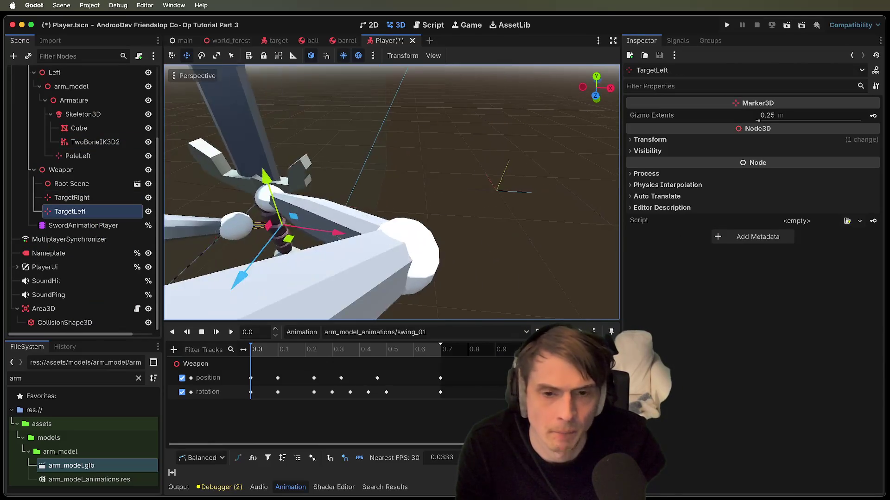
pyautogui.scroll(-10, 391, 192)
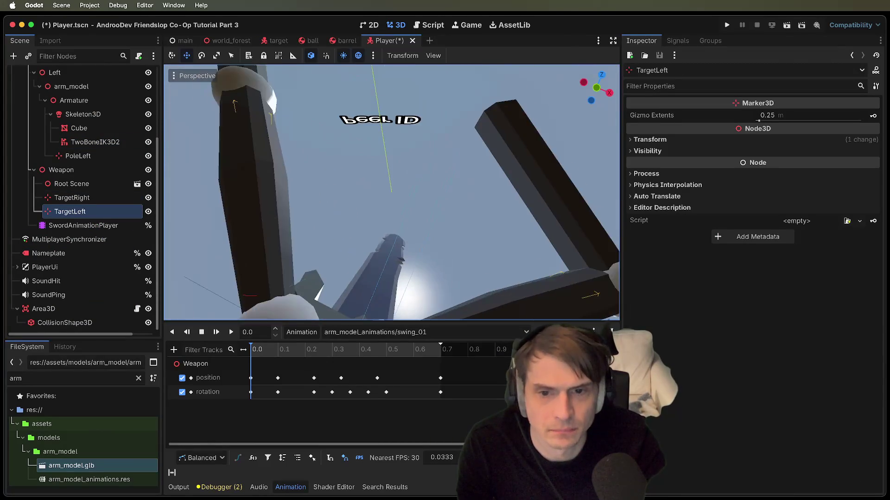
pyautogui.scroll(-10, 391, 192)
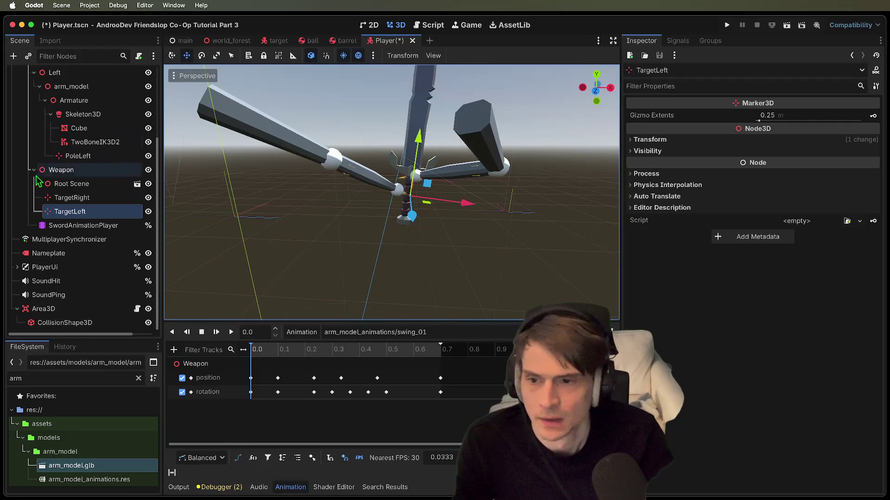
# - Frame the Right and Left arm nodes and lower both arms together
pyautogui.click(65, 169)
pyautogui.scroll(3, 86, 138)
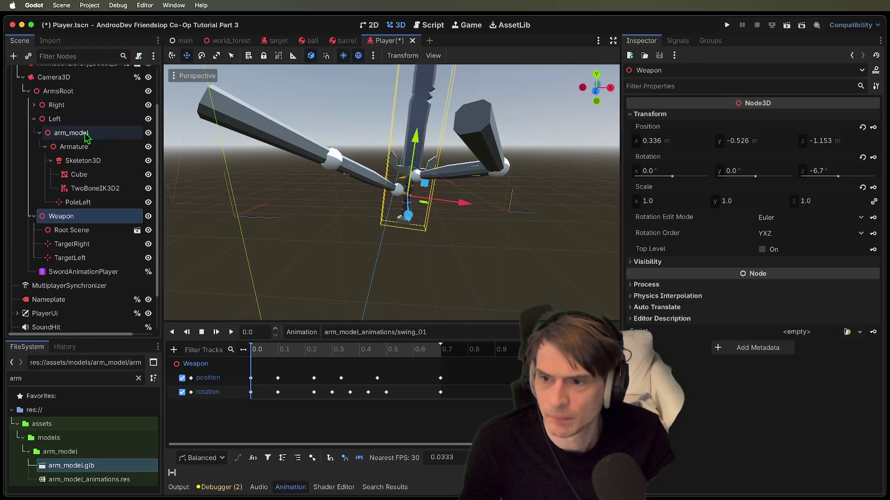
pyautogui.click(57, 105)
pyautogui.keyDown('shift'); pyautogui.click(54, 118); pyautogui.keyUp('shift')
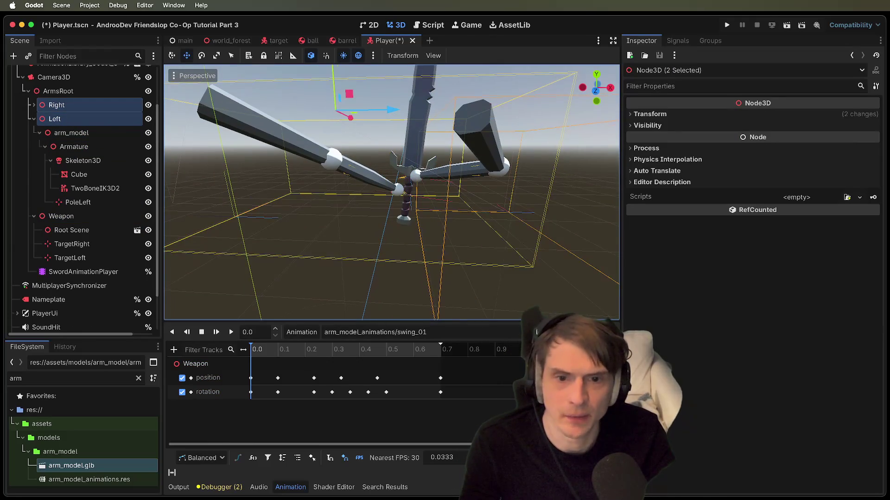
pyautogui.press('f')
pyautogui.moveTo(377, 109); pyautogui.dragTo(383, 129)
pyautogui.click(494, 193)
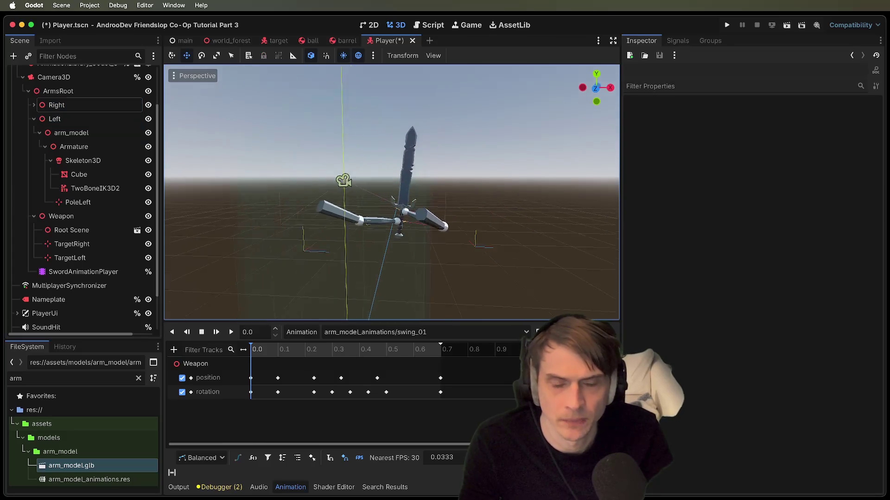
# - Nudge TargetRight sideways along X and raise it slightly on Y
pyautogui.hscroll(10, 392, 193)
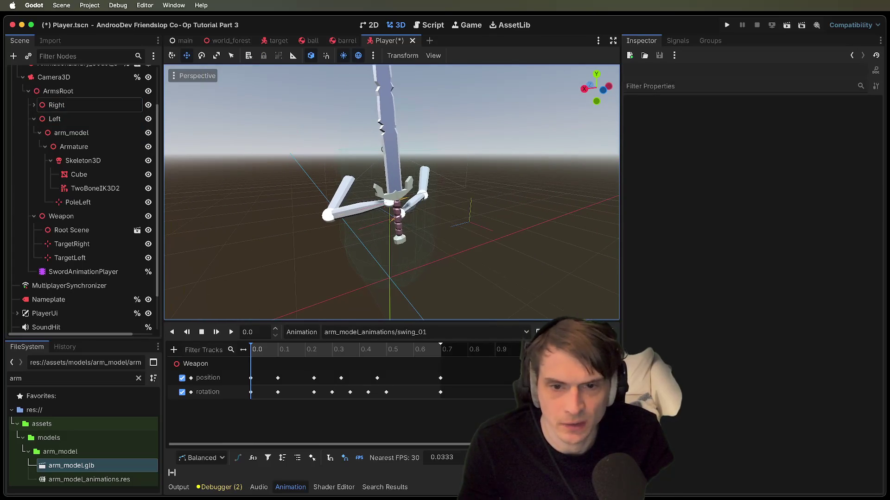
pyautogui.click(88, 139)
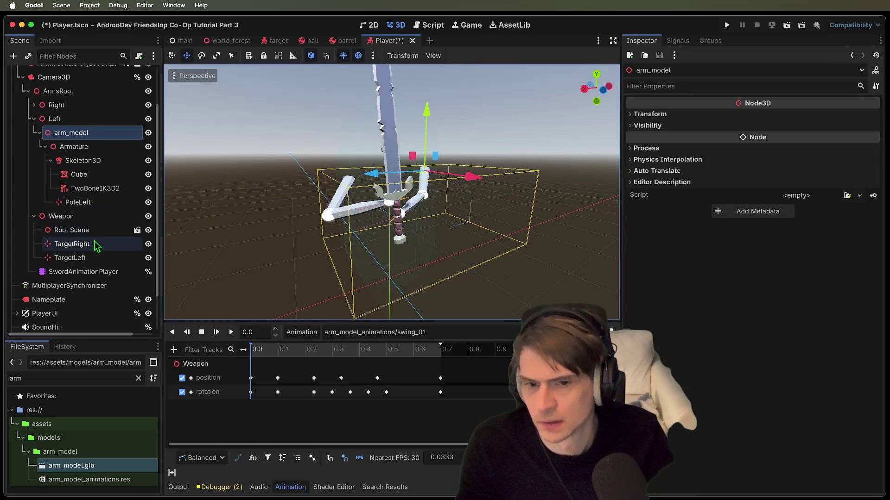
pyautogui.click(93, 258)
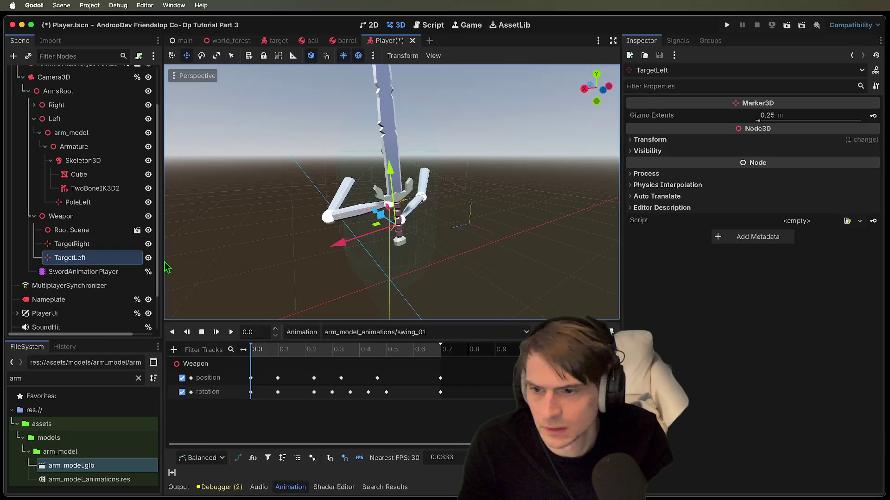
pyautogui.click(125, 247)
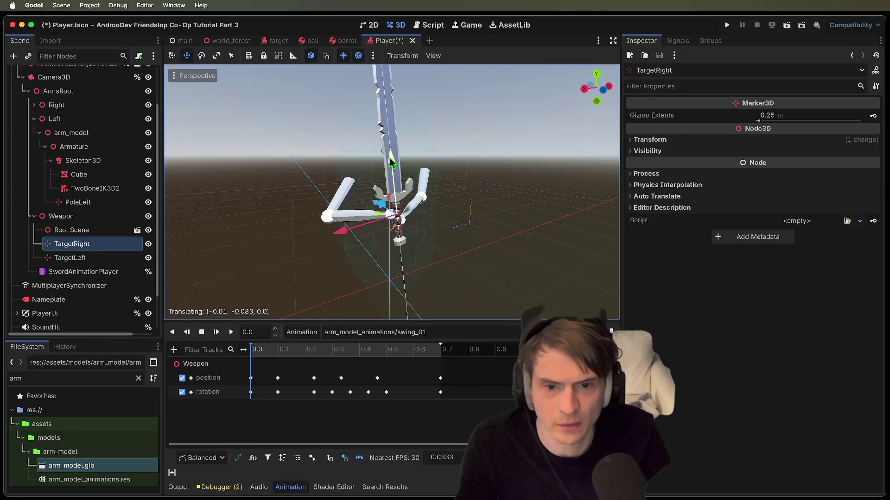
pyautogui.moveTo(341, 231); pyautogui.dragTo(343, 232)
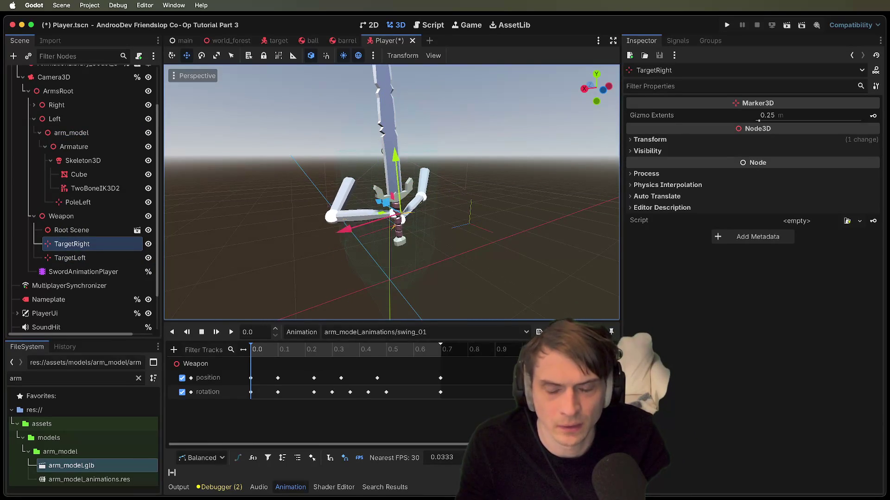
pyautogui.hscroll(-10, 402, 220)
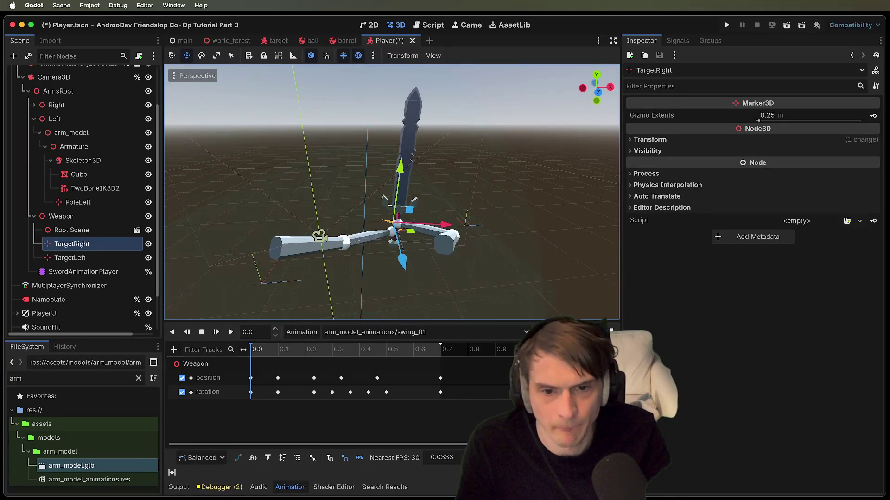
pyautogui.moveTo(404, 175); pyautogui.dragTo(404, 170)
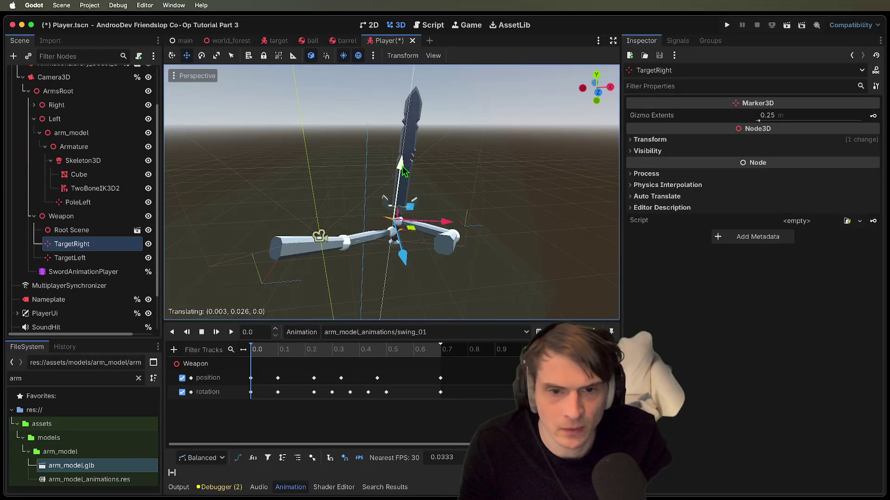
# - Lower TargetLeft onto the sword hilt and fine-tune its height and position
pyautogui.click(376, 231)
pyautogui.moveTo(444, 238); pyautogui.dragTo(403, 185)
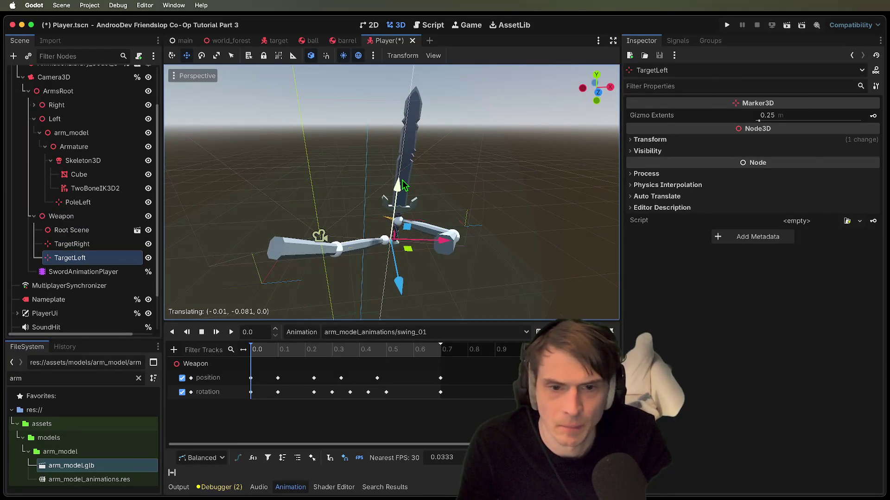
pyautogui.moveTo(446, 239); pyautogui.dragTo(440, 238)
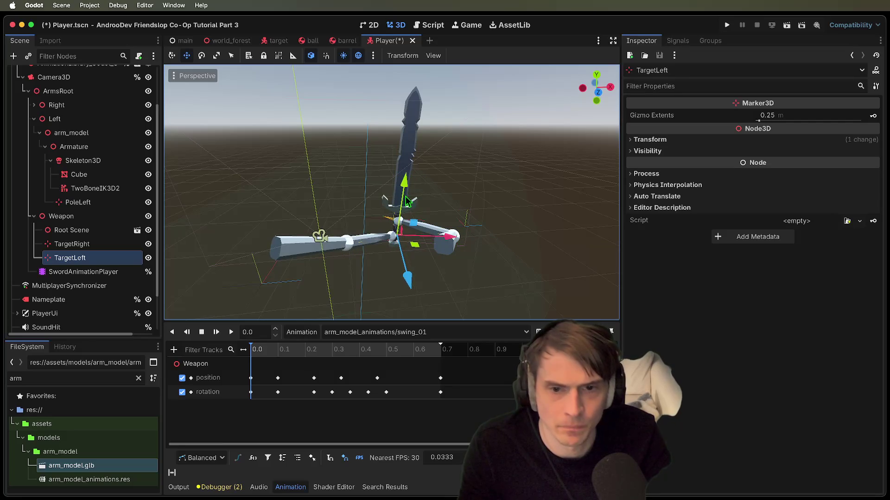
pyautogui.moveTo(404, 199); pyautogui.dragTo(405, 191)
pyautogui.moveTo(408, 268)
pyautogui.mouseDown()
pyautogui.moveTo(394, 252)
pyautogui.moveTo(420, 255)
pyautogui.mouseUp()
pyautogui.scroll(5, 409, 274)
# - Undo a trial Left arm move, then move the Right arm inward along X
pyautogui.click(55, 118)
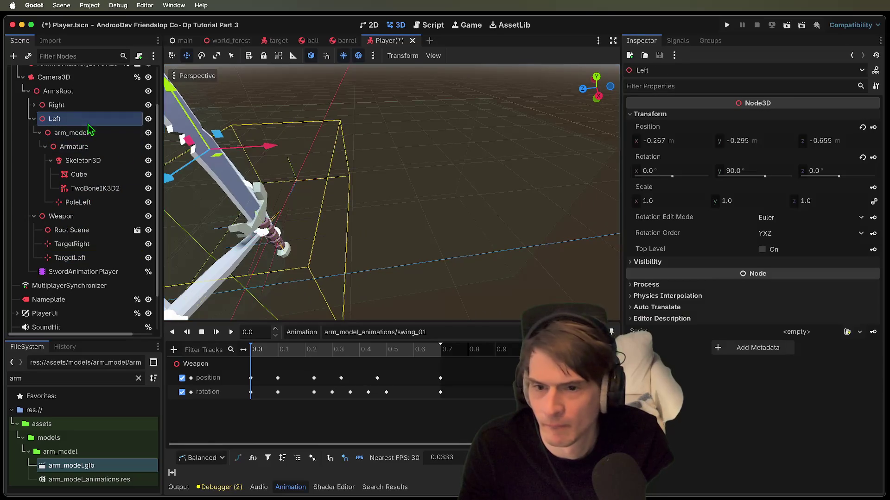
pyautogui.moveTo(268, 199)
pyautogui.mouseDown()
pyautogui.moveTo(257, 193)
pyautogui.moveTo(352, 200)
pyautogui.mouseUp()
pyautogui.hotkey('ctrl', 'z')
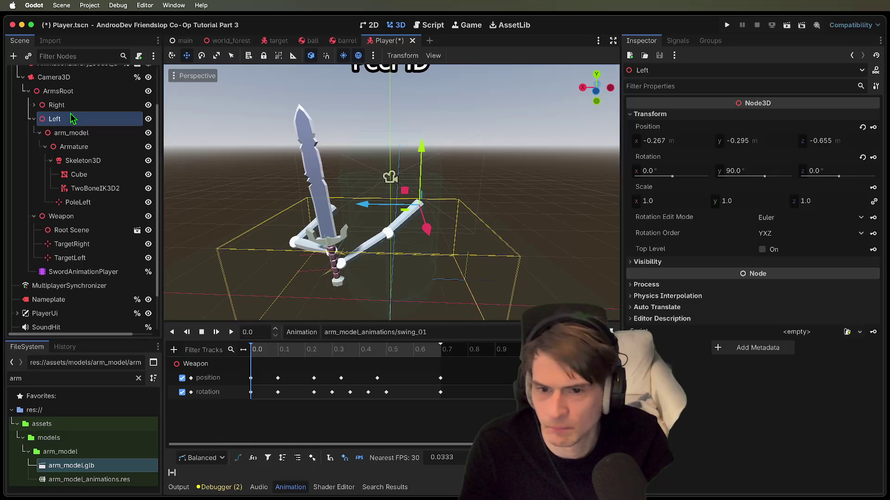
pyautogui.click(51, 106)
pyautogui.moveTo(290, 227); pyautogui.dragTo(293, 221)
pyautogui.scroll(3, 391, 192)
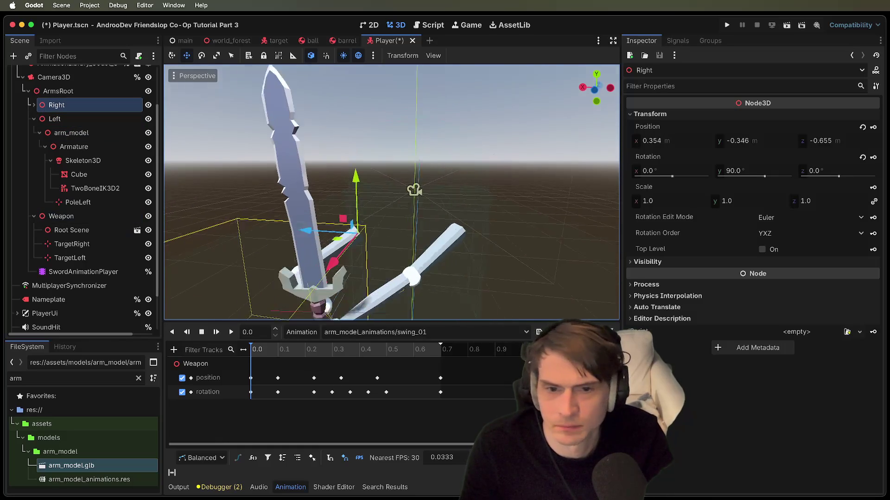
# - Fine-tune TargetLeft along X and raise it slightly on Y
pyautogui.click(94, 207)
pyautogui.click(92, 249)
pyautogui.click(93, 258)
pyautogui.moveTo(287, 261); pyautogui.dragTo(290, 267)
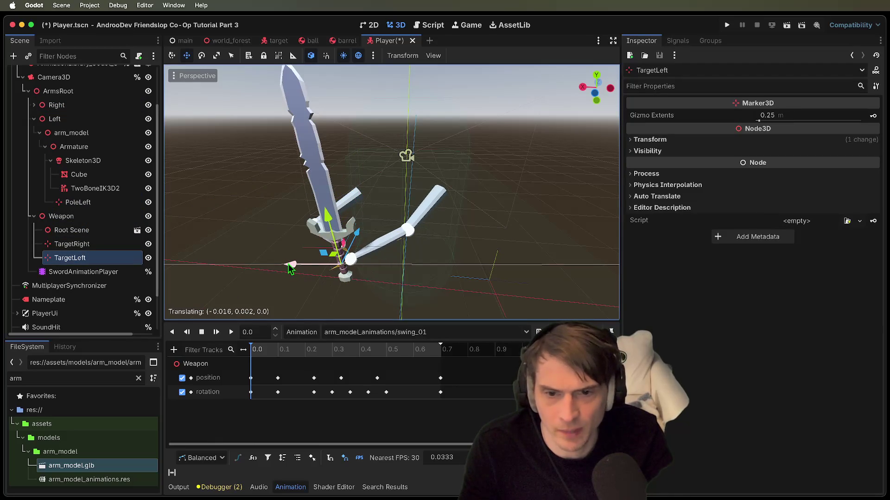
pyautogui.moveTo(326, 226); pyautogui.dragTo(328, 224)
pyautogui.moveTo(296, 276); pyautogui.dragTo(295, 275)
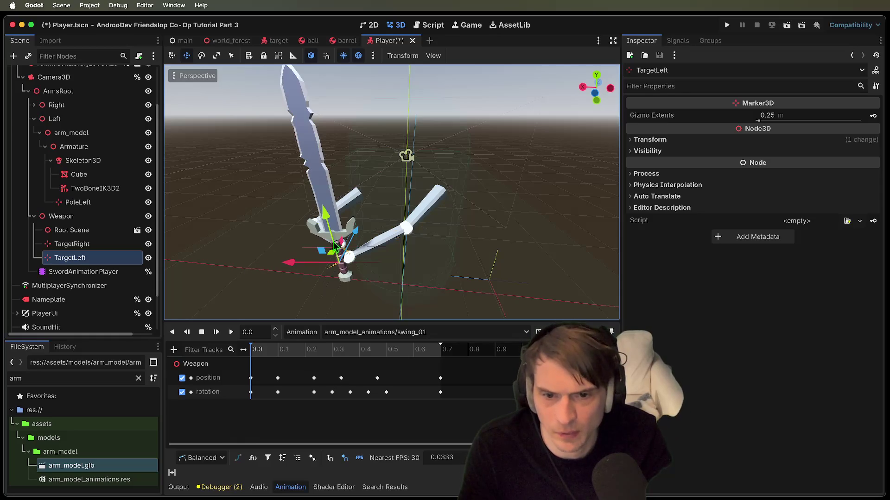
# - Nudge TargetRight very slightly along Z
pyautogui.click(46, 244)
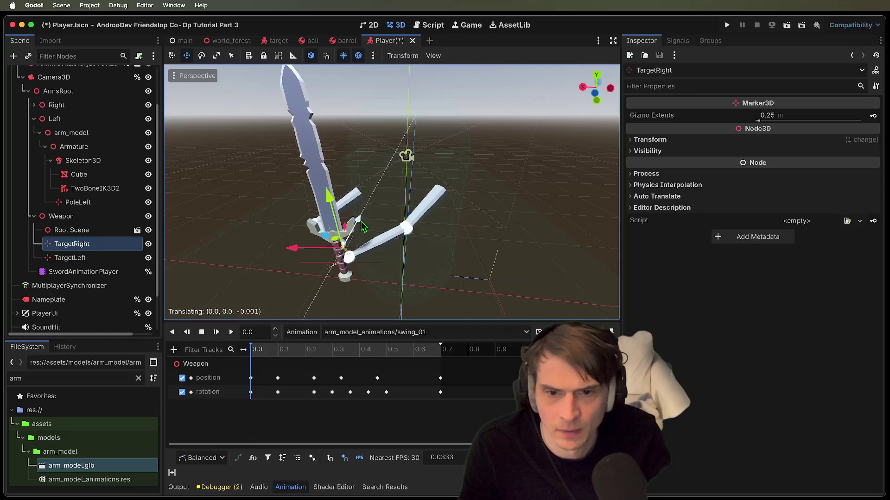
pyautogui.moveTo(363, 228); pyautogui.dragTo(361, 223)
pyautogui.hscroll(-5, 361, 222)
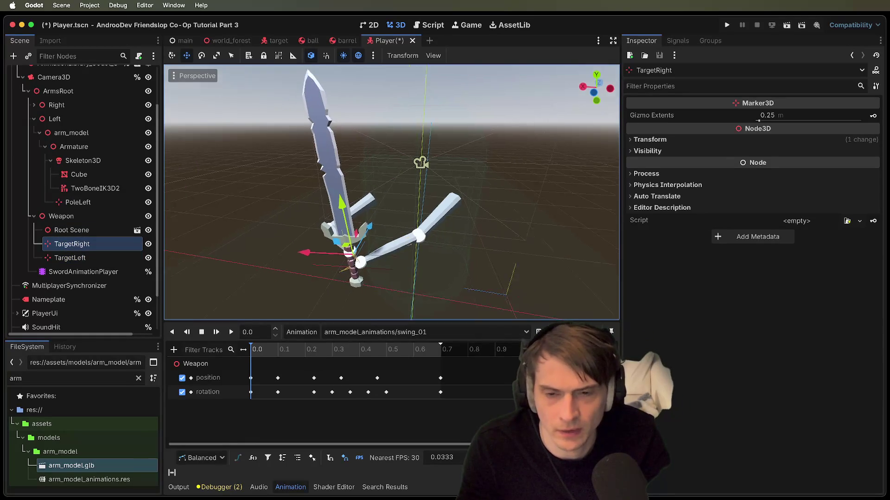
pyautogui.hscroll(-10, 392, 193)
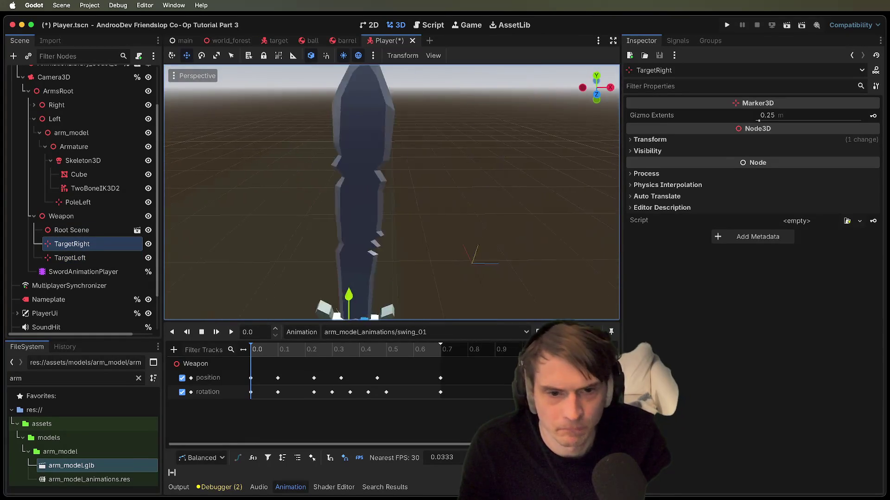
pyautogui.scroll(10, 391, 192)
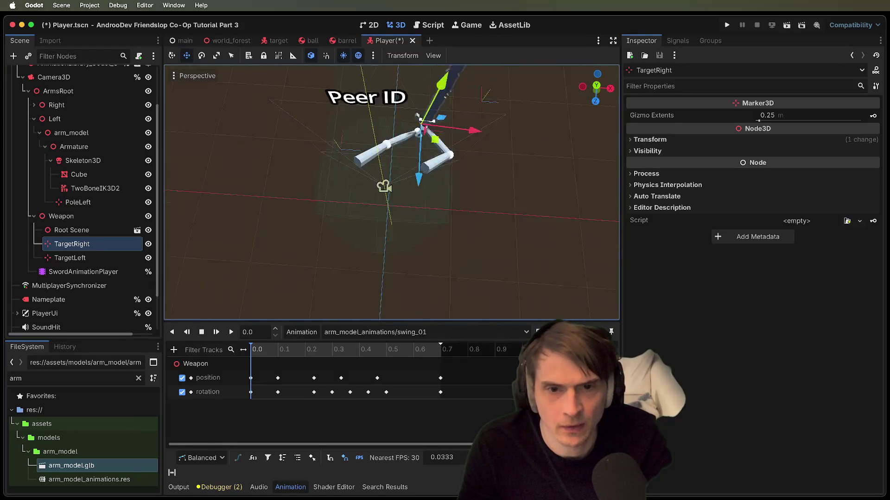
pyautogui.scroll(-10, 392, 193)
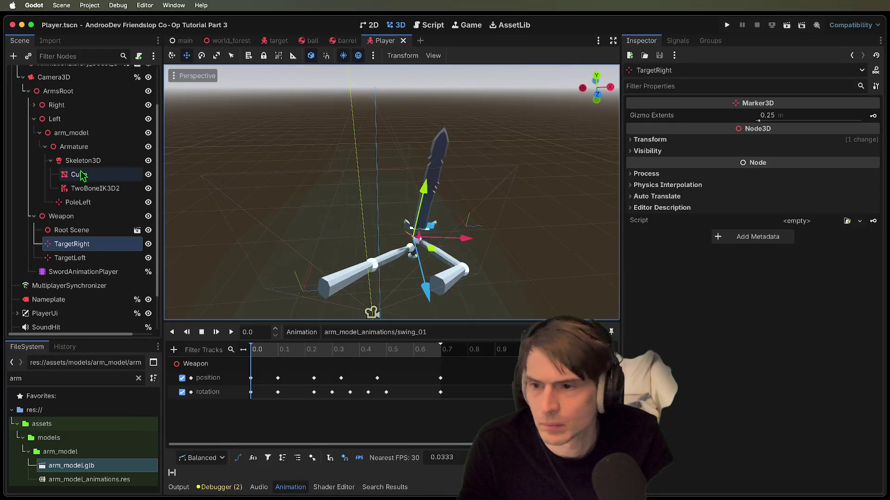
# - Frame ArmsRoot and move it to the left along X
pyautogui.click(58, 91)
pyautogui.press('f')
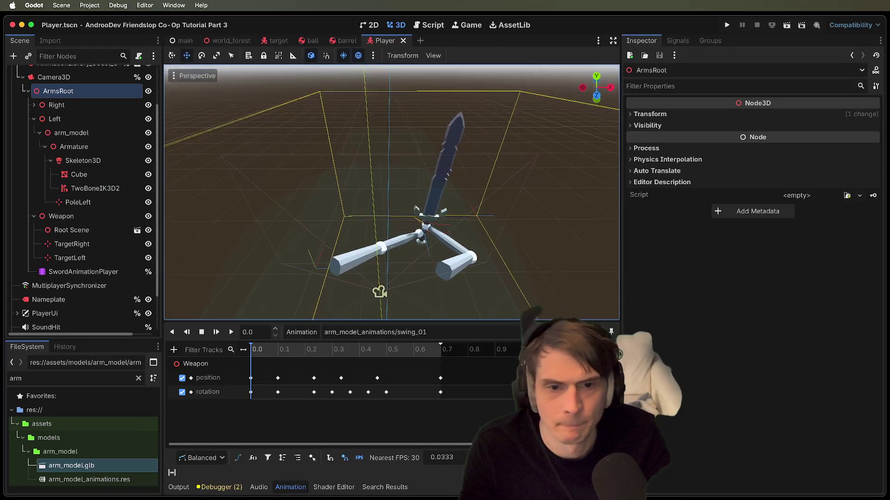
pyautogui.moveTo(446, 265)
pyautogui.mouseDown()
pyautogui.moveTo(412, 268)
pyautogui.moveTo(450, 273)
pyautogui.mouseUp()
pyautogui.scroll(3, 89, 149)
# - Shift ArmsRoot slightly along Z, check the Camera3D preview, and run the project
pyautogui.click(53, 129)
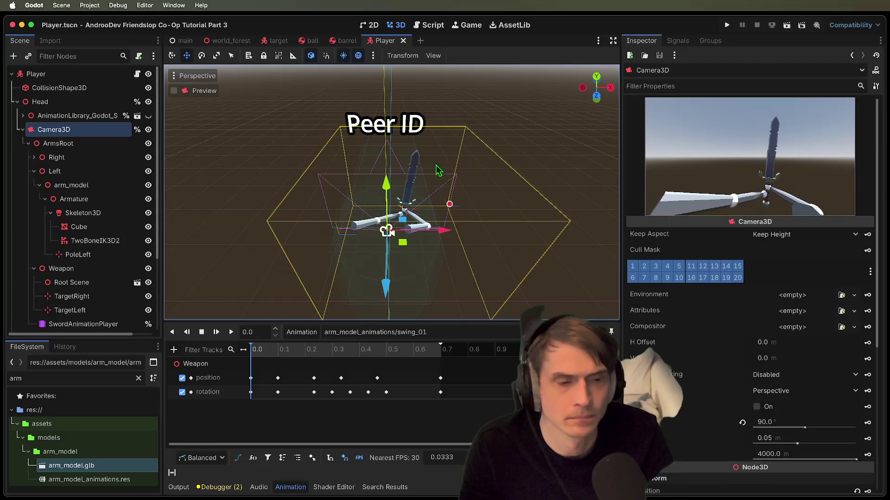
pyautogui.press('Down')
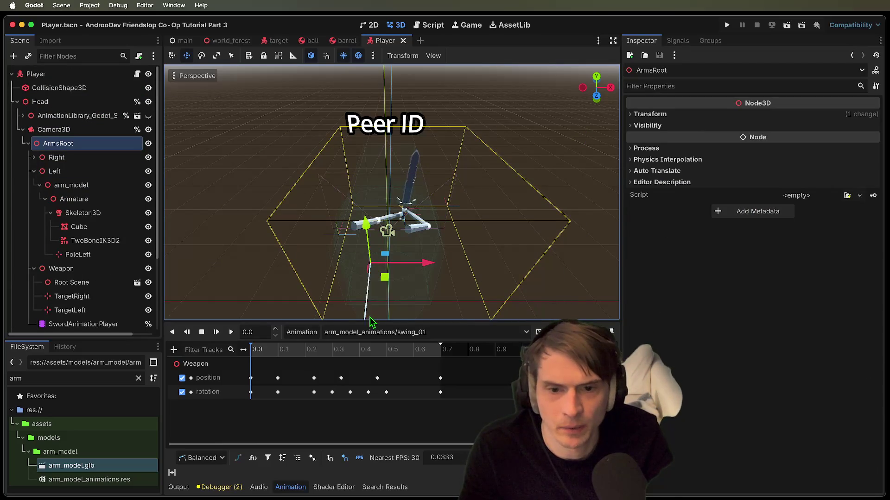
pyautogui.moveTo(370, 305); pyautogui.dragTo(445, 271)
pyautogui.moveTo(311, 241); pyautogui.dragTo(303, 245)
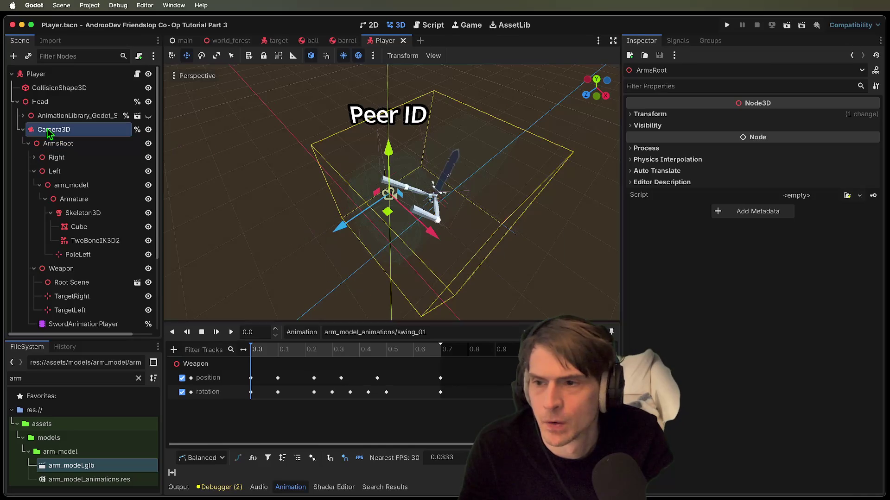
pyautogui.click(50, 133)
pyautogui.press('super+b')
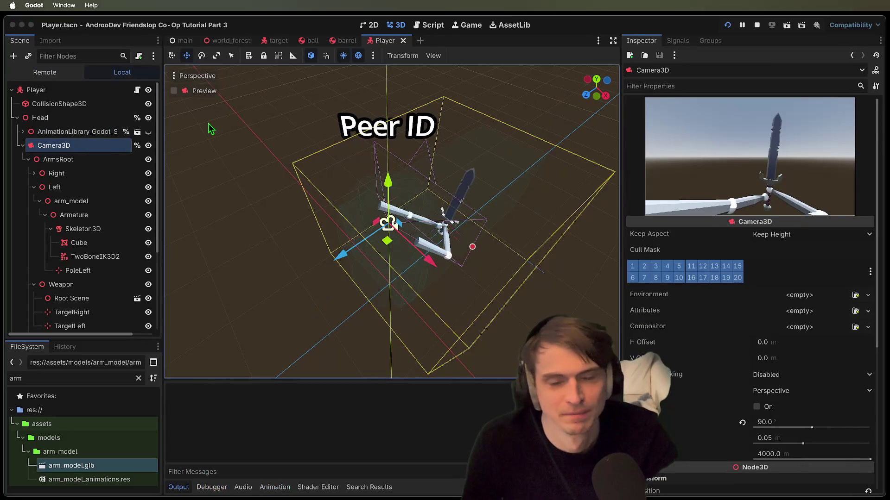
# - Create a session in the game window, stop the run, and open player.gd
pyautogui.click(301, 285)
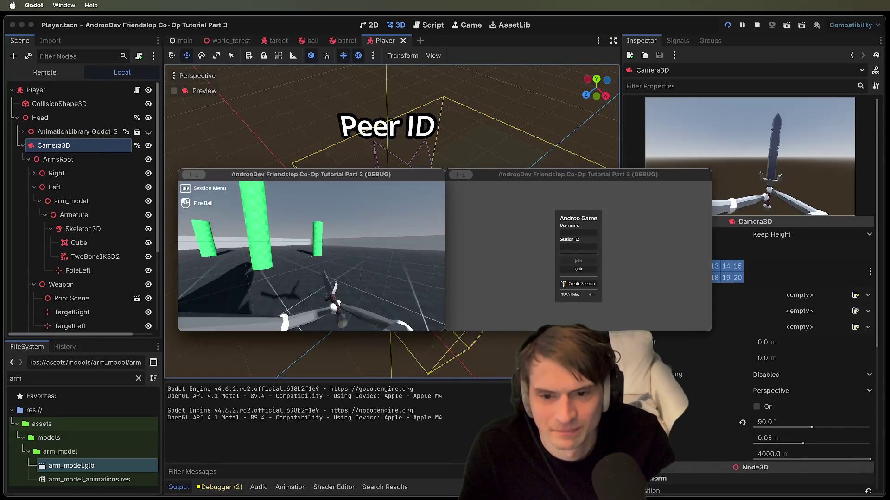
pyautogui.press('super+period')
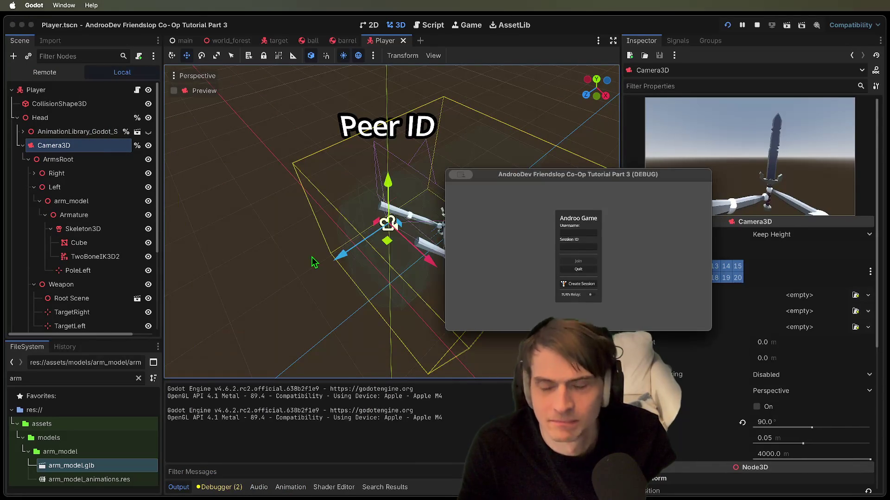
pyautogui.hotkey('alt', '3')
pyautogui.scroll(-20, 491, 150)
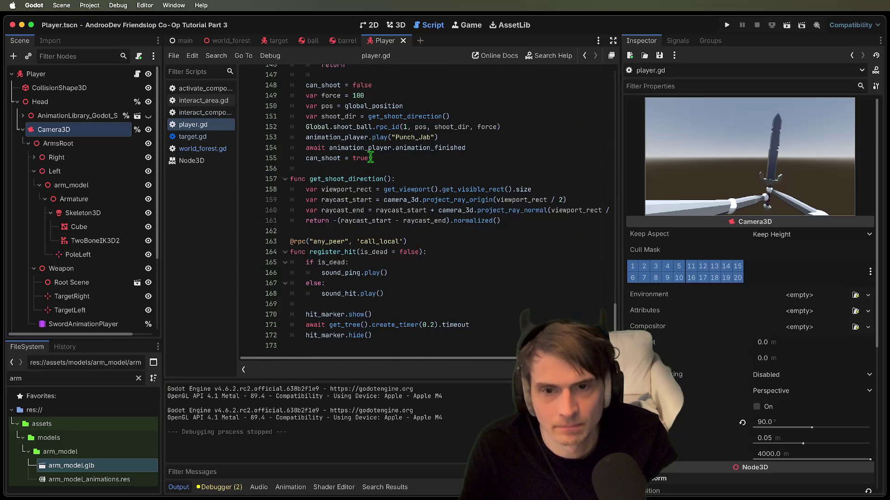
# - Trial-edit the animation_player references on line 153, then restore them
pyautogui.doubleClick(336, 137)
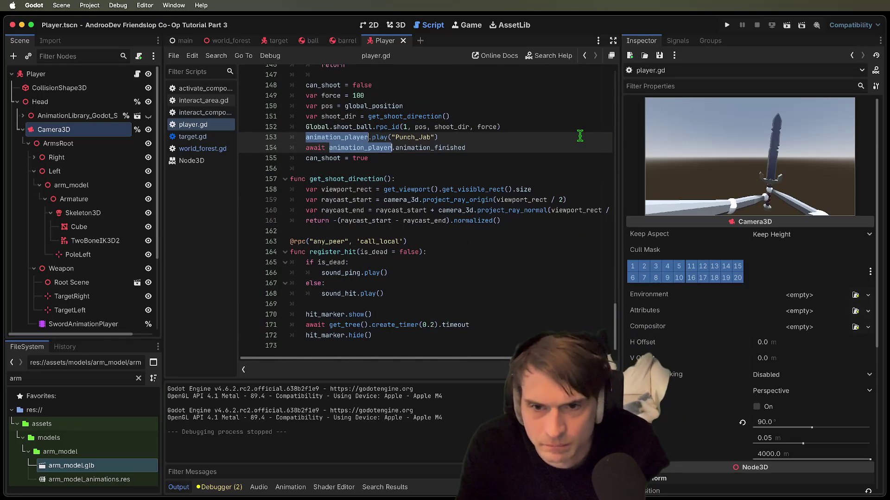
pyautogui.press('BackSpace')
pyautogui.write('an')
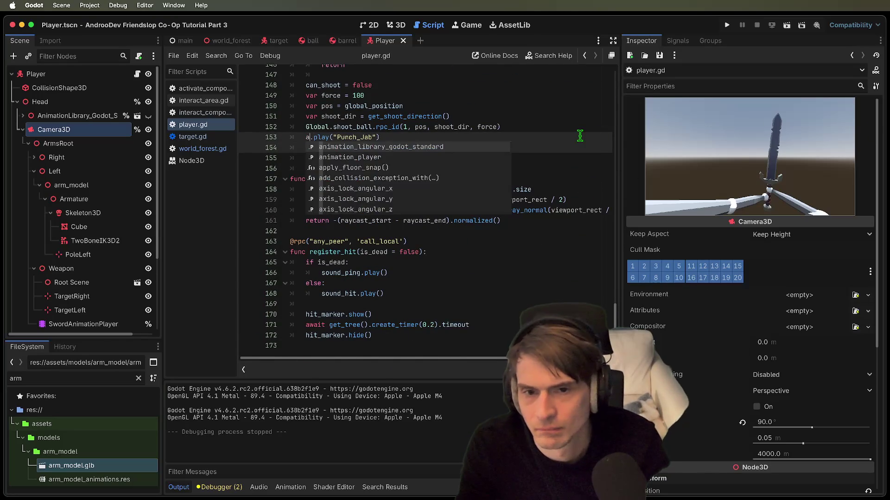
pyautogui.press('Escape')
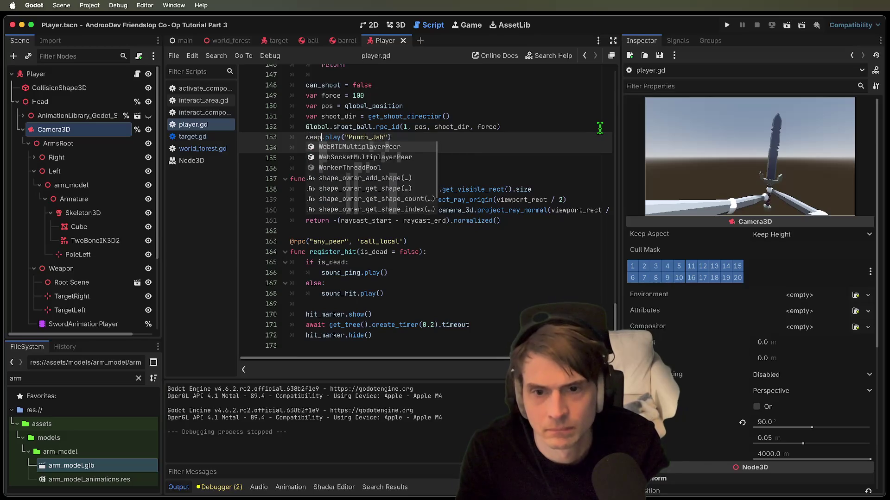
pyautogui.press('BackSpace')
pyautogui.write('we')
pyautogui.press('super+z')
pyautogui.press('super+z')
pyautogui.press('super+z')
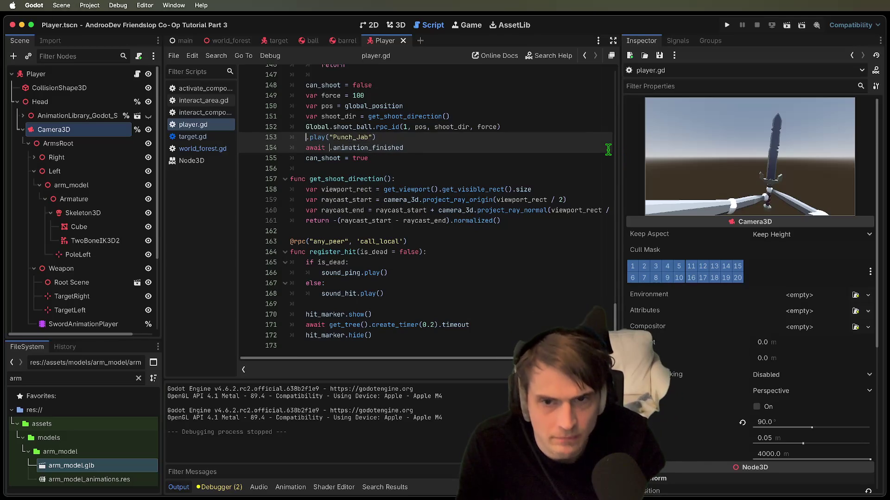
pyautogui.press('Escape')
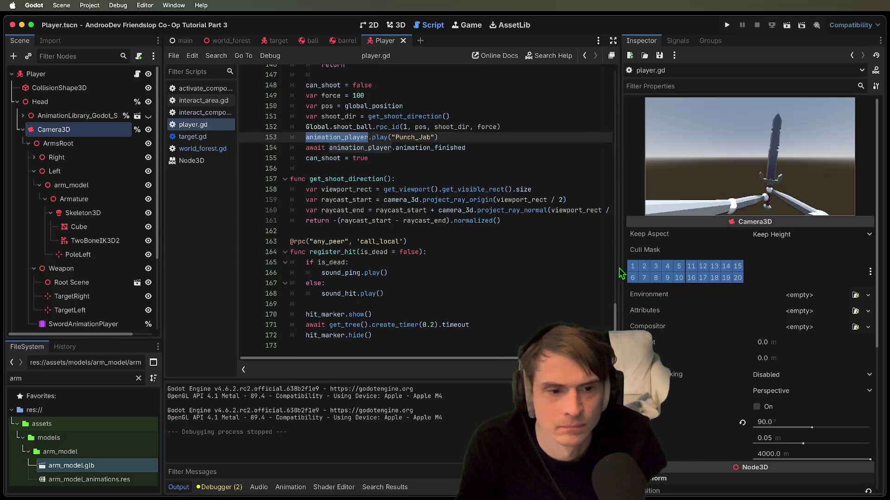
pyautogui.moveTo(617, 325); pyautogui.dragTo(532, 134)
pyautogui.scroll(-5, 392, 266)
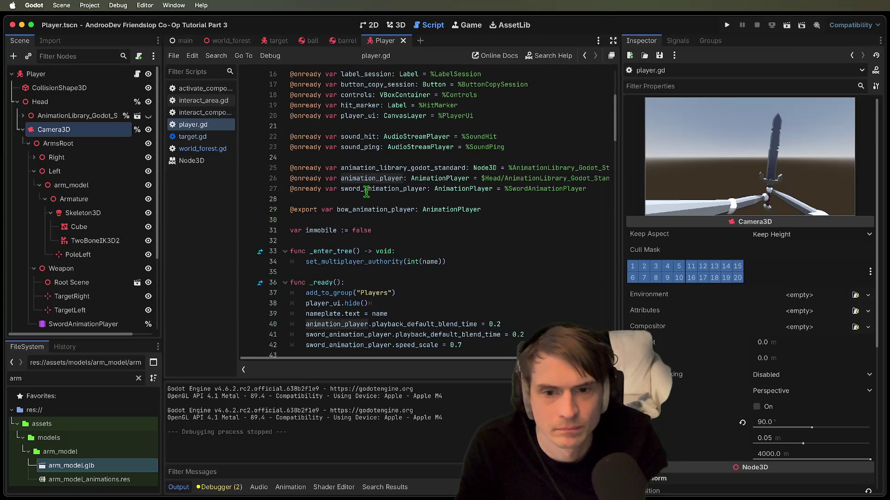
pyautogui.moveTo(615, 100)
pyautogui.mouseDown()
pyautogui.moveTo(616, 296)
pyautogui.moveTo(602, 308)
pyautogui.mouseUp()
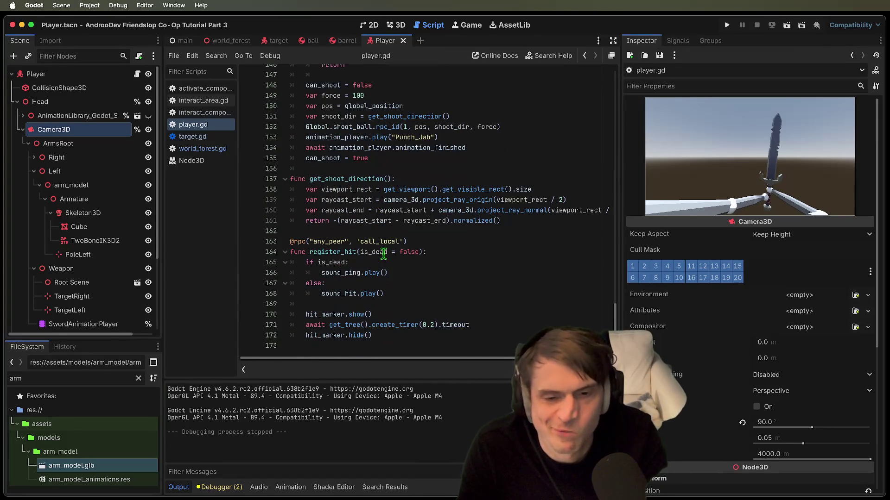
pyautogui.scroll(1, 382, 237)
# - Rename animation_player to sword_animation_player on both lines
pyautogui.click(320, 148)
pyautogui.doubleClick(320, 147)
pyautogui.press('super+d')
pyautogui.write('sword_animation_player')
# - Replace the Punch_Jab call with play("arm_model_animations/swing_01") and run the game
pyautogui.click(484, 147)
pyautogui.press('BackSpace')
pyautogui.press('BackSpace')
pyautogui.press('BackSpace')
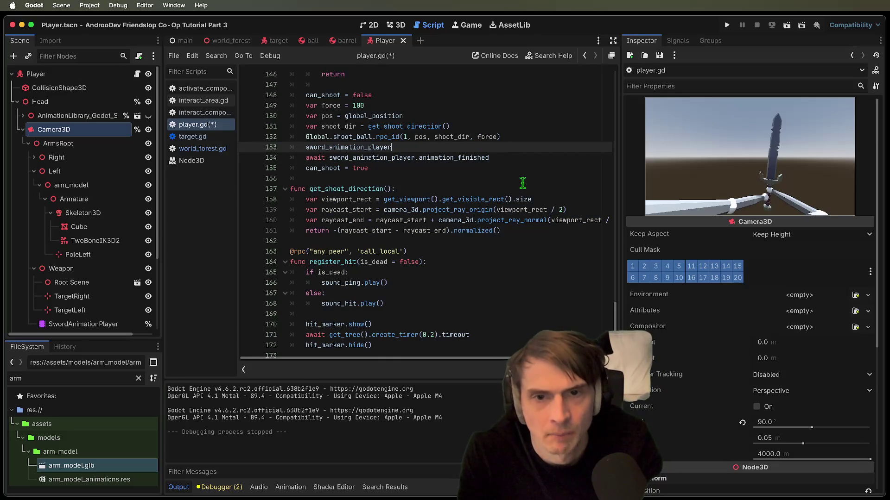
pyautogui.write('.play(')
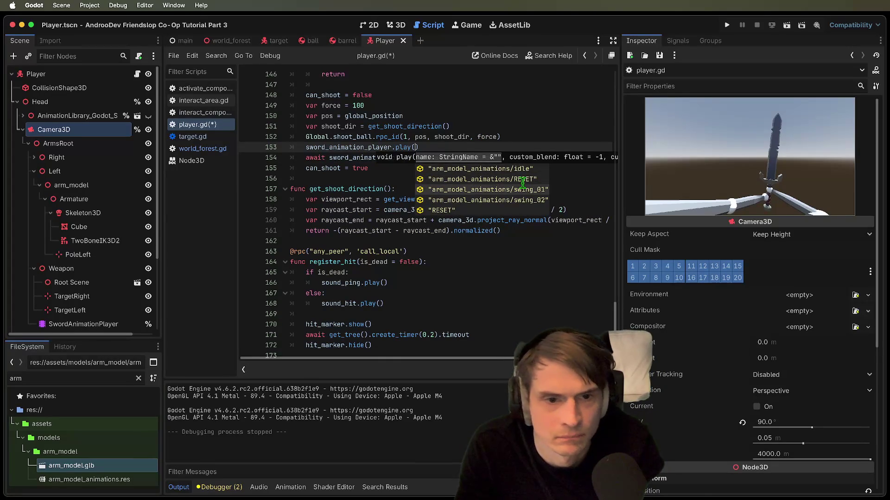
pyautogui.click(534, 189)
pyautogui.press('super+b')
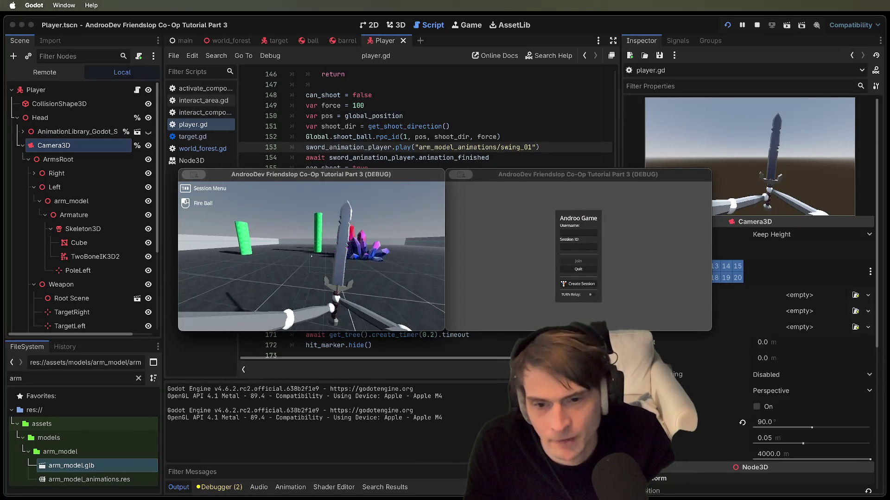
# - Walk toward the crystals, swing the sword twice, then close both game windows
pyautogui.press('w')
pyautogui.press('w')
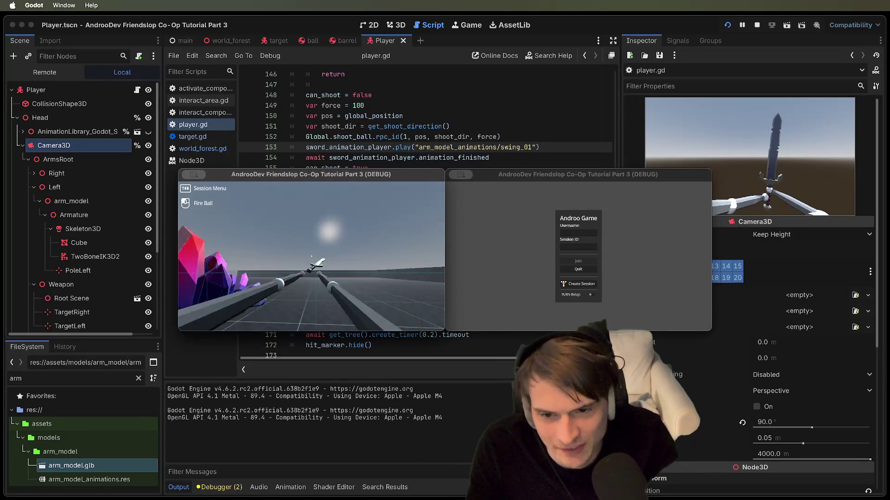
pyautogui.press('s')
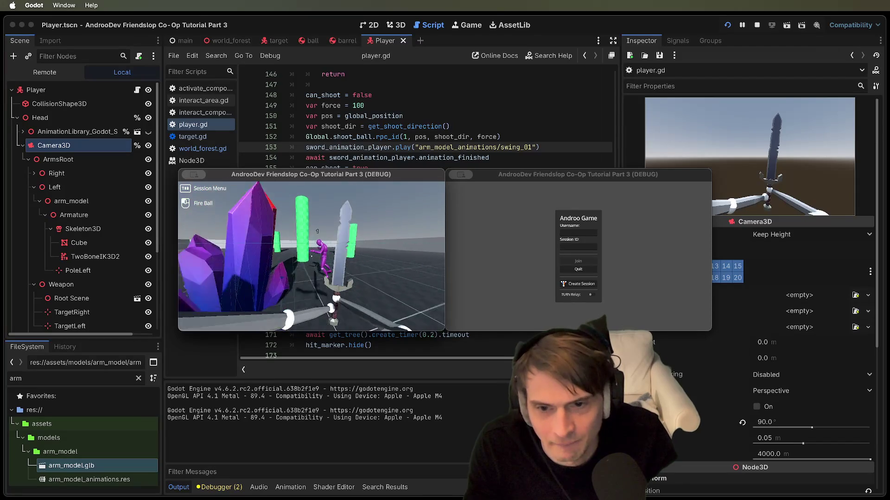
pyautogui.press('s')
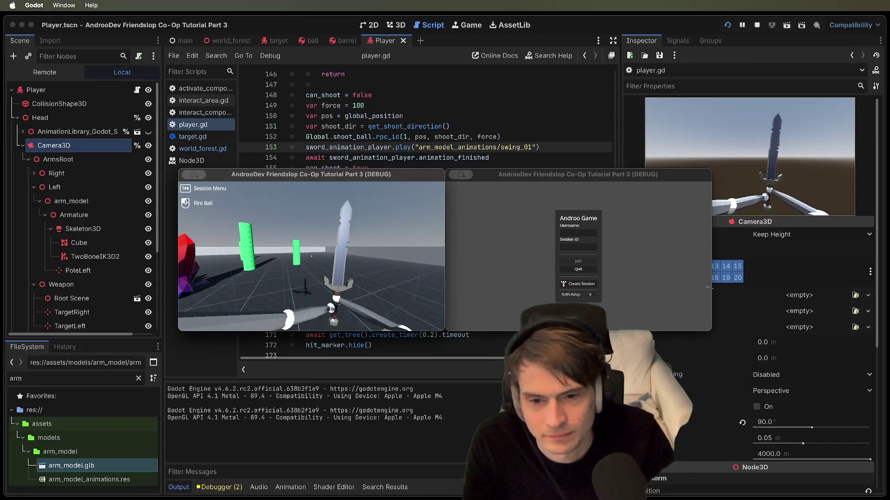
pyautogui.press('w')
pyautogui.press('a')
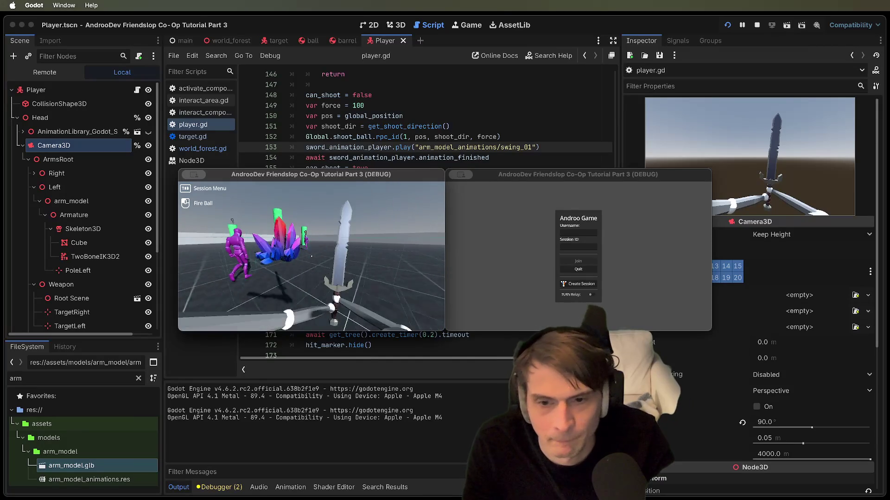
pyautogui.click(311, 256)
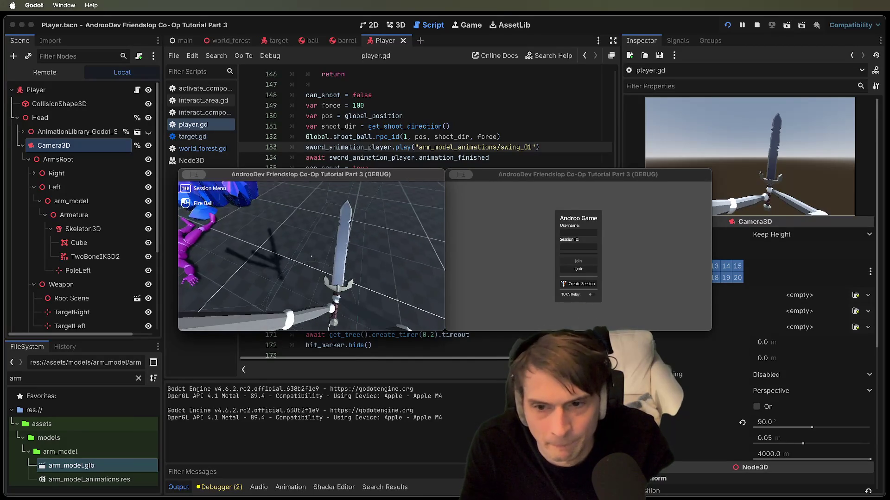
pyautogui.press('w')
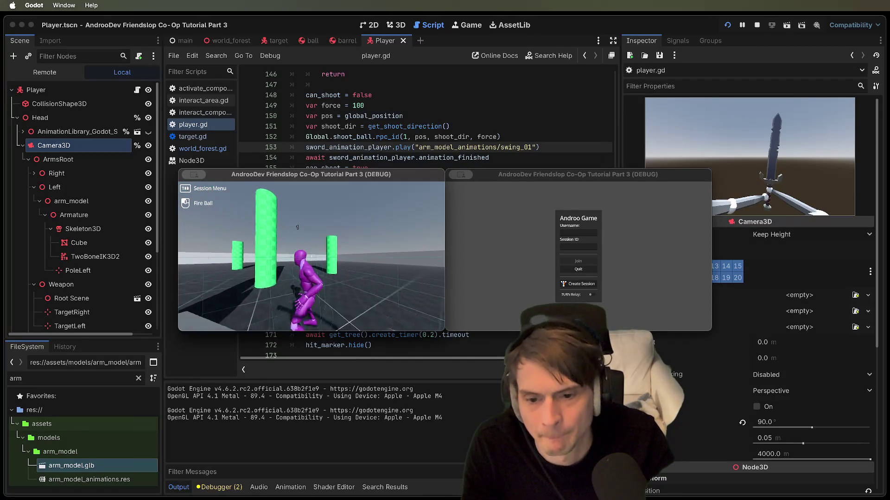
pyautogui.click(311, 256)
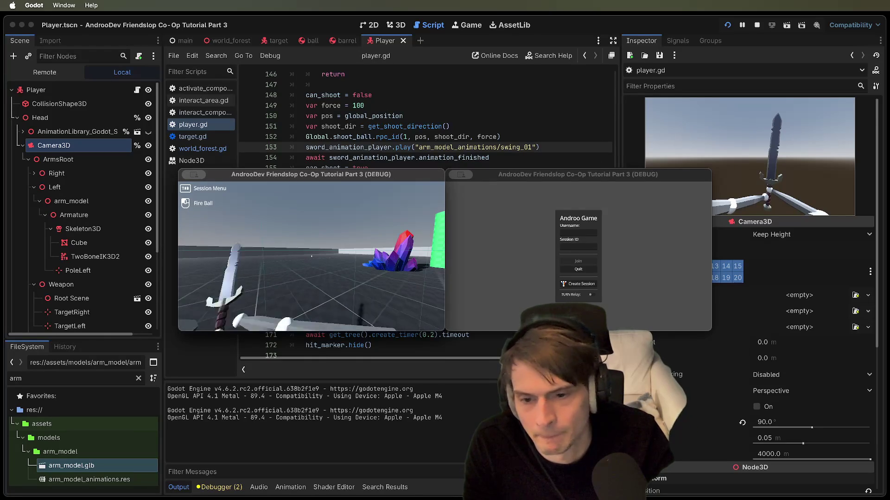
pyautogui.press('Escape')
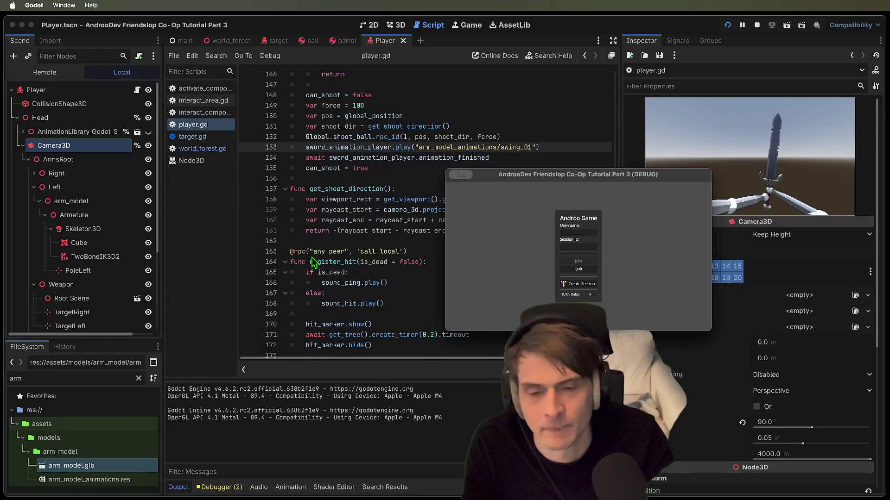
pyautogui.press('Escape')
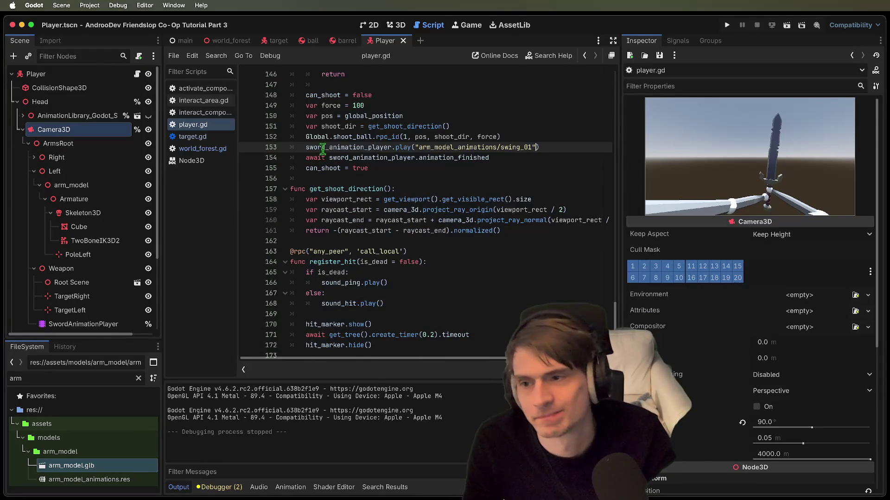
# - Return to the Player scene's 3D view and select the PoleLeft and TargetLeft markers
pyautogui.click(396, 24)
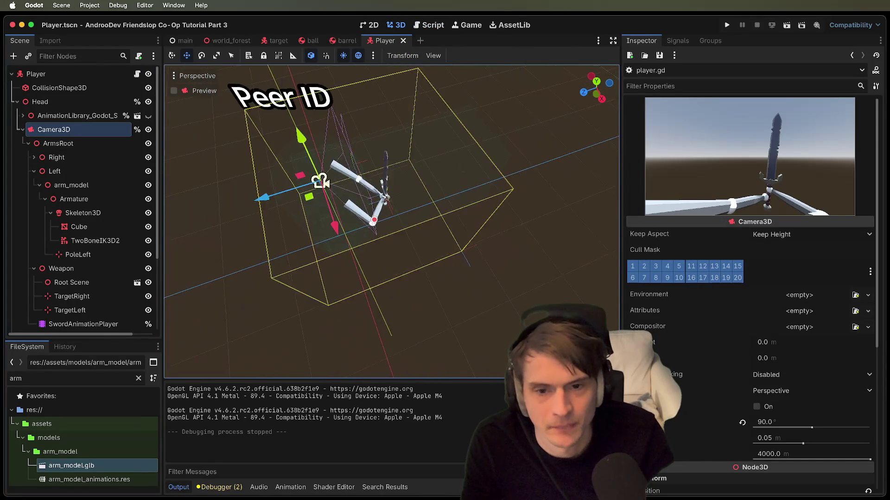
pyautogui.scroll(3, 392, 222)
pyautogui.click(352, 229)
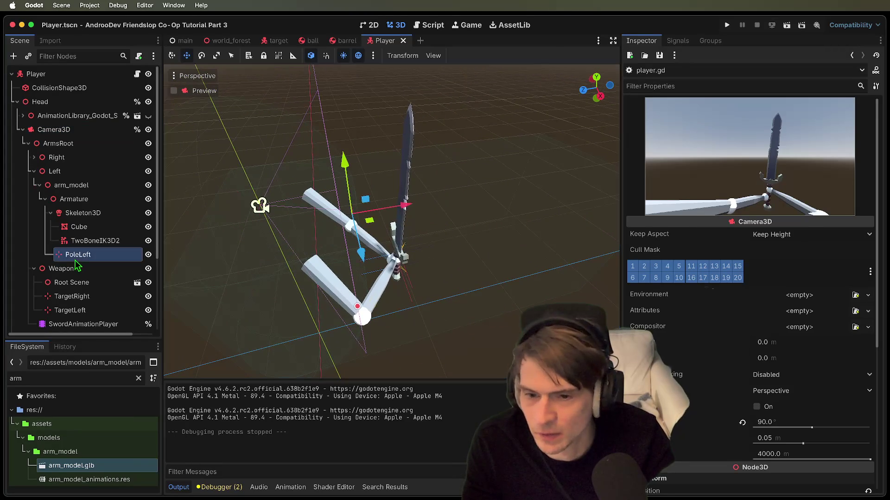
pyautogui.scroll(-5, 354, 230)
pyautogui.hscroll(-3, 326, 238)
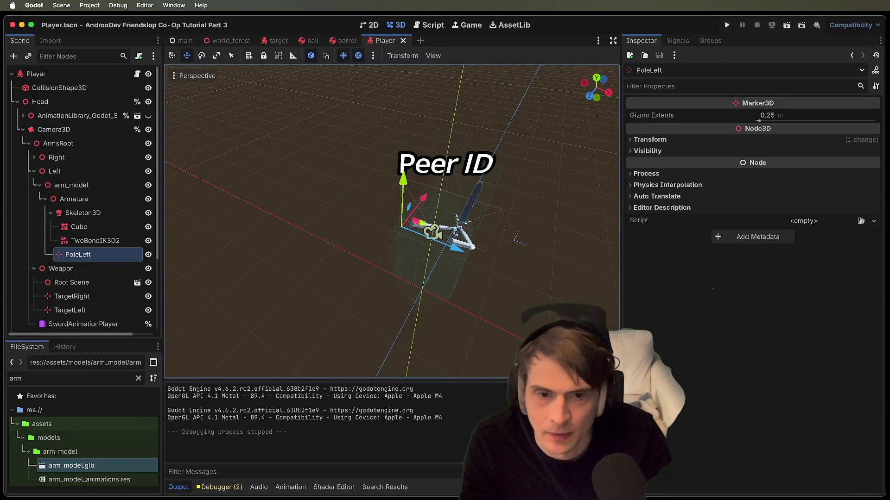
pyautogui.click(132, 310)
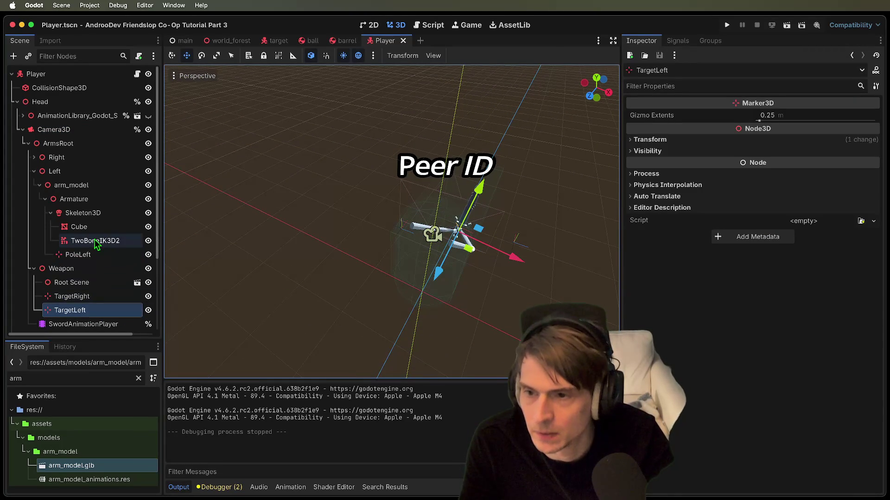
# - Select PoleRight under Right and push it out along the Z axis
pyautogui.click(33, 158)
pyautogui.click(80, 240)
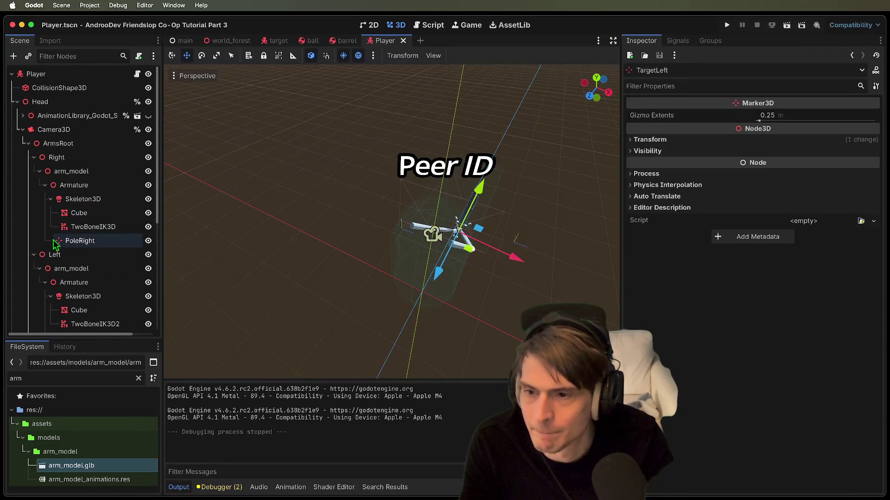
pyautogui.moveTo(510, 211); pyautogui.dragTo(509, 247)
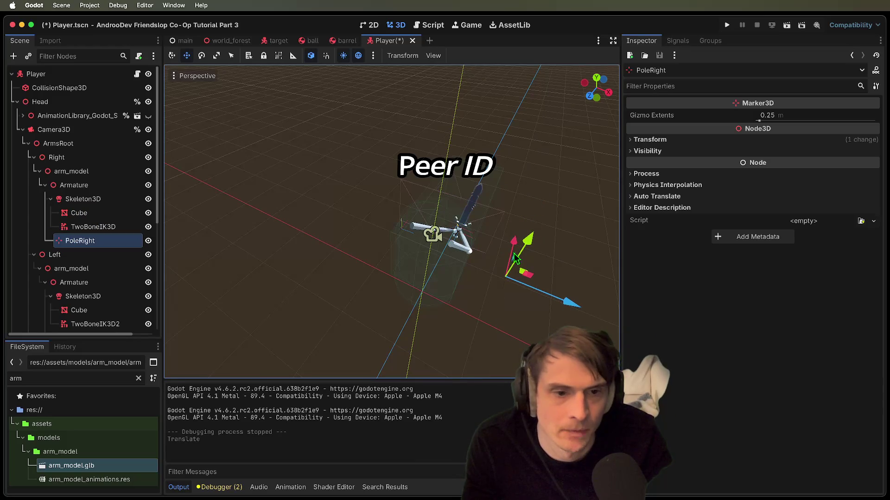
pyautogui.moveTo(564, 302); pyautogui.dragTo(533, 296)
pyautogui.scroll(-3, 417, 231)
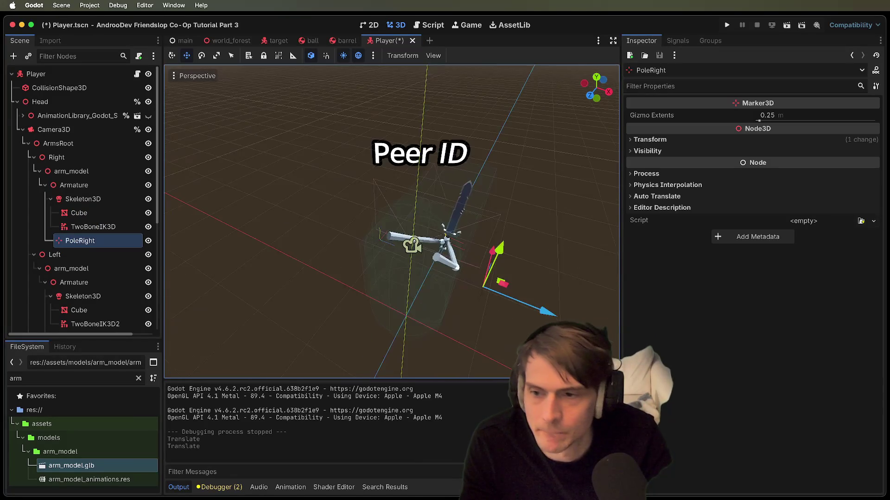
pyautogui.scroll(-5, 139, 292)
pyautogui.click(104, 226)
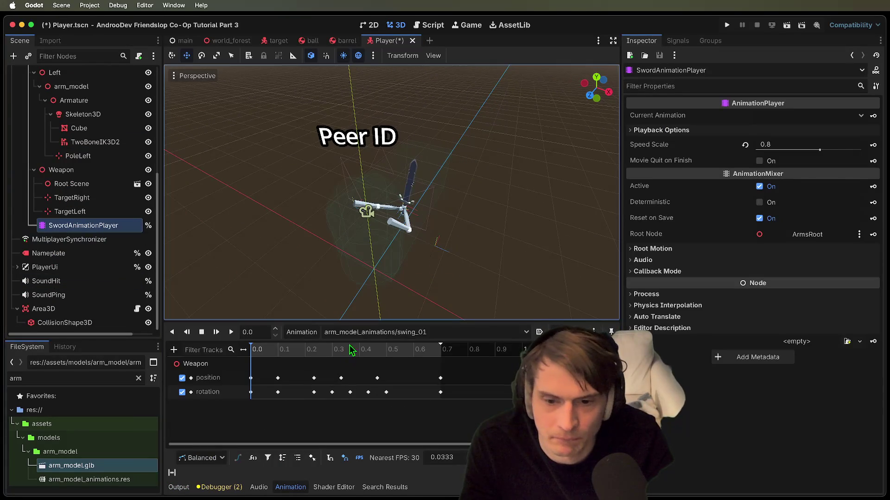
pyautogui.click(230, 333)
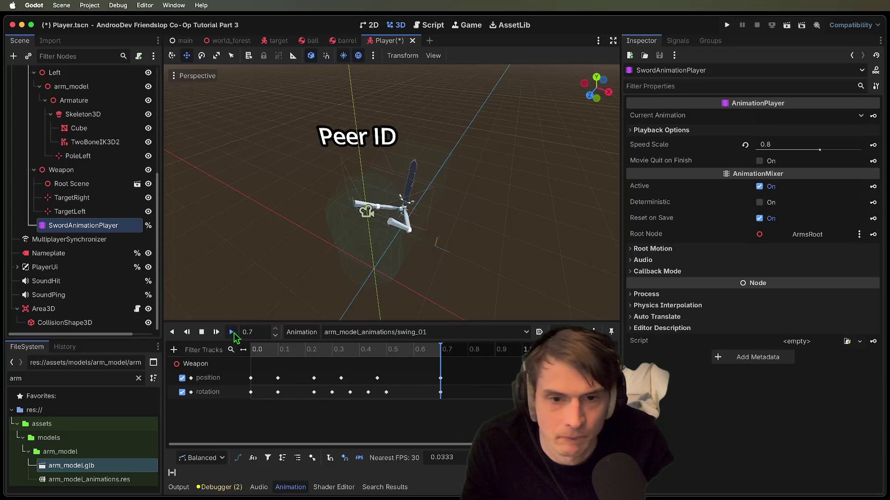
pyautogui.hscroll(-5, 391, 192)
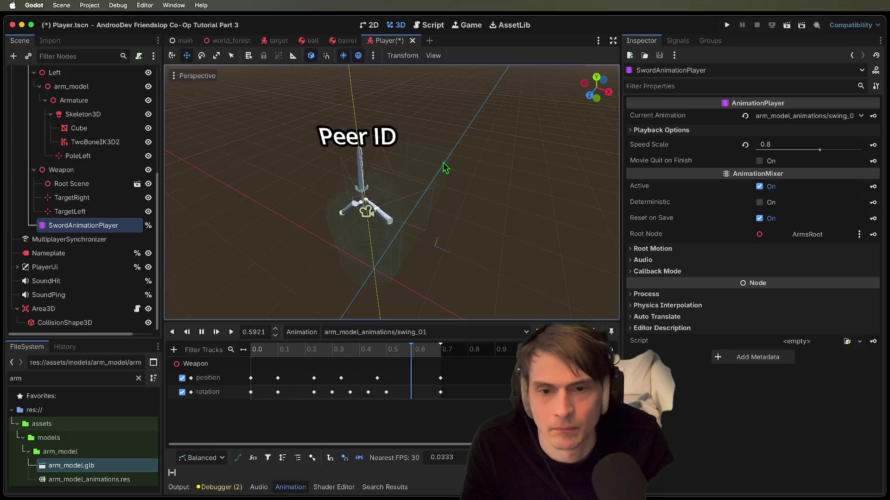
pyautogui.hscroll(-5, 446, 166)
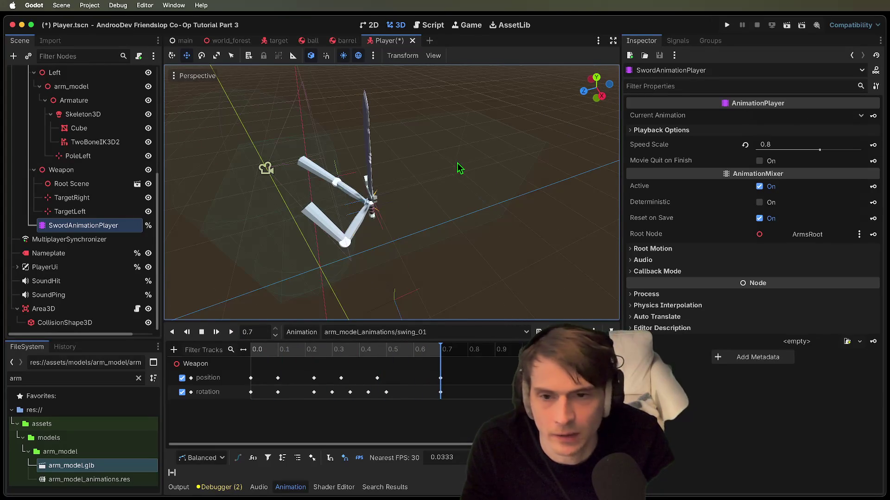
pyautogui.press('super+s')
pyautogui.scroll(5, 87, 185)
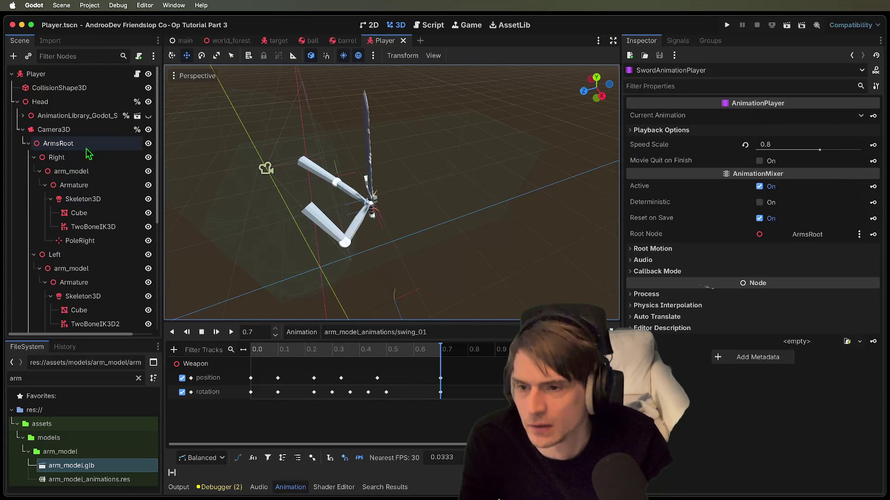
pyautogui.doubleClick(80, 467)
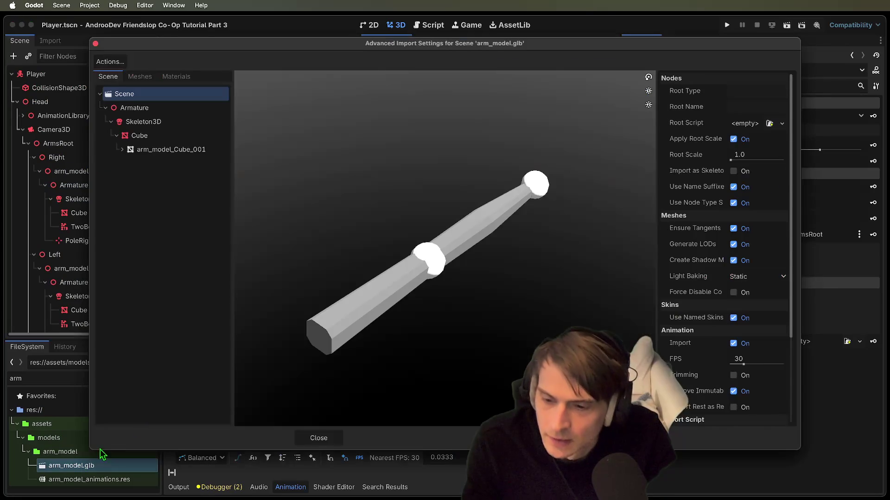
pyautogui.press('Escape')
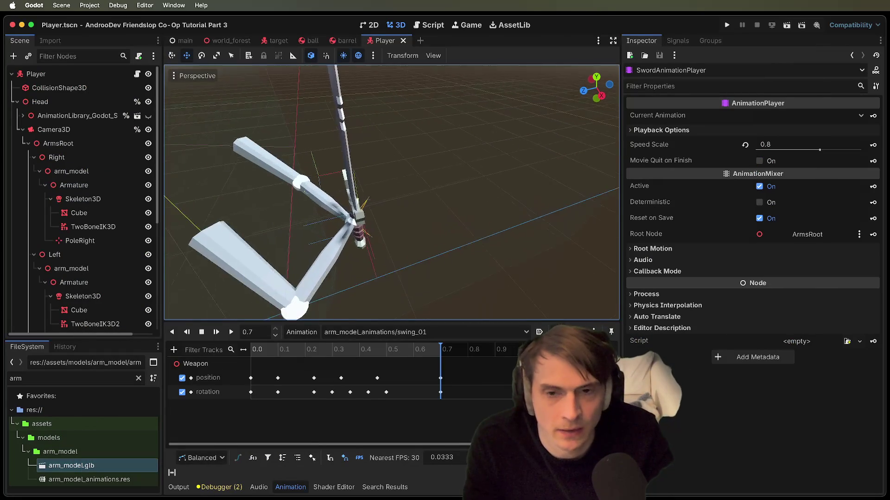
pyautogui.scroll(5, 392, 192)
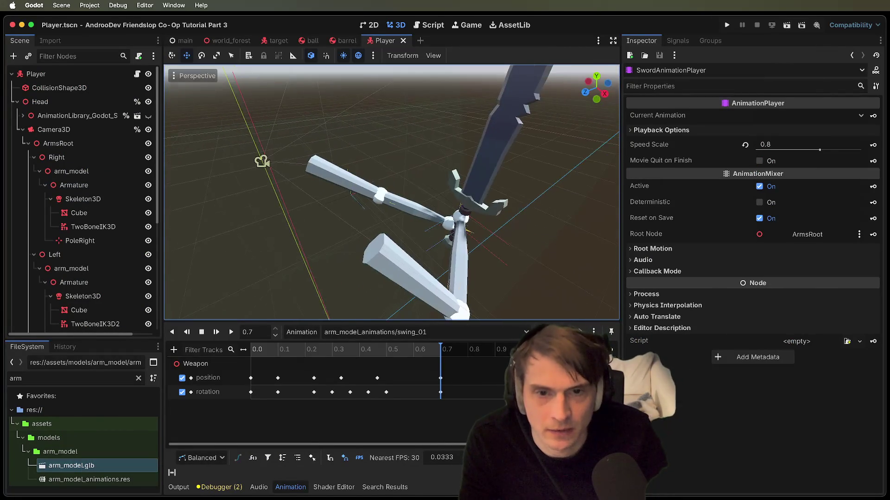
pyautogui.hscroll(-5, 392, 192)
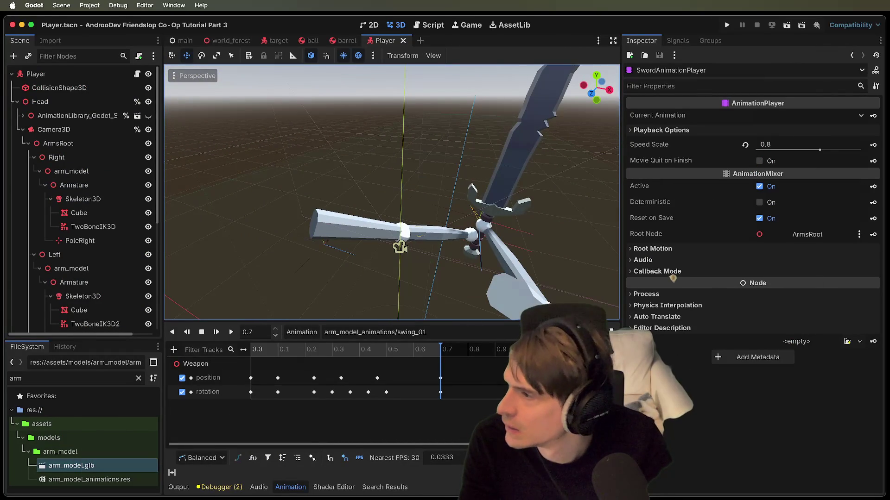
pyautogui.scroll(-5, 217, 197)
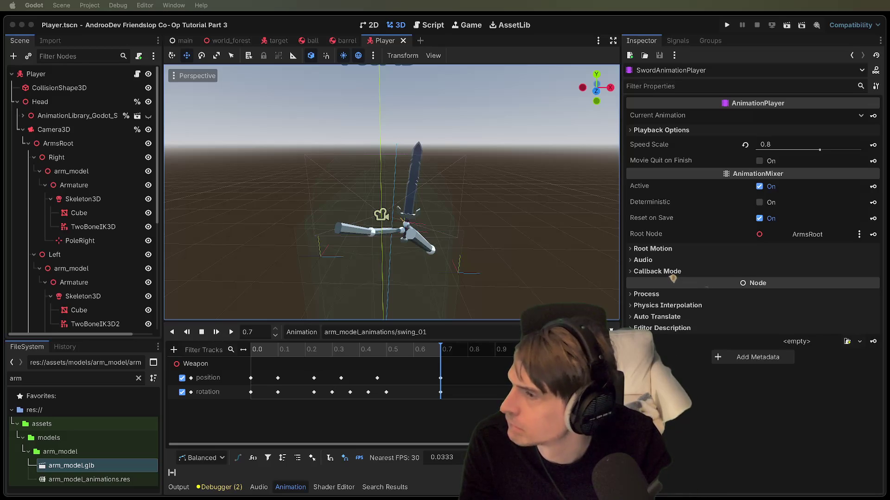
pyautogui.scroll(-2, 392, 249)
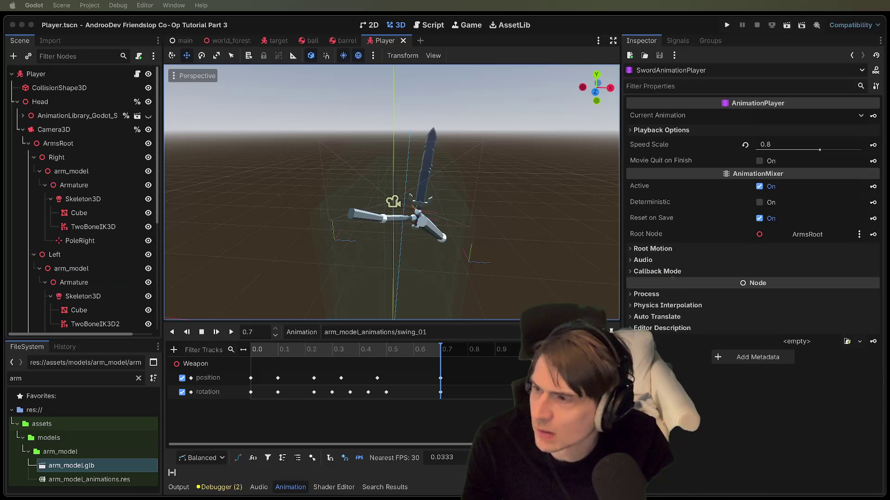
pyautogui.click(297, 29)
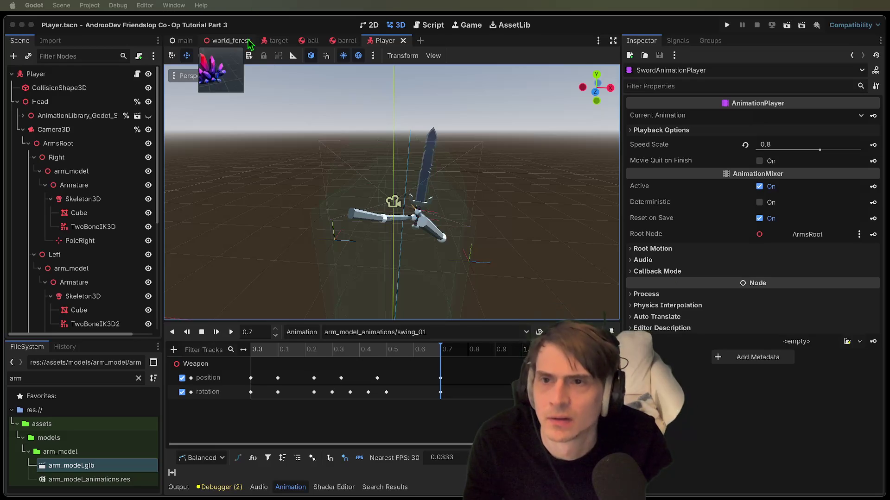
pyautogui.click(116, 135)
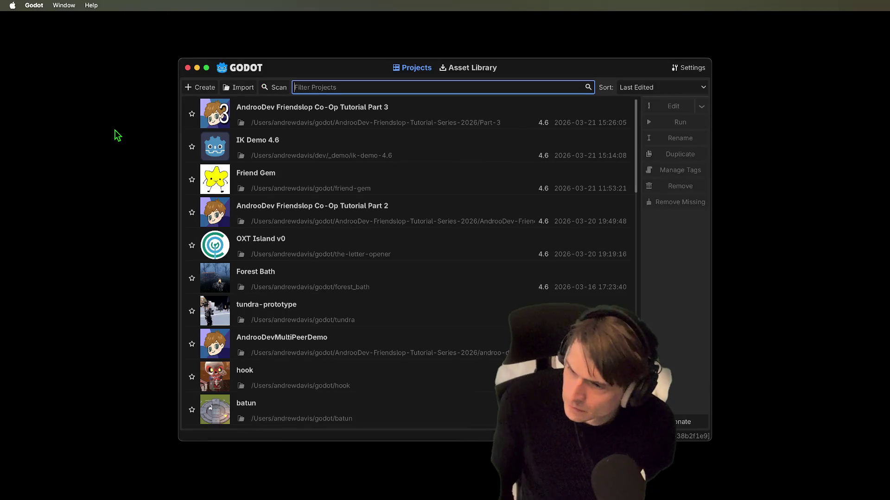
# - Reopen the AndrooDev Friendslop Co-Op Tutorial Part 3 project from the project list
pyautogui.doubleClick(243, 113)
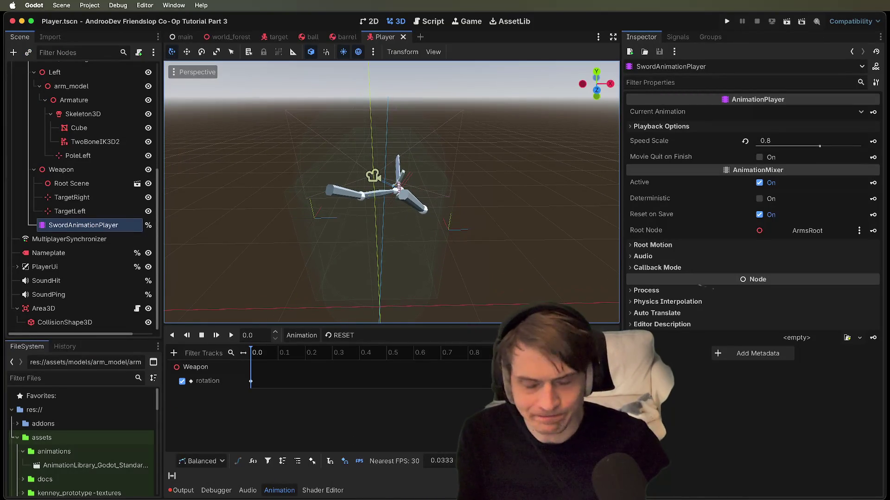
# - Play the arm_model_animations/idle animation, then stop it and rewind to the first frame
pyautogui.click(389, 335)
pyautogui.click(360, 386)
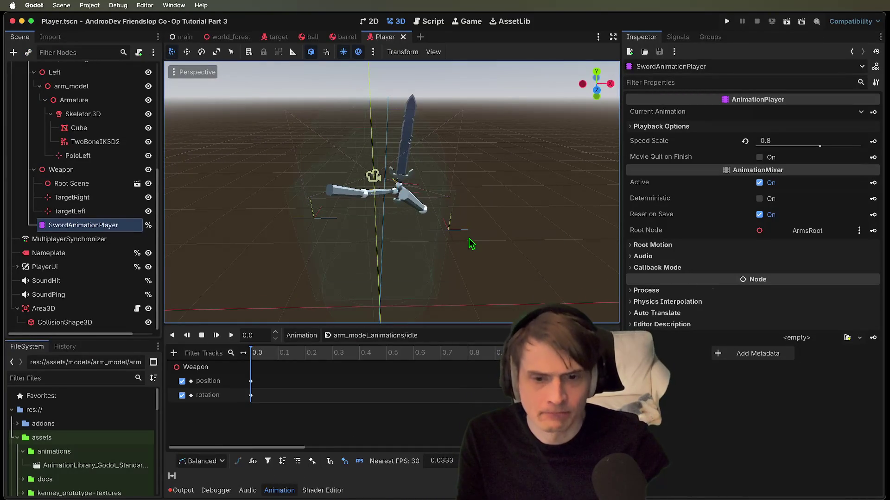
pyautogui.click(231, 335)
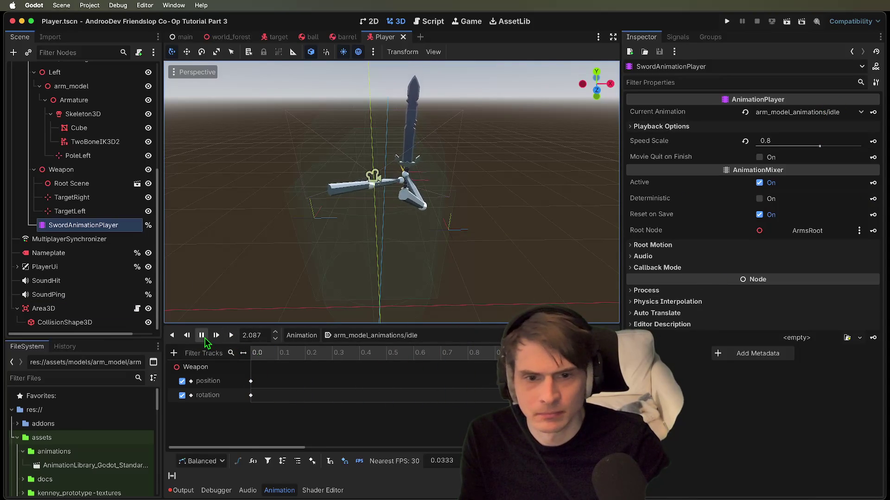
pyautogui.click(202, 336)
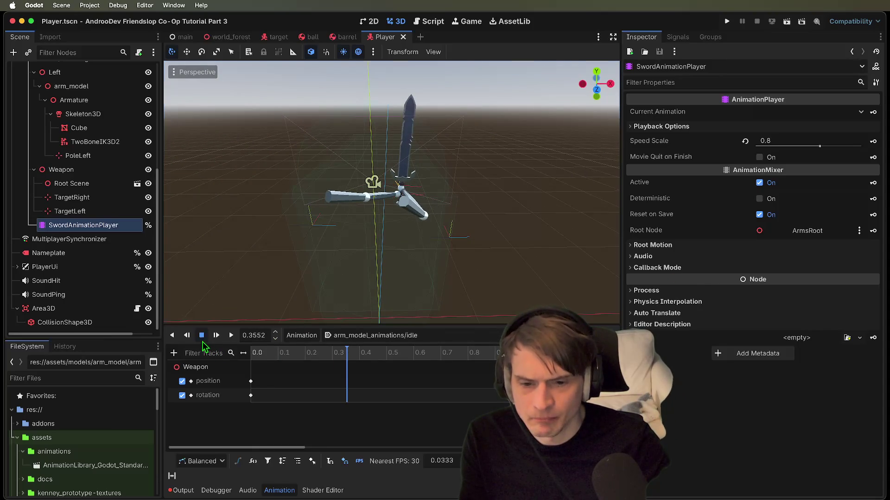
pyautogui.click(202, 335)
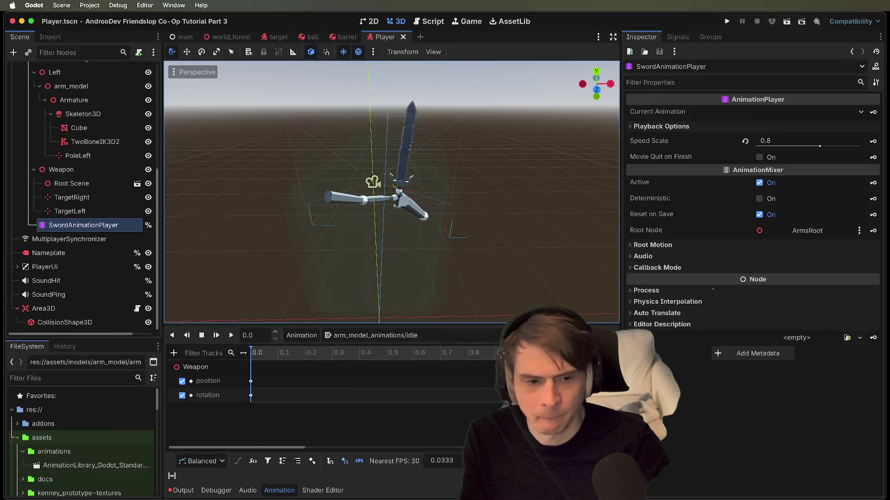
# - Play swing_01 several times to watch both arms follow the sword
pyautogui.click(371, 336)
pyautogui.click(371, 395)
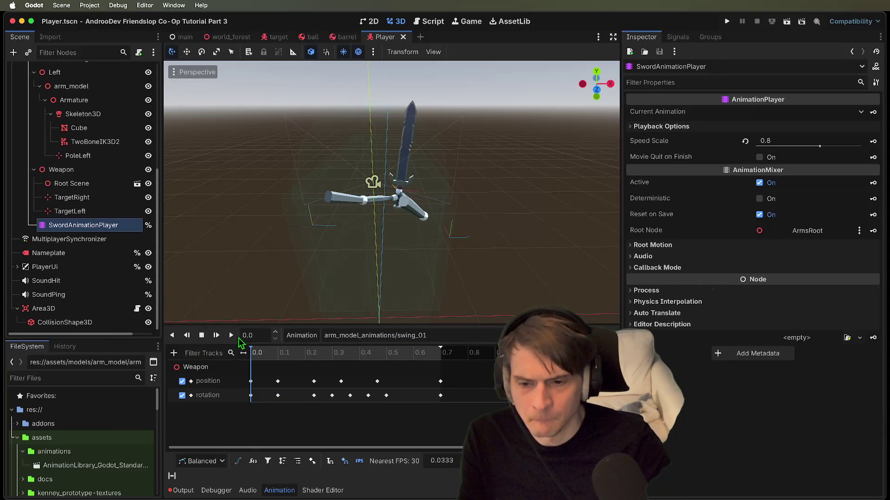
pyautogui.click(231, 335)
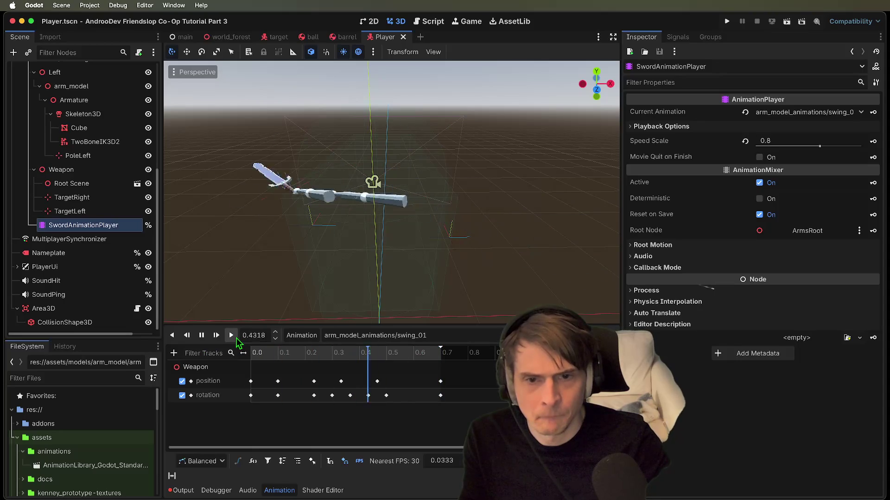
pyautogui.hscroll(5, 391, 193)
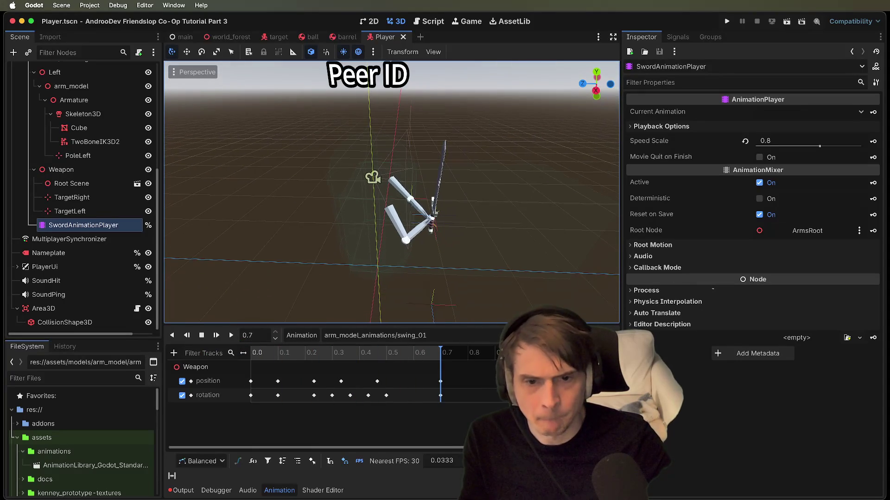
pyautogui.click(232, 336)
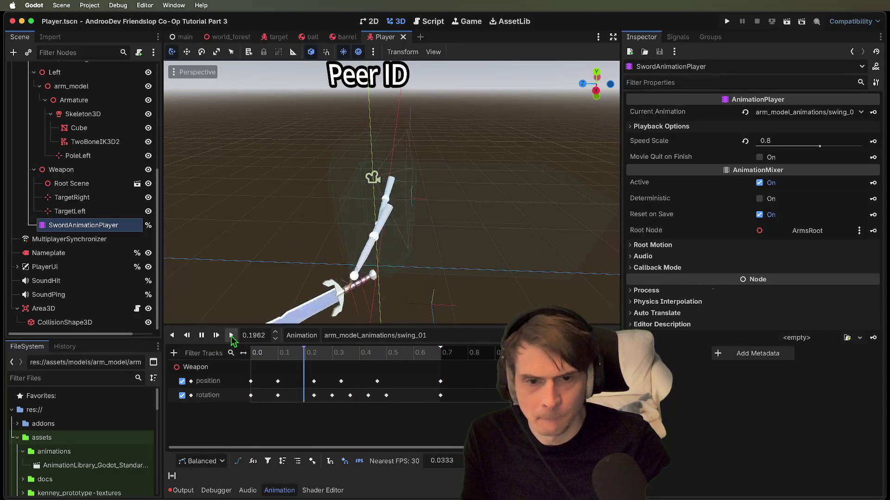
pyautogui.click(231, 336)
pyautogui.click(231, 335)
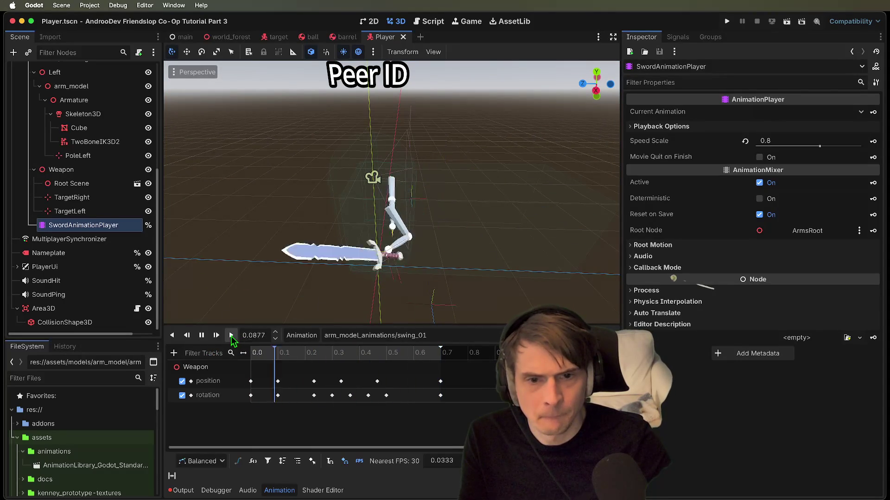
pyautogui.hscroll(5, 439, 174)
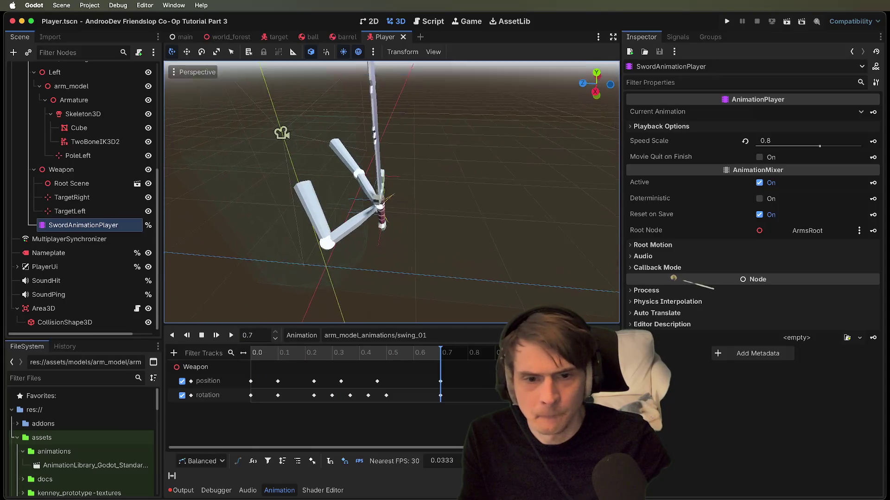
pyautogui.scroll(-10, 392, 191)
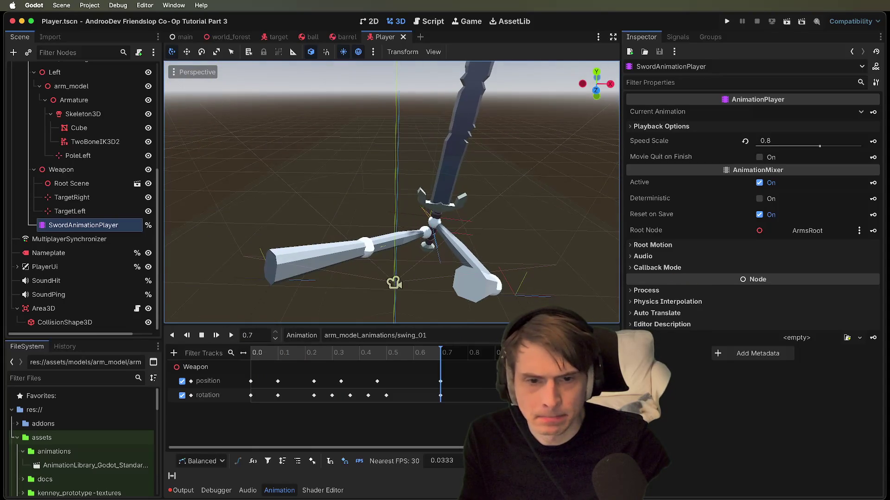
pyautogui.scroll(-3, 392, 192)
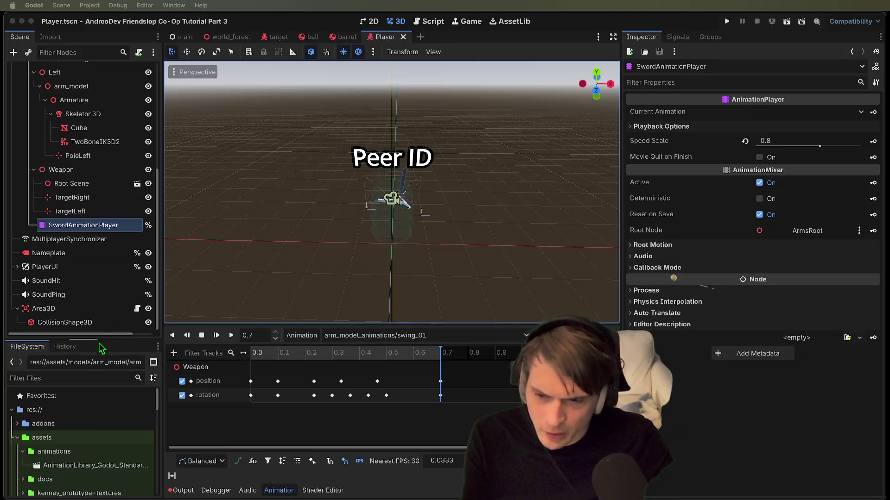
pyautogui.scroll(4, 106, 301)
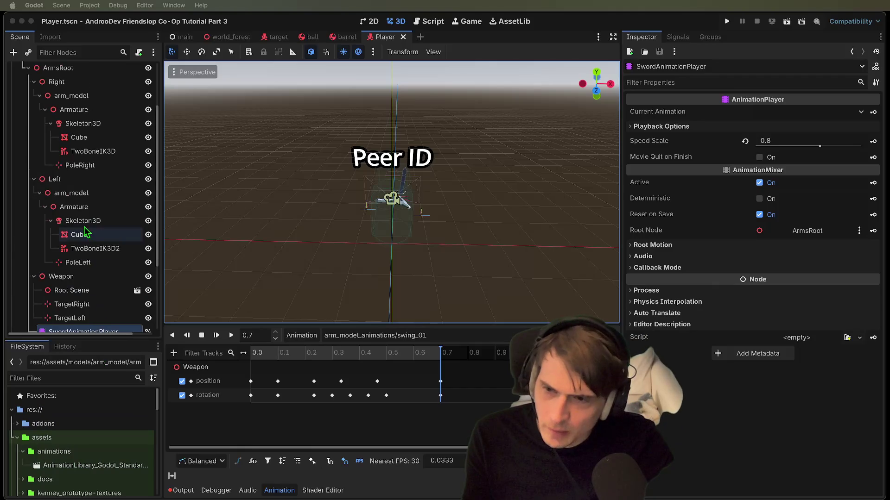
# - Inspect the Left arm's Skeleton3D, Cube mesh, TwoBoneIK3D2 solver and PoleLeft marker
pyautogui.click(93, 181)
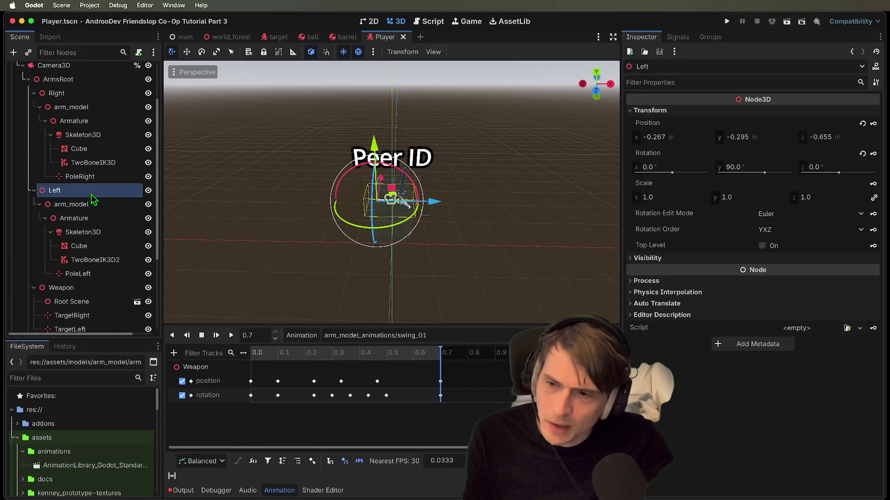
pyautogui.click(93, 260)
pyautogui.click(92, 248)
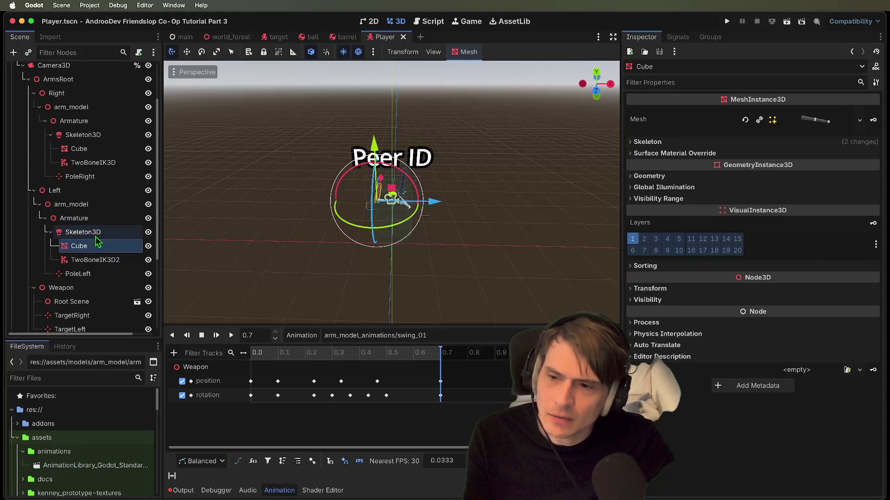
pyautogui.click(94, 236)
pyautogui.click(93, 274)
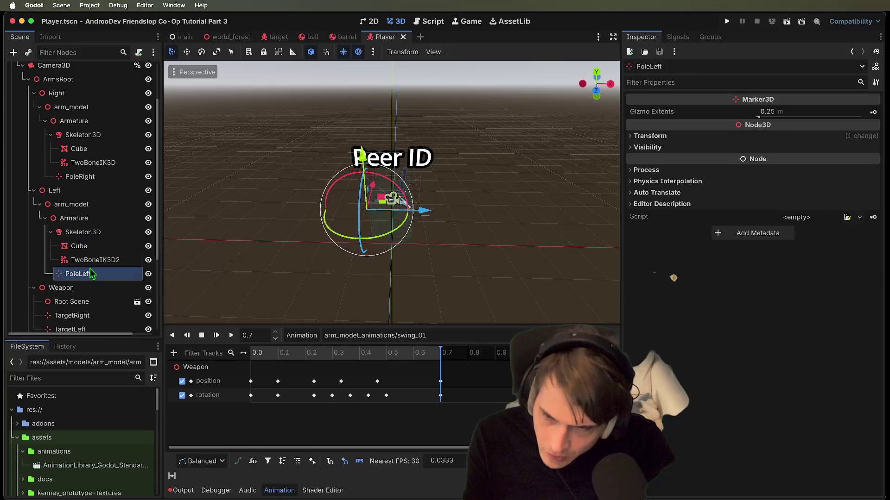
pyautogui.click(96, 259)
pyautogui.click(93, 247)
pyautogui.click(95, 260)
pyautogui.click(74, 204)
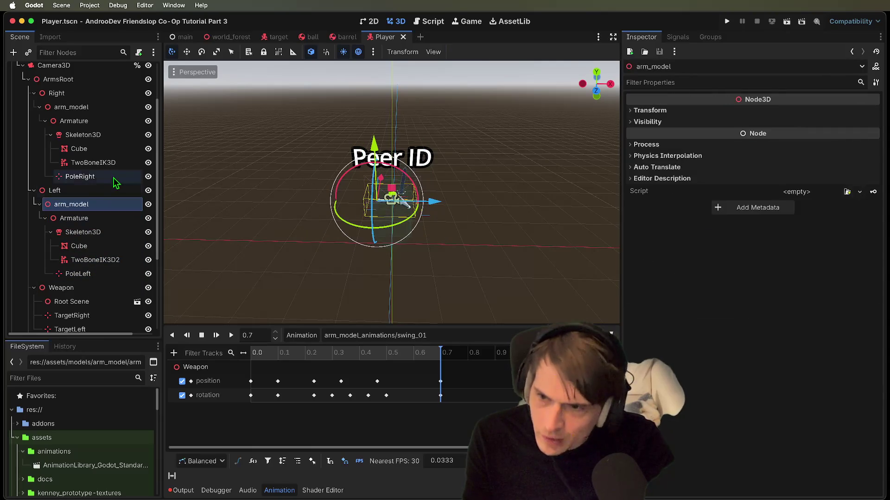
pyautogui.click(84, 177)
# - Collapse the arm hierarchies and inspect the TargetLeft and TargetRight markers under Weapon
pyautogui.click(107, 93)
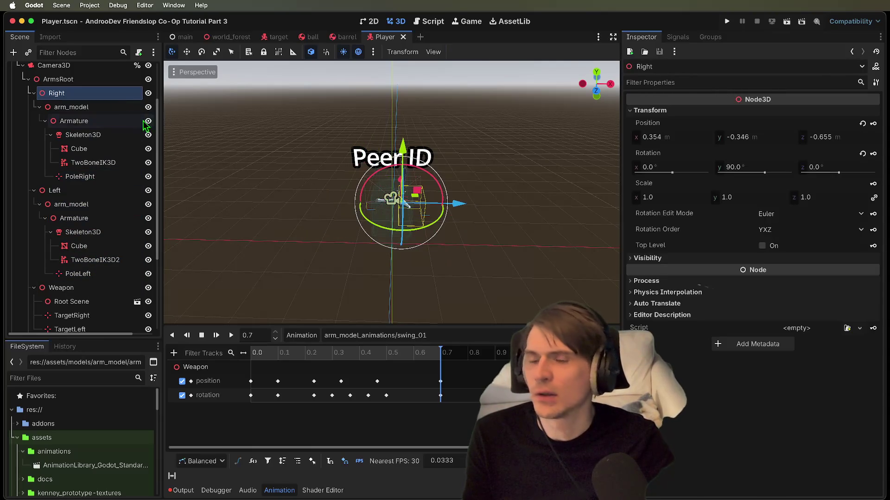
pyautogui.click(34, 93)
pyautogui.click(34, 107)
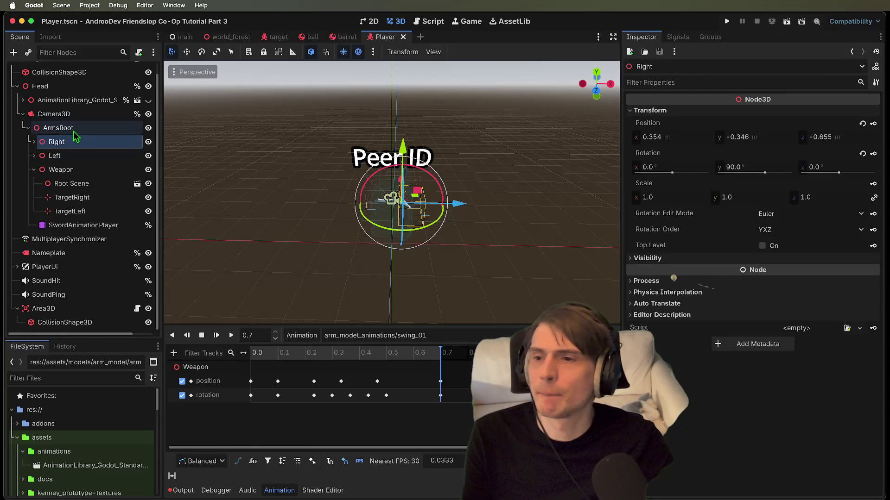
pyautogui.click(55, 156)
pyautogui.click(61, 169)
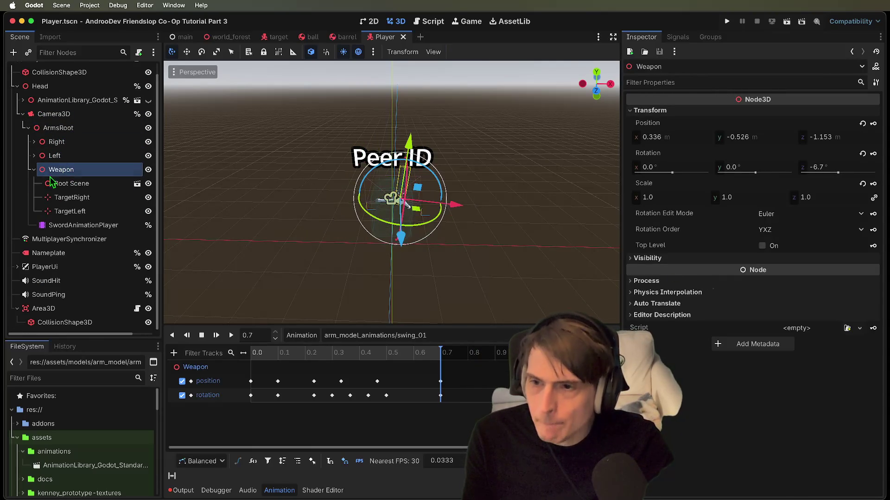
pyautogui.click(34, 156)
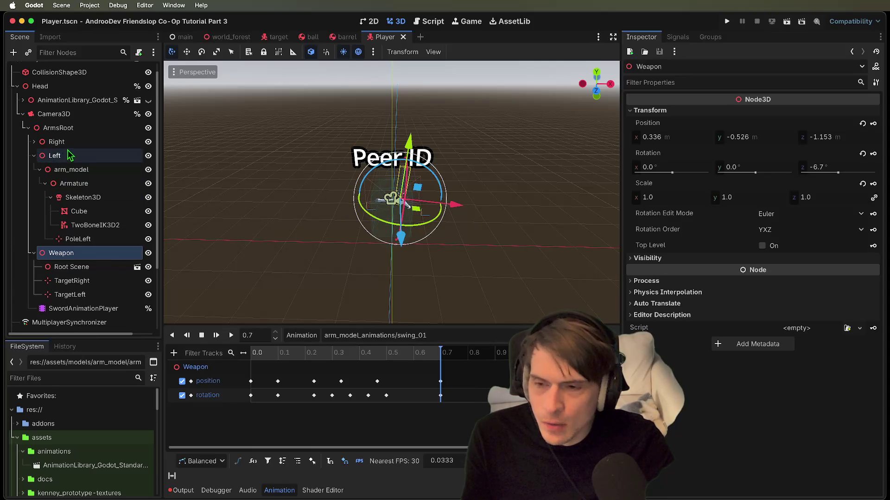
pyautogui.click(57, 142)
pyautogui.click(55, 156)
pyautogui.click(70, 294)
pyautogui.click(71, 281)
pyautogui.scroll(5, 389, 201)
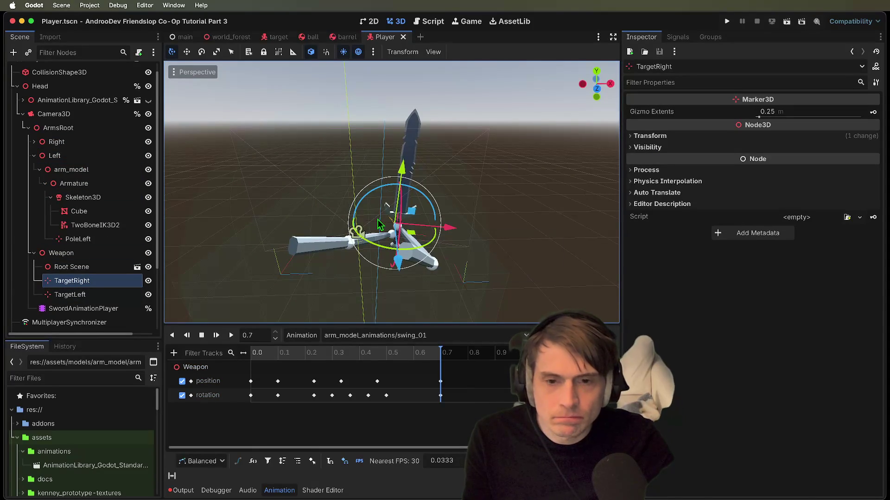
# - Run the project briefly to test the arms, then stop it
pyautogui.press('super+b')
pyautogui.click(313, 284)
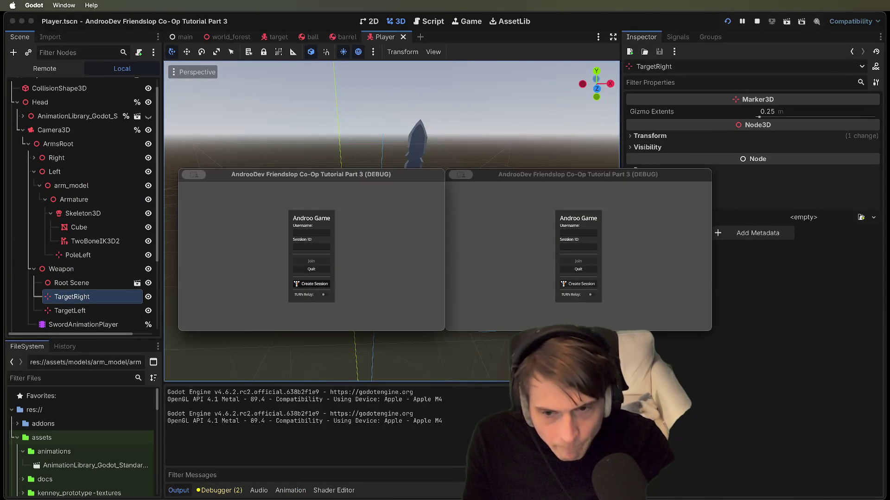
pyautogui.press('super+q')
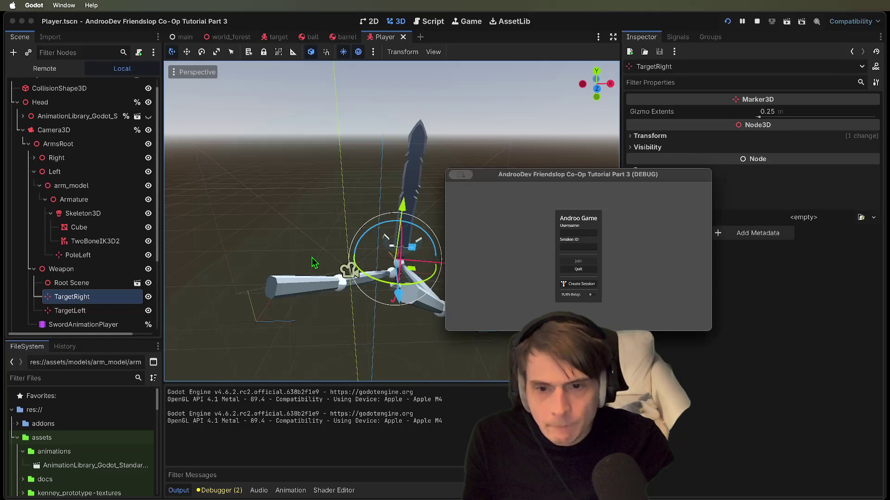
# - Reimport Sword.glb with a Root Scale of 0.8
pyautogui.write('sw')
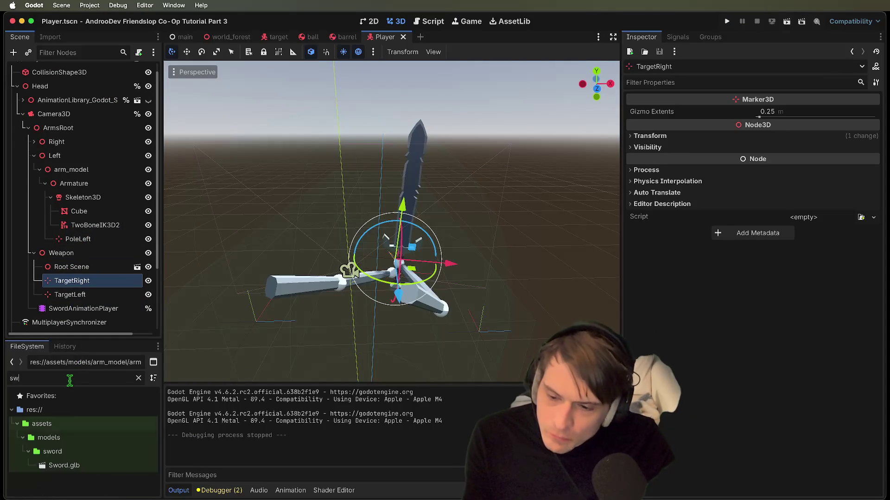
pyautogui.doubleClick(69, 466)
pyautogui.click(762, 172)
pyautogui.click(783, 161)
pyautogui.write('0.5')
pyautogui.press('Return')
pyautogui.write('0.8')
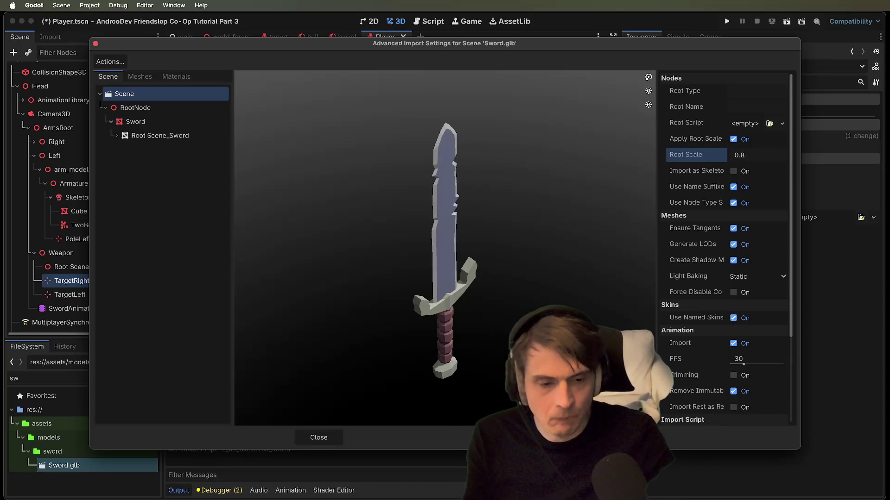
pyautogui.click(318, 438)
# - Run the game again and walk the player around to check the resized sword, then stop
pyautogui.press('super+b')
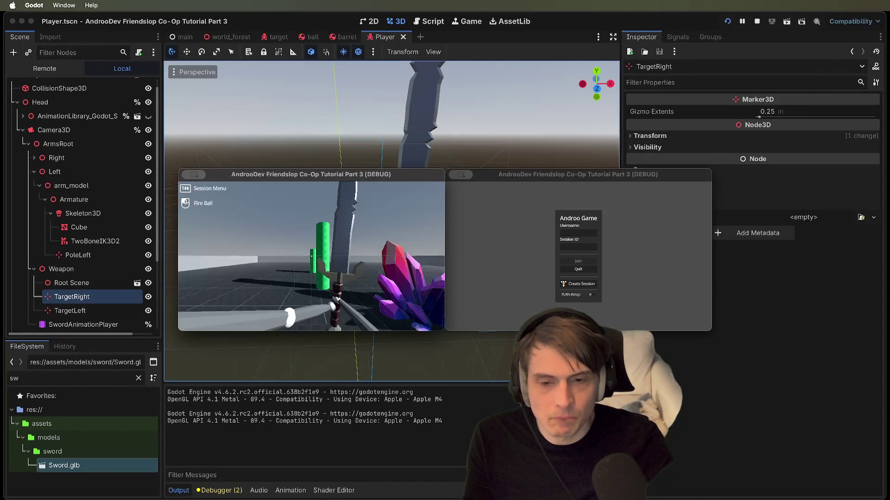
pyautogui.press('a')
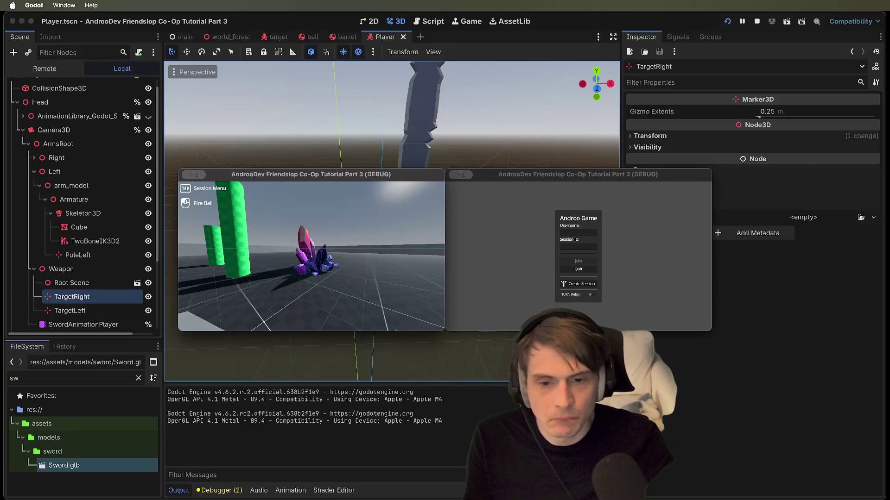
pyautogui.press('a')
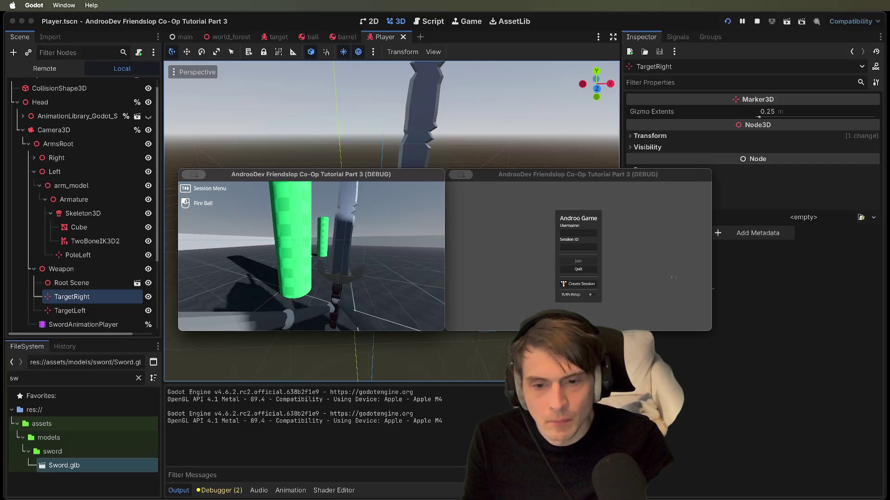
pyautogui.press('super+period')
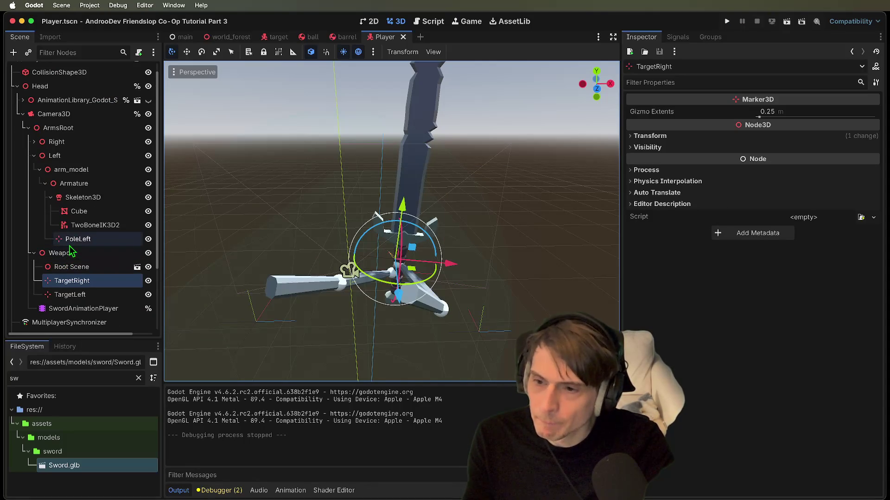
# - Collapse the Weapon and arm_model hierarchies in the Scene dock
pyautogui.click(39, 254)
pyautogui.click(34, 253)
pyautogui.click(80, 226)
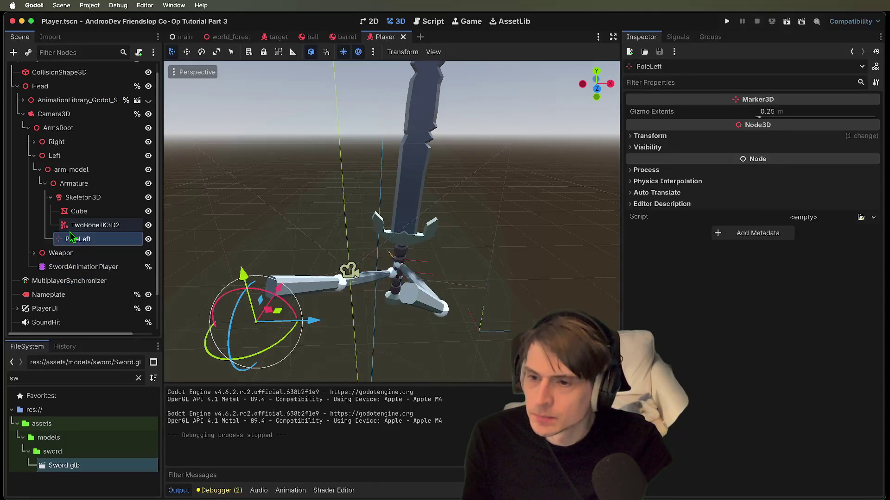
pyautogui.click(74, 183)
pyautogui.click(71, 169)
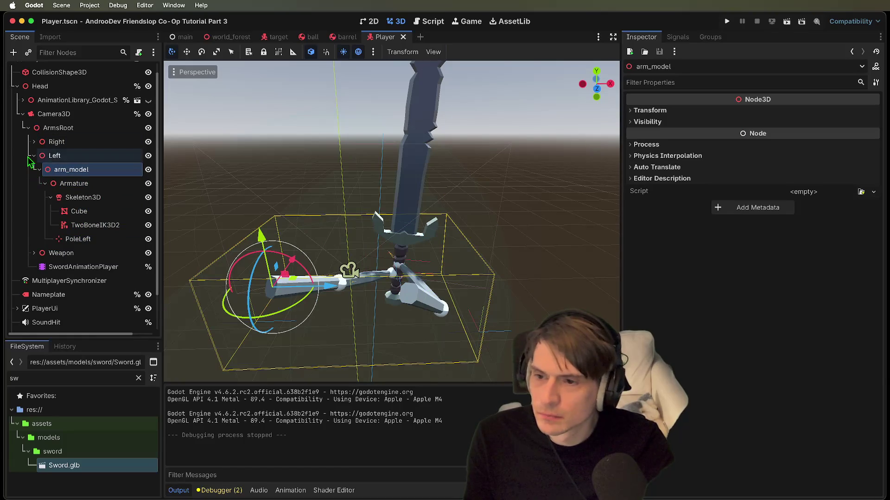
pyautogui.click(34, 142)
pyautogui.click(70, 156)
pyautogui.click(39, 156)
# - Delete both old arm_model nodes from the Right and Left arm holders
pyautogui.click(39, 183)
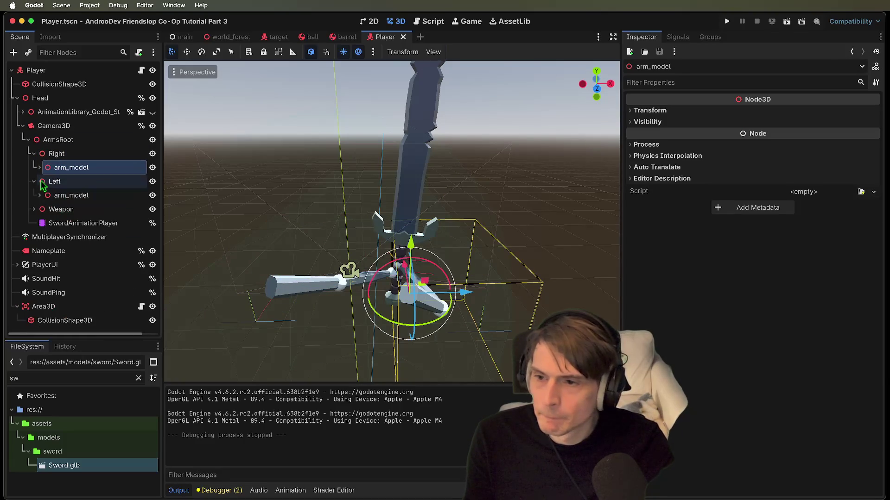
pyautogui.click(69, 153)
pyautogui.keyDown('ctrl'); pyautogui.click(79, 167); pyautogui.keyUp('ctrl')
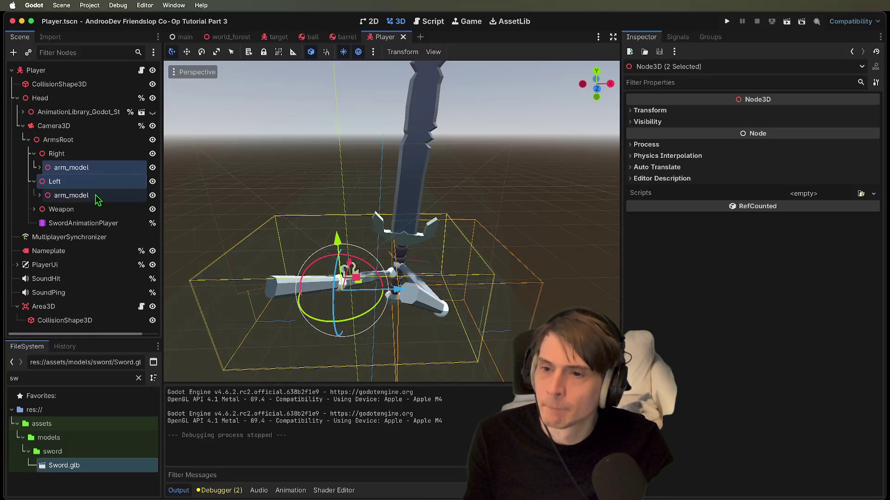
pyautogui.click(114, 173)
pyautogui.keyDown('ctrl'); pyautogui.click(71, 195); pyautogui.keyUp('ctrl')
pyautogui.rightClick(96, 196)
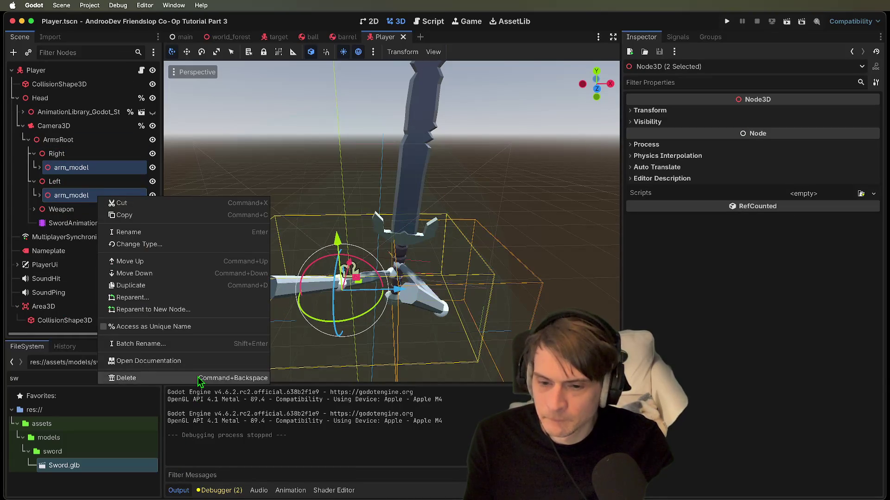
pyautogui.click(120, 380)
pyautogui.click(470, 269)
# - Instantiate arm_model.tscn under Right and paste a copy of it under Left
pyautogui.click(57, 154)
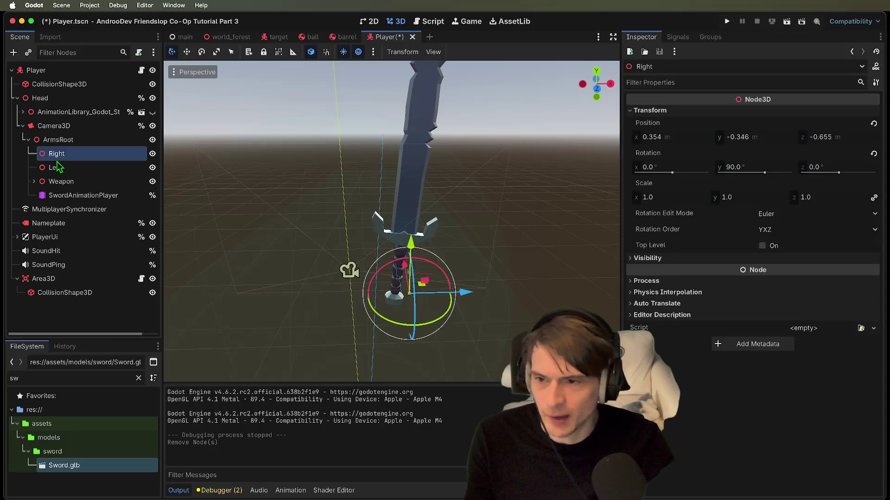
pyautogui.press('super+a')
pyautogui.write('arm')
pyautogui.press('Escape')
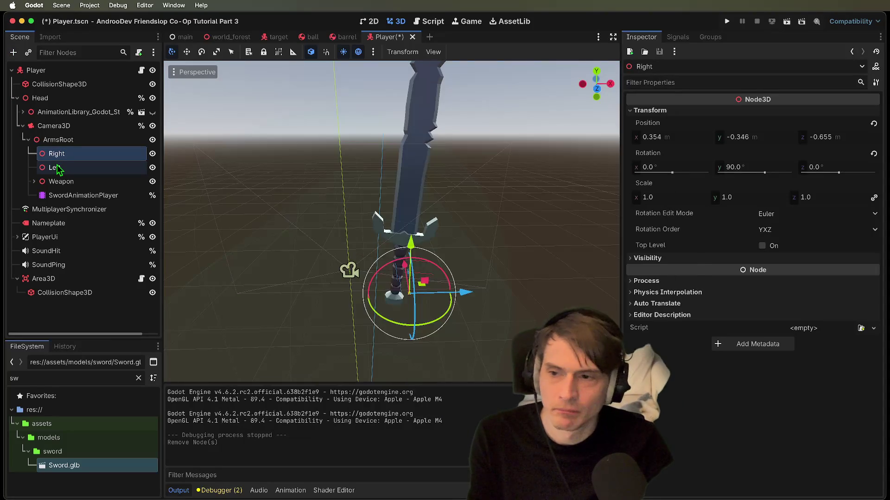
pyautogui.press('super+shift+a')
pyautogui.write('arm')
pyautogui.press('Return')
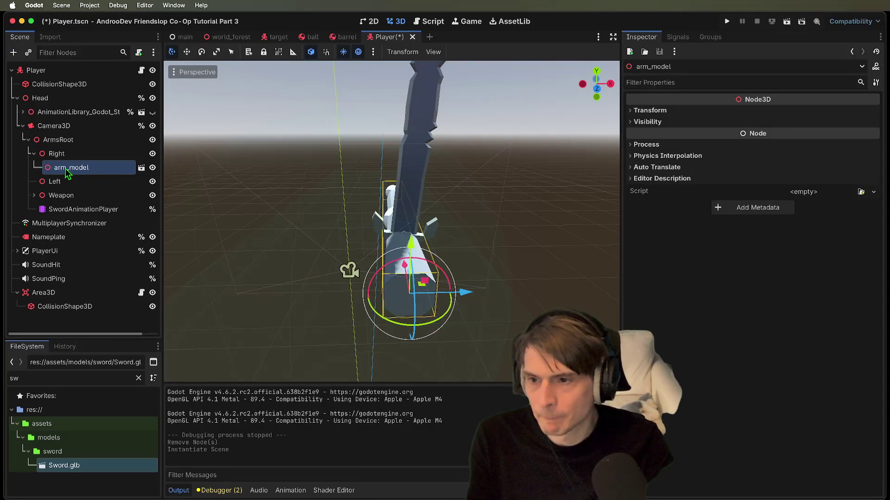
pyautogui.press('super+c')
pyautogui.click(74, 184)
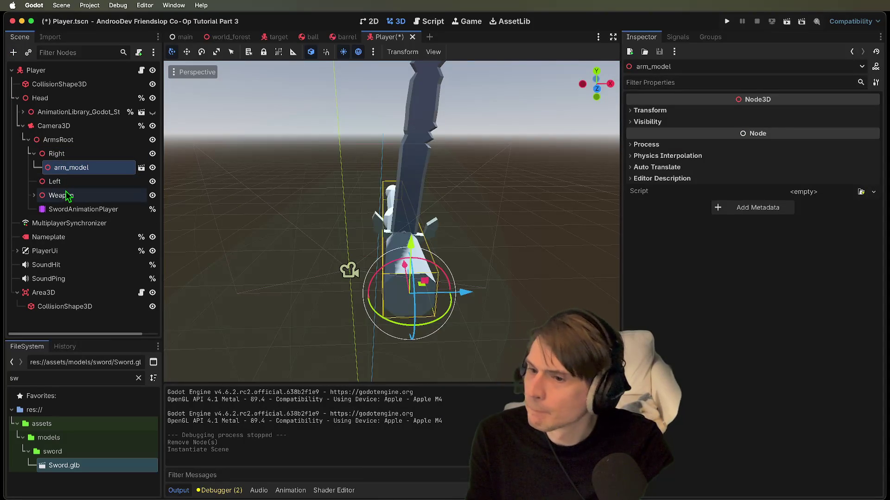
pyautogui.press('super+v')
pyautogui.scroll(-10, 392, 221)
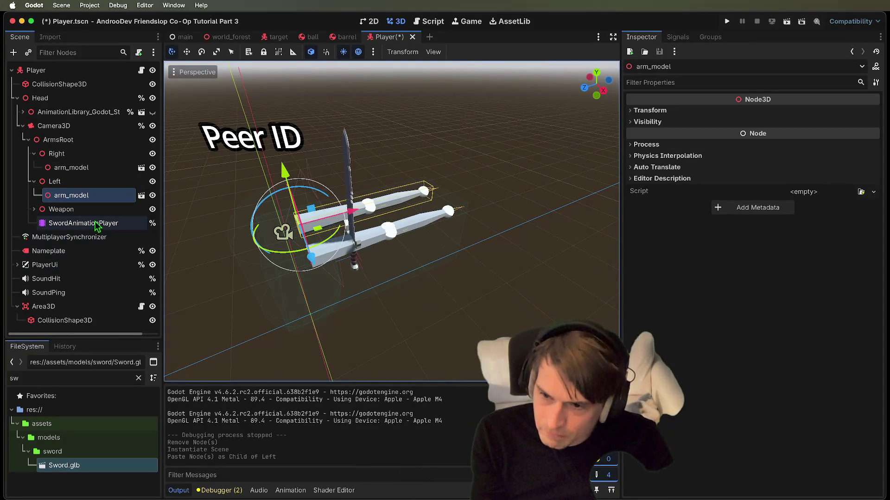
# - Frame ArmsRoot in the viewport and orbit to see the sword side-on
pyautogui.click(84, 140)
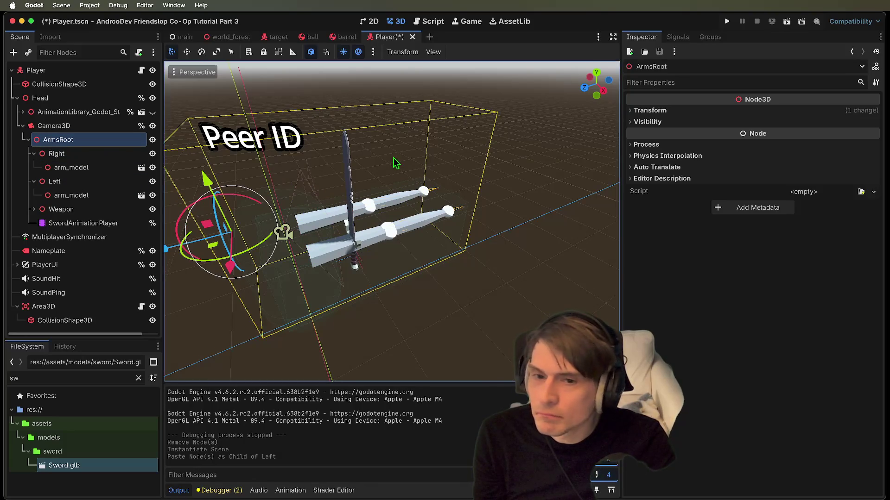
pyautogui.press('f')
pyautogui.click(400, 183)
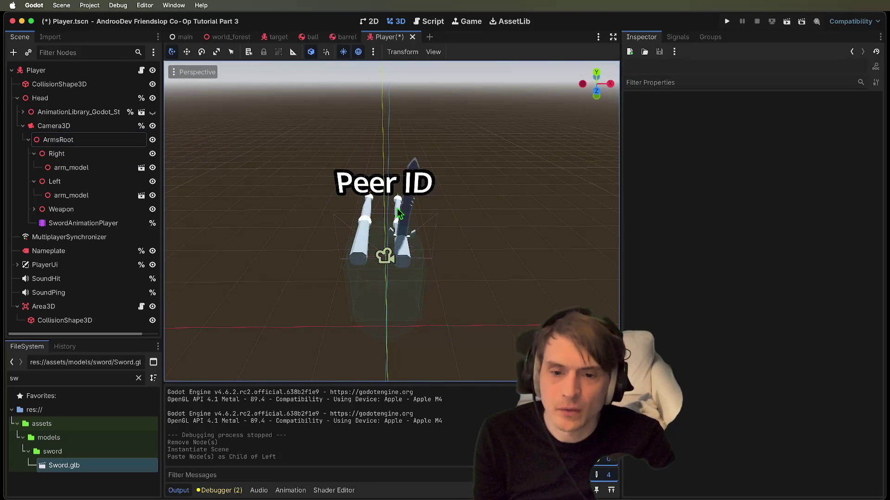
pyautogui.scroll(8, 400, 183)
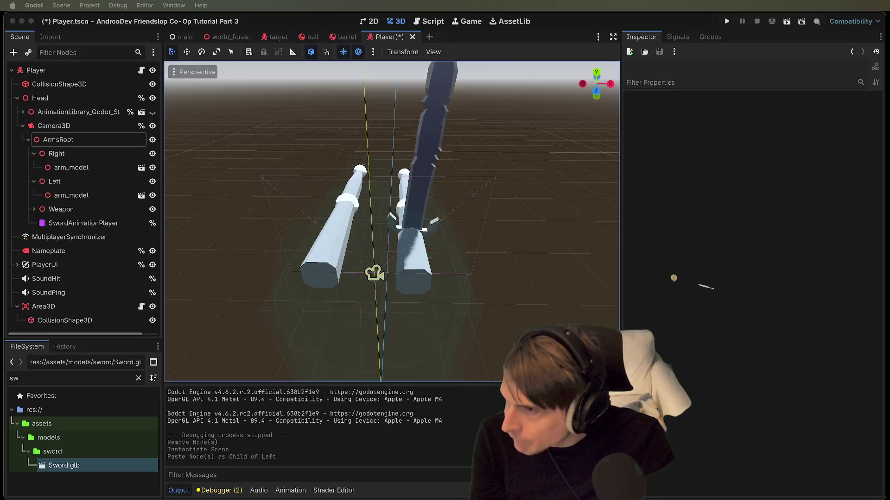
pyautogui.moveTo(280, 249); pyautogui.dragTo(408, 225)
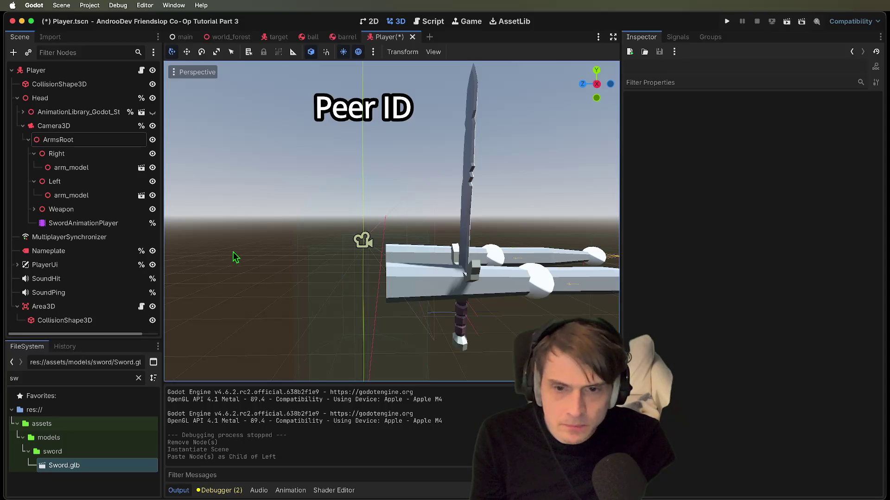
pyautogui.click(68, 151)
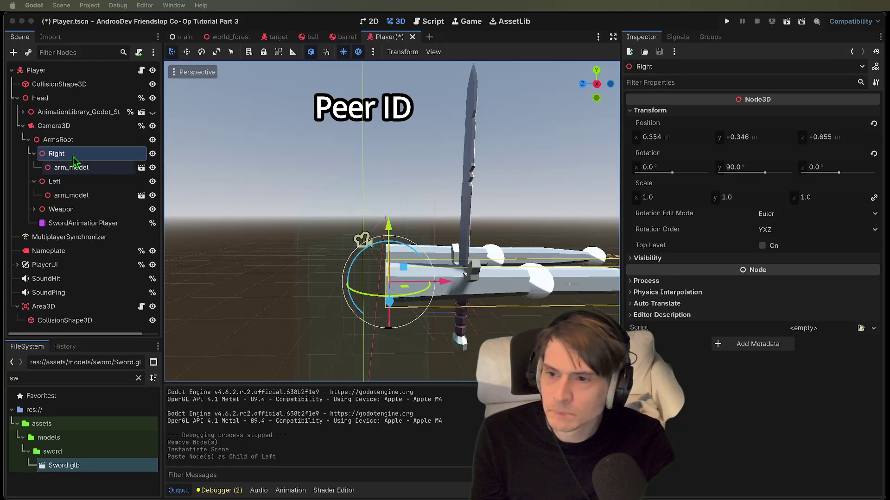
# - Reset the positions of ArmsRoot, Right and Left to the origin
pyautogui.click(58, 139)
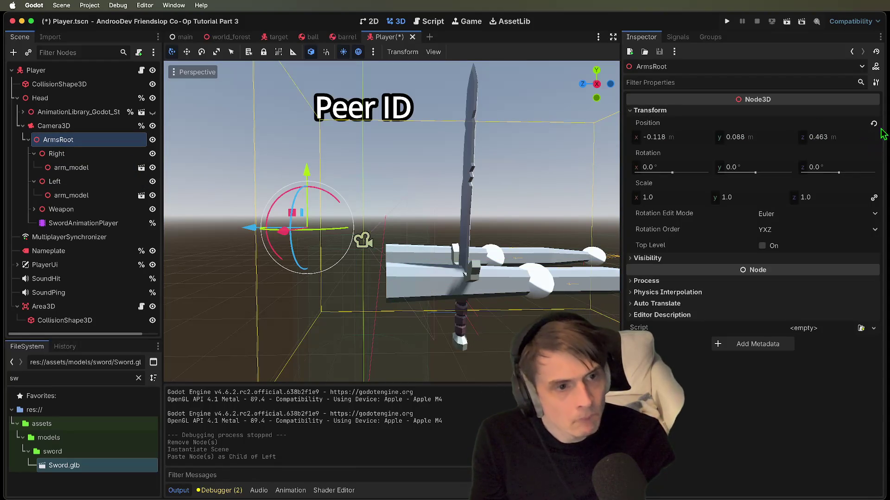
pyautogui.click(874, 123)
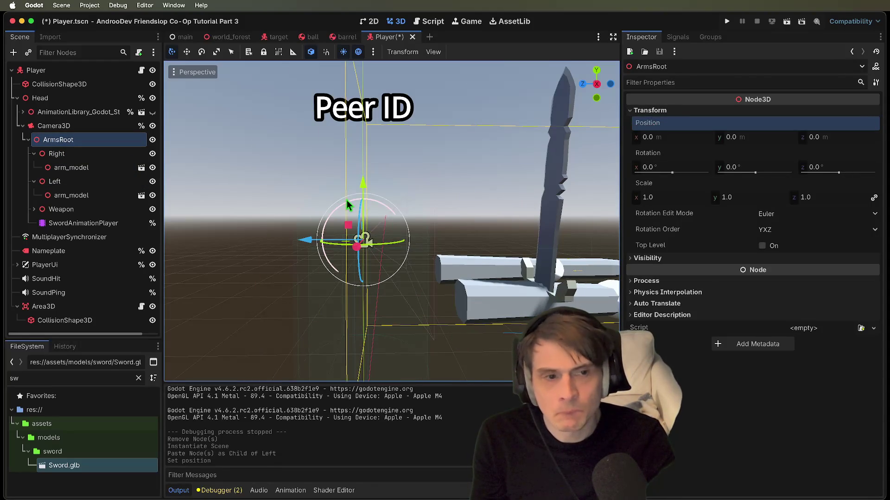
pyautogui.press('w')
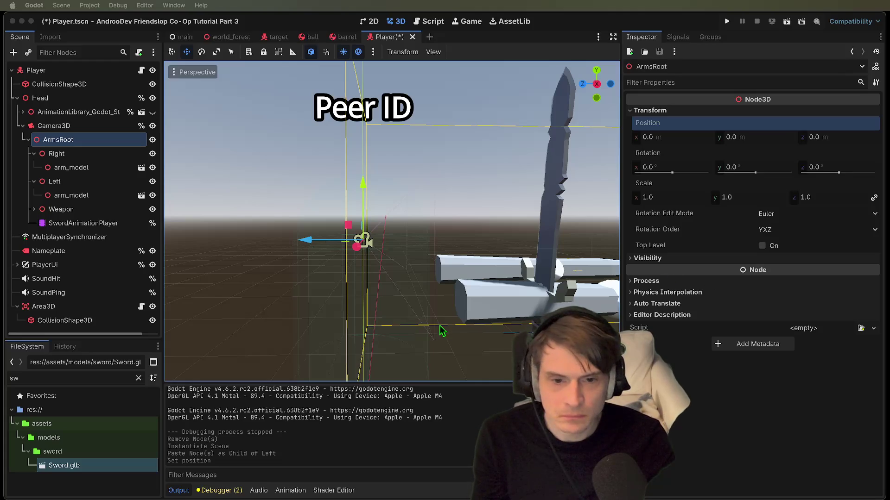
pyautogui.click(76, 180)
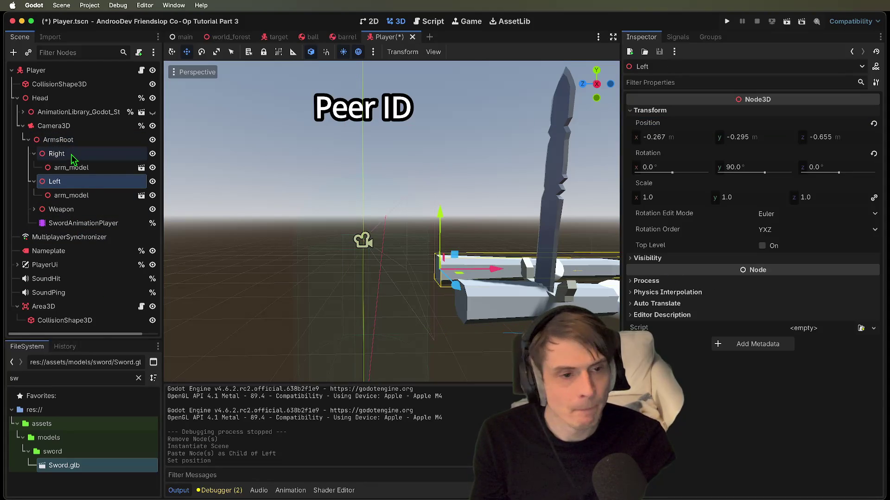
pyautogui.click(71, 154)
pyautogui.click(873, 123)
pyautogui.click(83, 181)
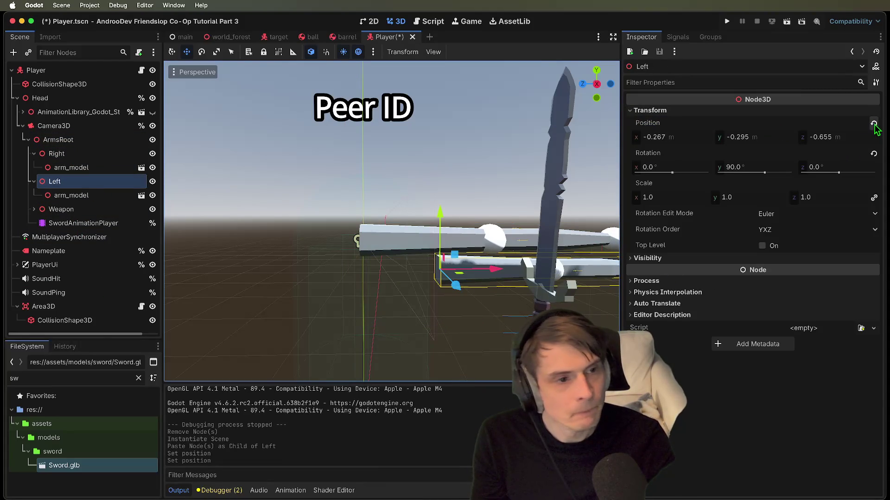
pyautogui.click(874, 124)
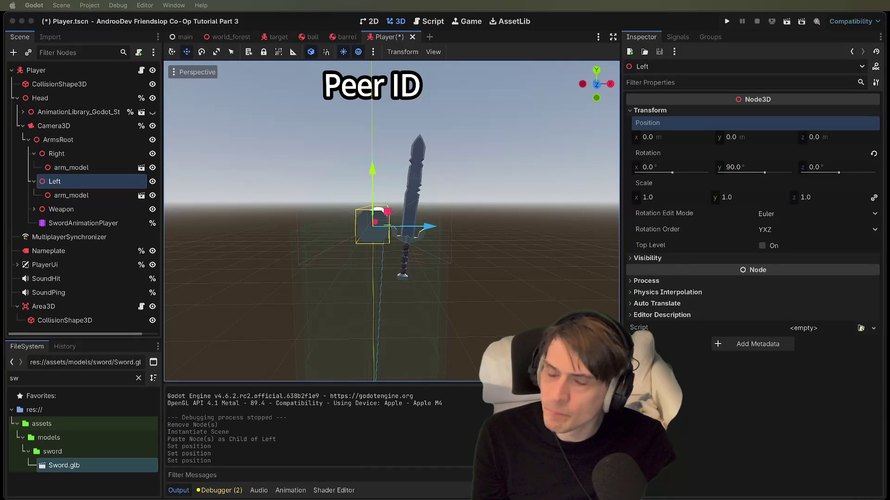
# - Set the Left node's position to x -0.525, y -0.35
pyautogui.click(682, 138)
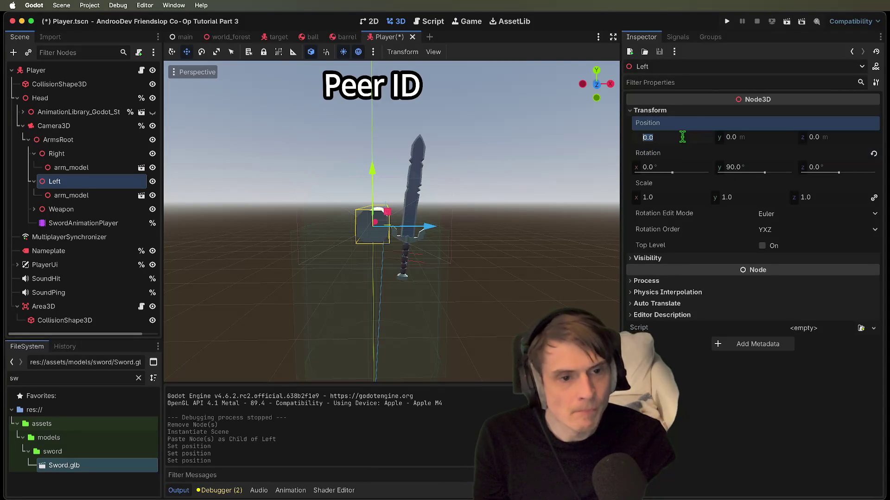
pyautogui.write('0.4')
pyautogui.press('Return')
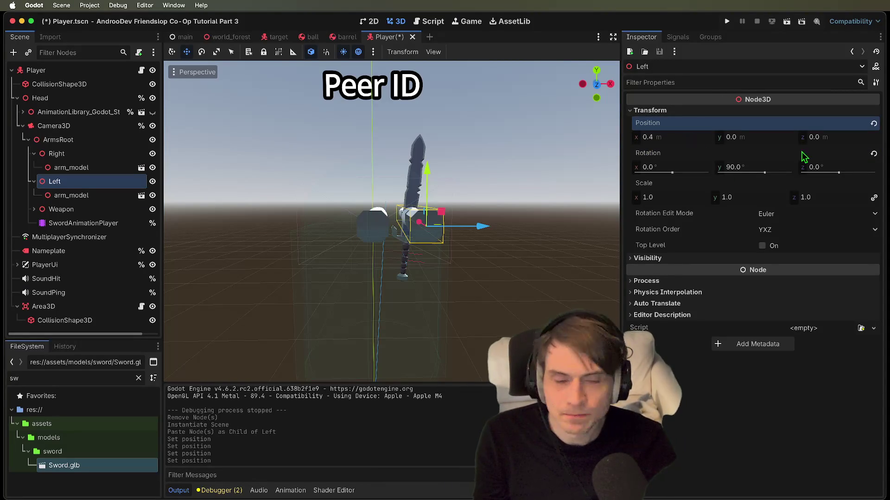
pyautogui.click(761, 142)
pyautogui.write('-0.3')
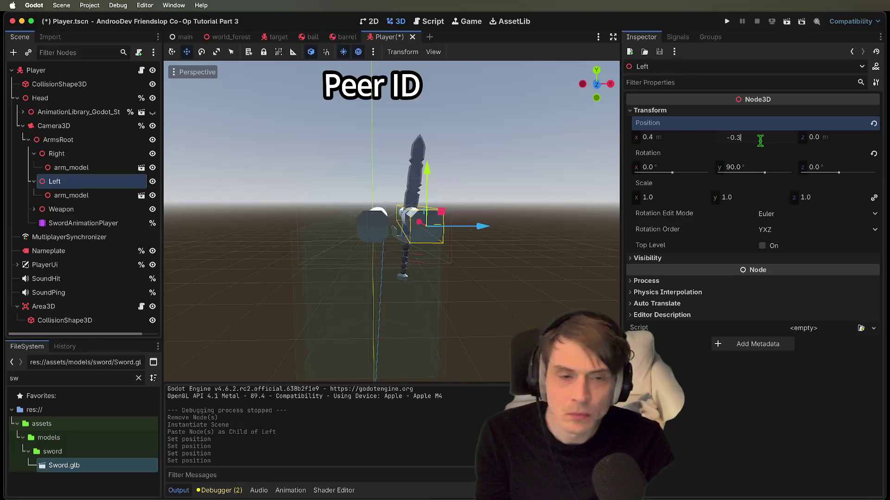
pyautogui.write('5')
pyautogui.press('Return')
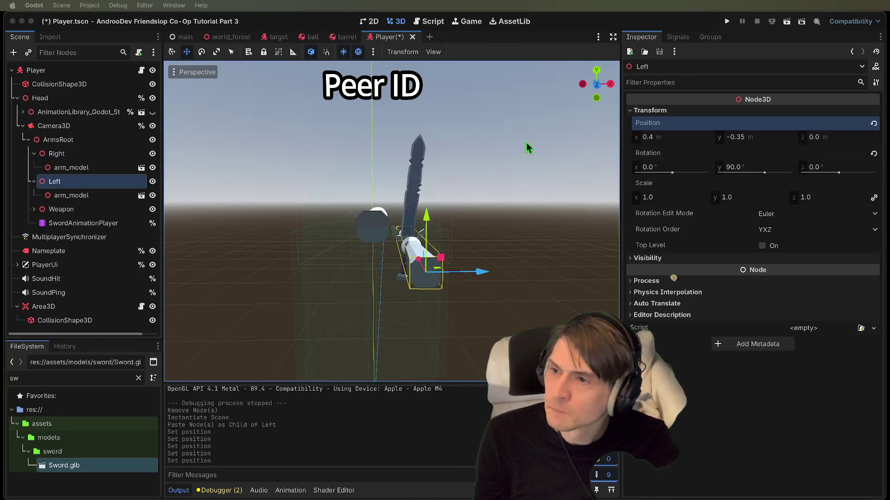
pyautogui.click(690, 136)
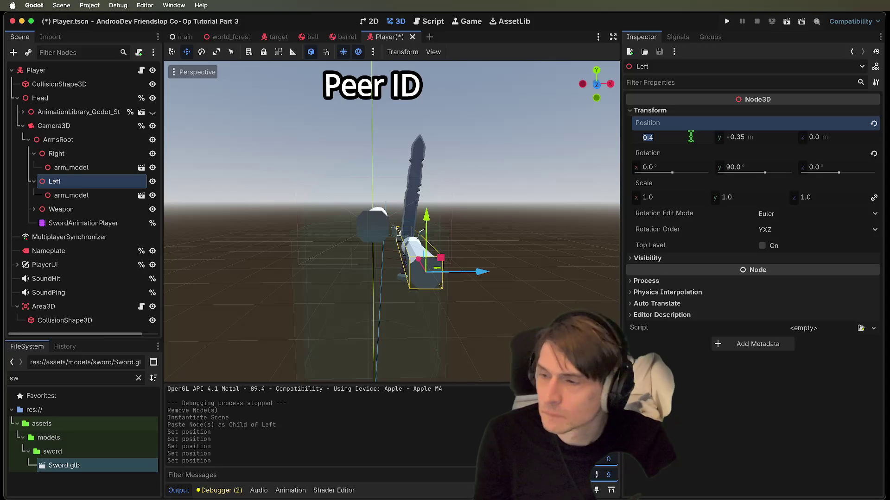
pyautogui.write('-0.5')
pyautogui.press('Return')
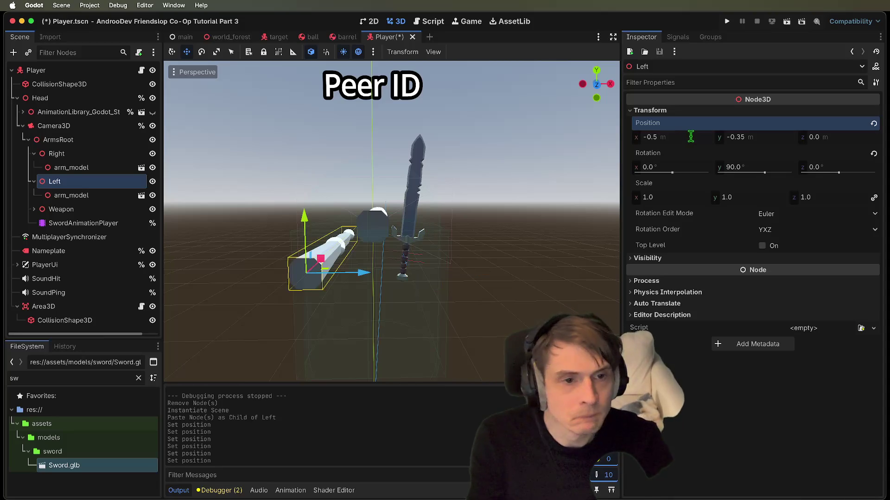
pyautogui.click(691, 138)
pyautogui.write('25')
pyautogui.press('Return')
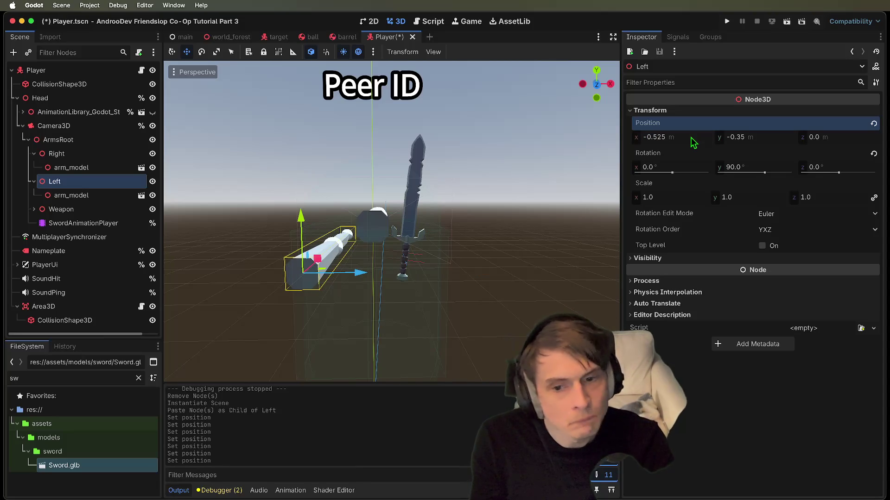
# - Compare the Right, Left and arm_model transforms in the Inspector
pyautogui.click(81, 155)
pyautogui.click(78, 186)
pyautogui.click(82, 167)
pyautogui.click(82, 154)
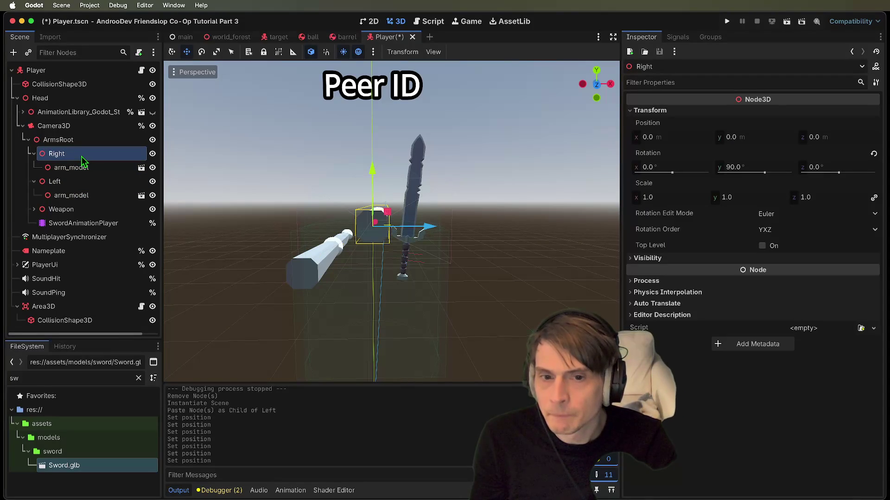
pyautogui.click(75, 181)
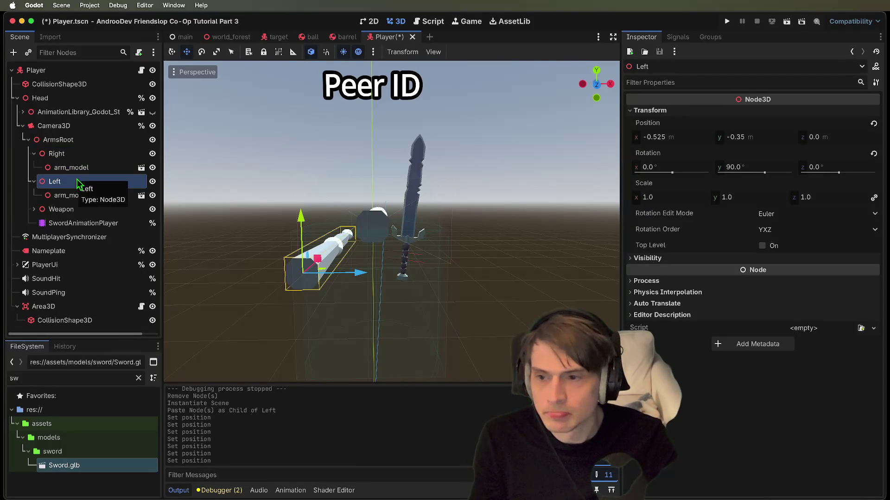
pyautogui.click(76, 154)
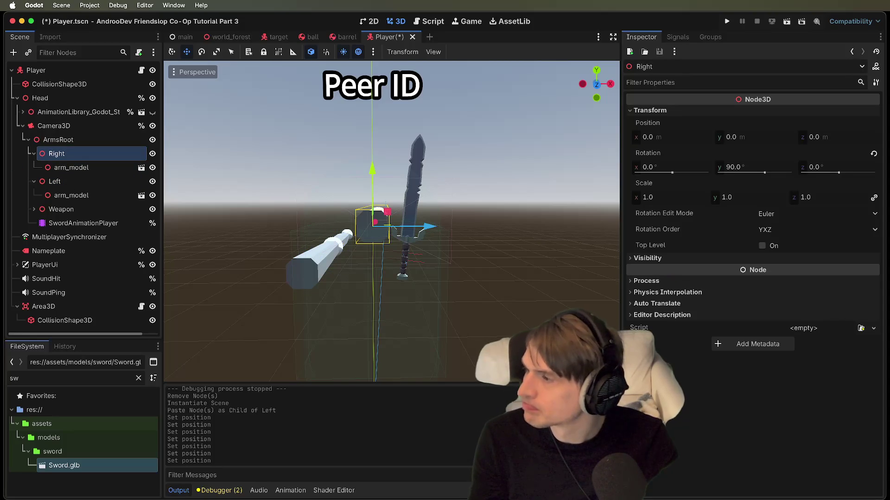
# - Set the Right node's position to x 0.4, y -0.35
pyautogui.click(648, 138)
pyautogui.write('0.4')
pyautogui.press('Return')
pyautogui.click(750, 138)
pyautogui.write('2')
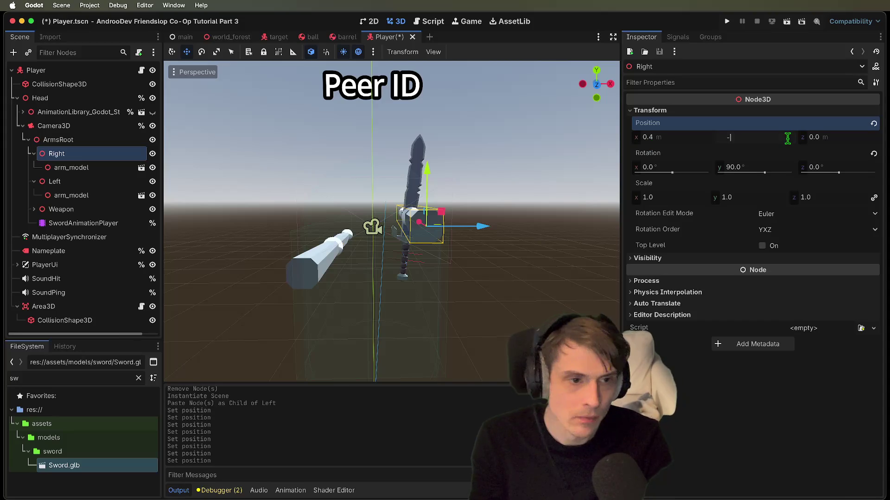
pyautogui.write('5')
pyautogui.press('Return')
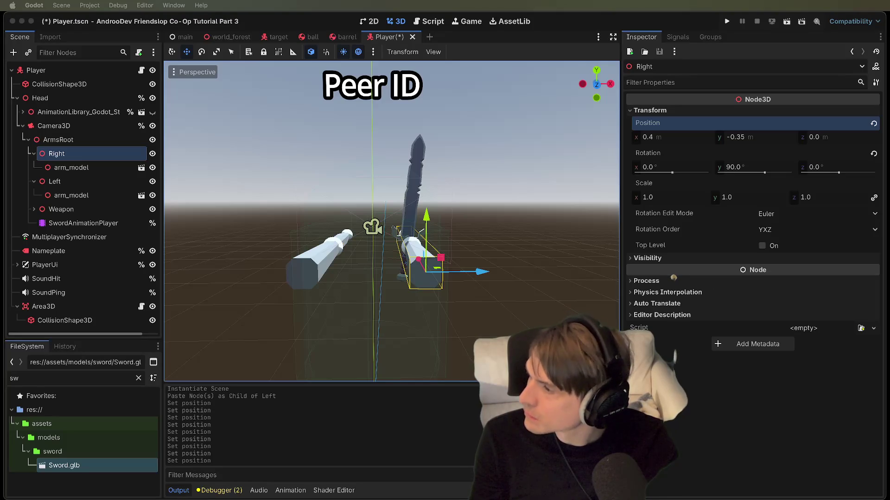
pyautogui.click(71, 167)
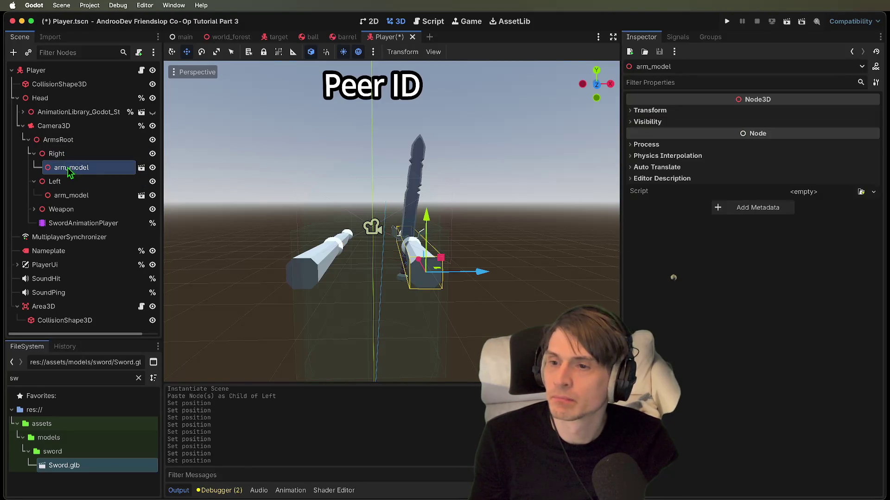
# - Enable Editable Children on both arm_models and save the Player scene
pyautogui.rightClick(70, 167)
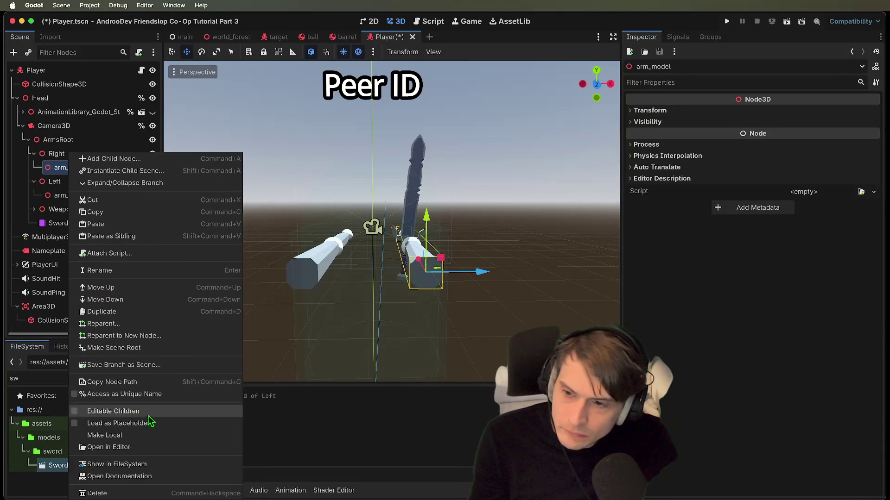
pyautogui.click(147, 412)
pyautogui.click(91, 236)
pyautogui.rightClick(90, 237)
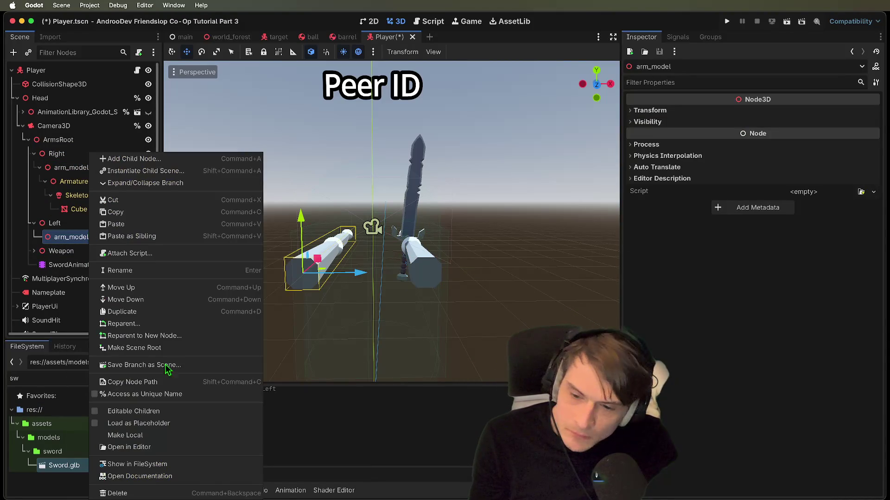
pyautogui.click(167, 412)
pyautogui.press('super+s')
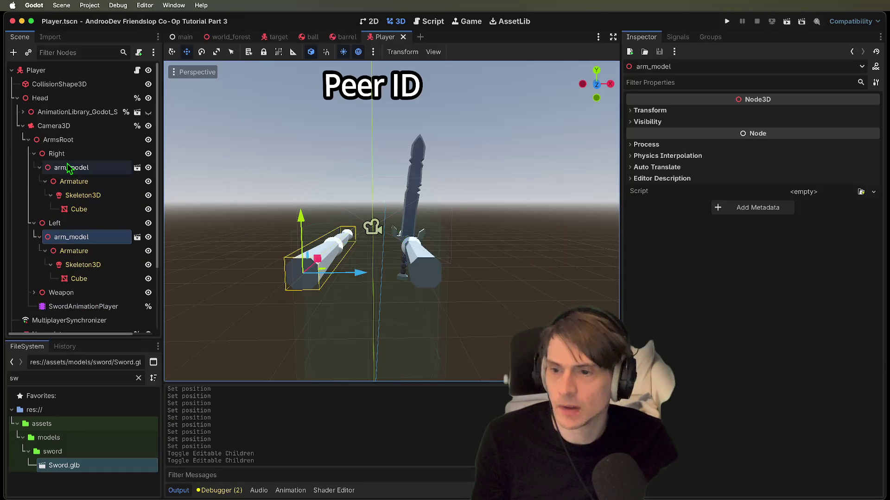
# - Add a Marker3D under the right arm_model and another under Left
pyautogui.click(72, 168)
pyautogui.press('super+a')
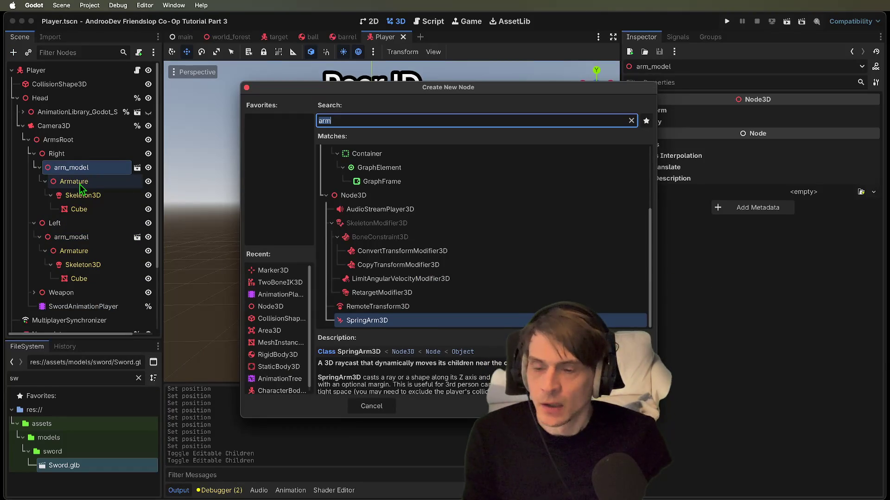
pyautogui.write('marker')
pyautogui.press('Return')
pyautogui.click(58, 172)
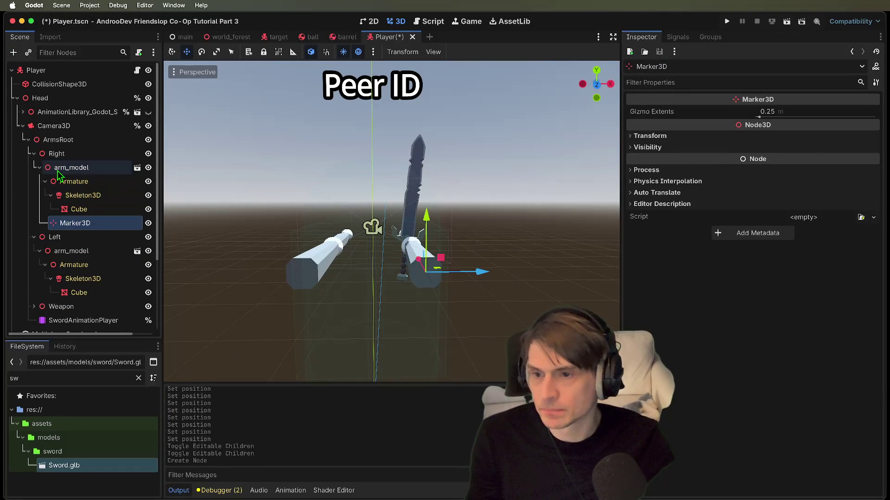
pyautogui.click(96, 241)
pyautogui.press('super+a')
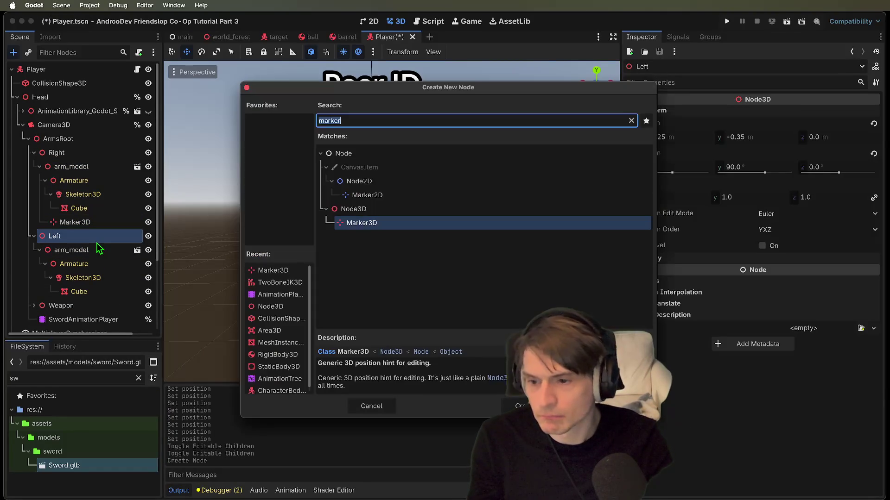
pyautogui.write('ma')
pyautogui.press('Return')
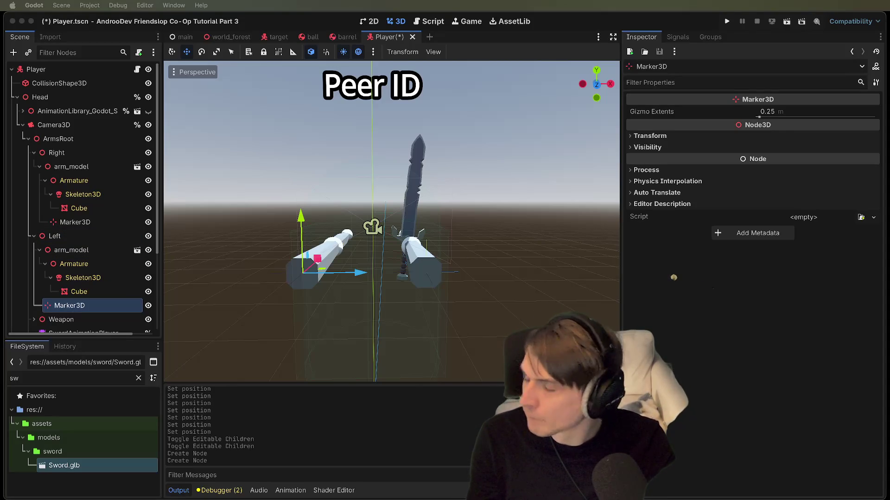
# - Add a TwoBoneIK3D node under the right arm's Skeleton3D
pyautogui.click(102, 183)
pyautogui.press('super+a')
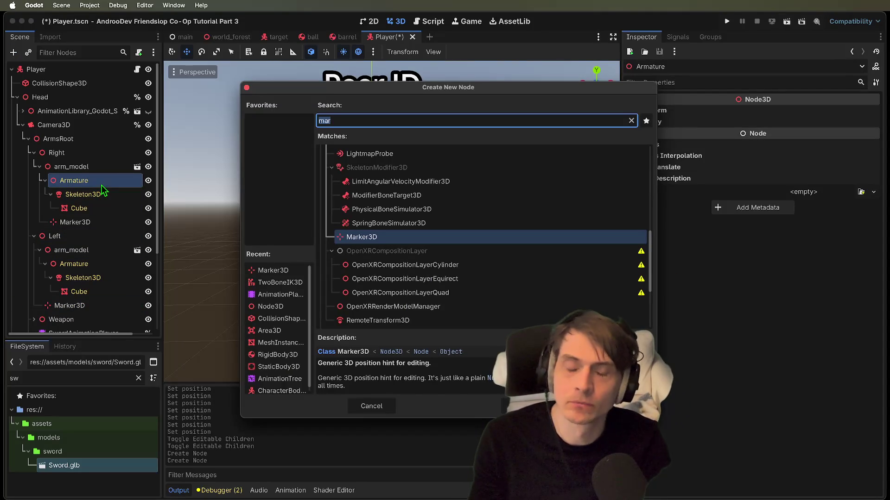
pyautogui.write('twob')
pyautogui.press('Return')
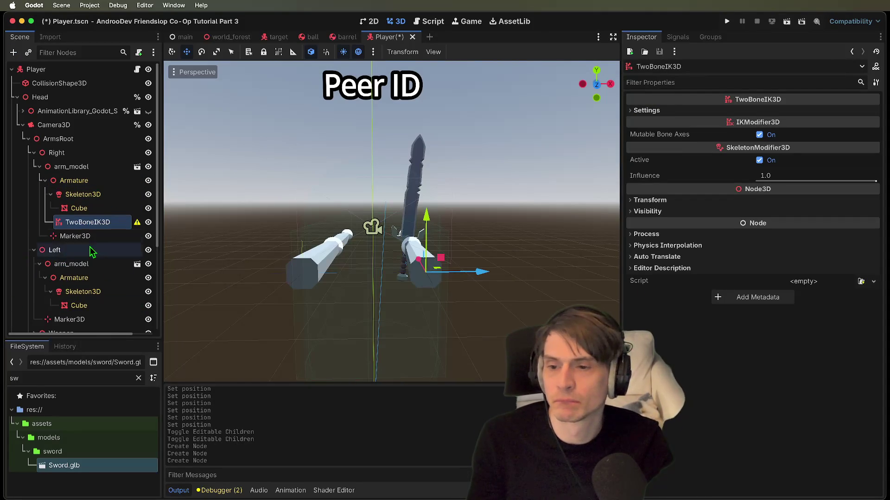
# - Move the right arm's Marker3D under its Armature and rename it PoleRight
pyautogui.moveTo(95, 237); pyautogui.dragTo(99, 183)
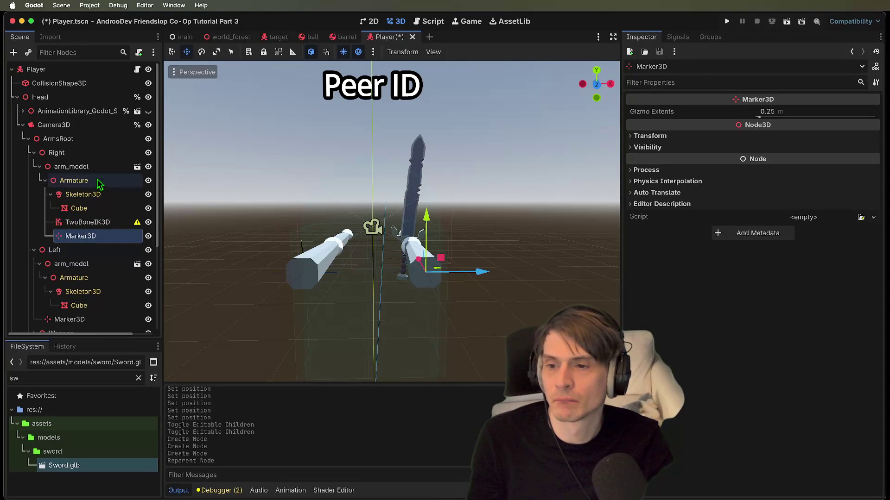
pyautogui.doubleClick(96, 236)
pyautogui.write('PoleRight')
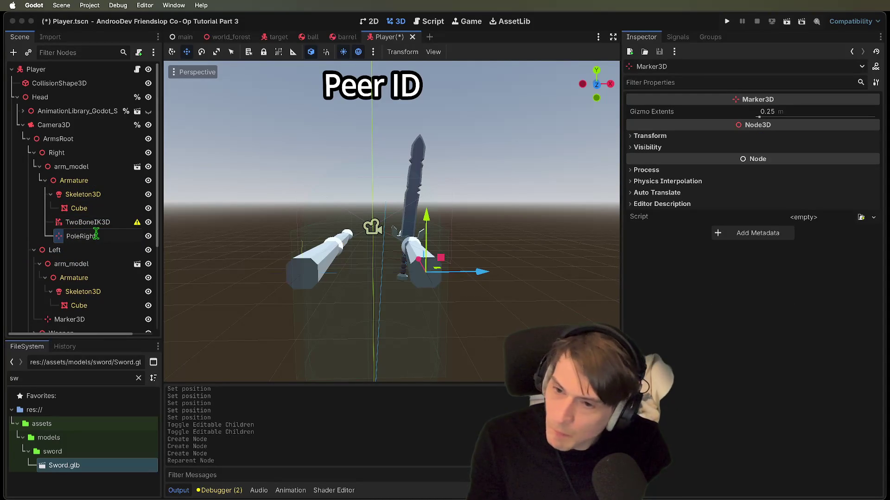
pyautogui.press('Return')
# - Paste a copy of the TwoBoneIK3D under the left arm's Skeleton3D
pyautogui.scroll(-1, 94, 278)
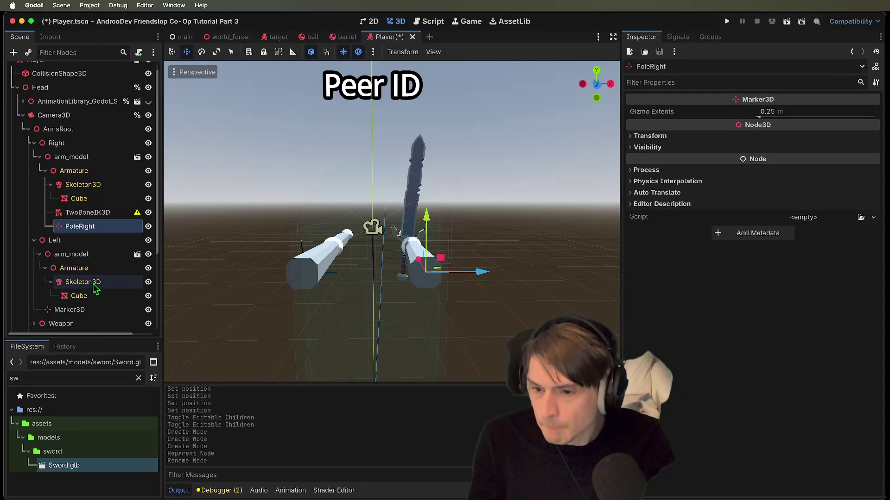
pyautogui.click(92, 213)
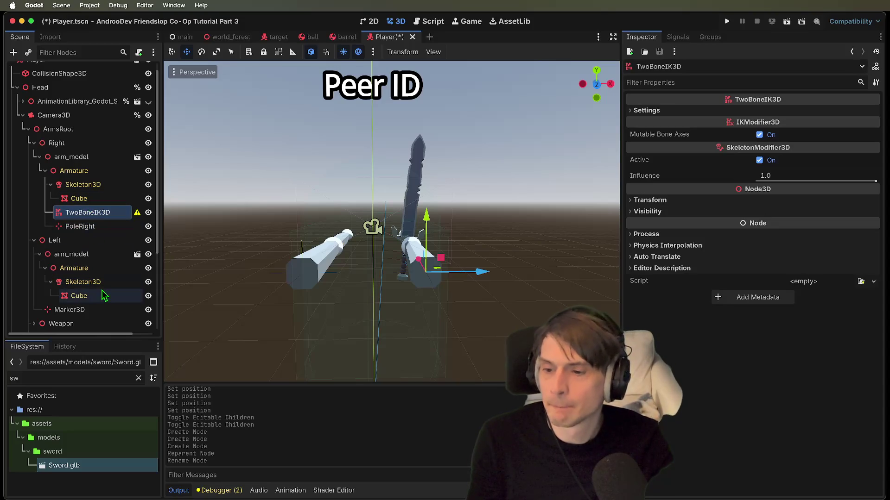
pyautogui.click(101, 283)
pyautogui.hotkey('ctrl', 'v')
# - Rename the new left-arm Marker3D to PoleLeft and place it under the left Armature
pyautogui.scroll(-1, 91, 310)
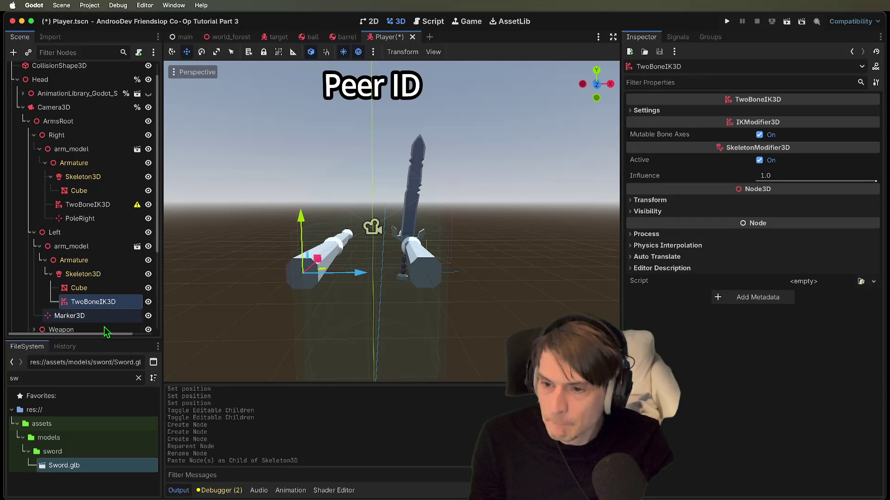
pyautogui.click(84, 318)
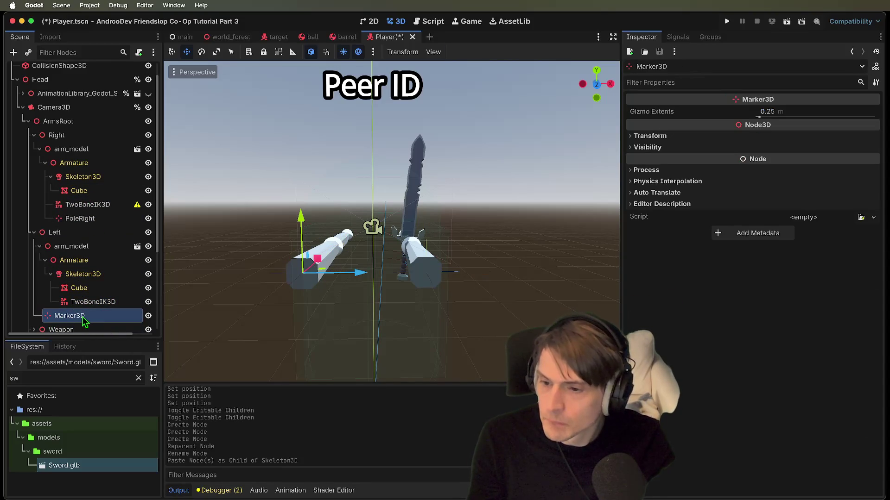
pyautogui.moveTo(84, 320); pyautogui.dragTo(117, 274)
pyautogui.doubleClick(109, 316)
pyautogui.write('PoleL')
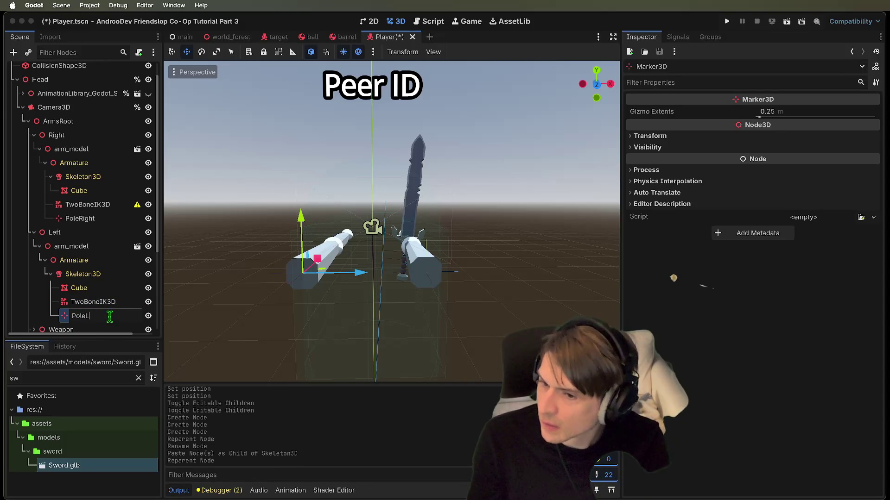
pyautogui.write('eft')
pyautogui.press('Return')
pyautogui.moveTo(110, 316); pyautogui.dragTo(105, 260)
# - Compare PoleRight and PoleLeft placement, then bring up the right TwoBoneIK3D's chain settings
pyautogui.click(93, 219)
pyautogui.moveTo(93, 218)
pyautogui.mouseDown()
pyautogui.moveTo(99, 169)
pyautogui.moveTo(102, 223)
pyautogui.moveTo(77, 209)
pyautogui.moveTo(69, 158)
pyautogui.moveTo(92, 218)
pyautogui.mouseUp()
pyautogui.scroll(-2, 92, 204)
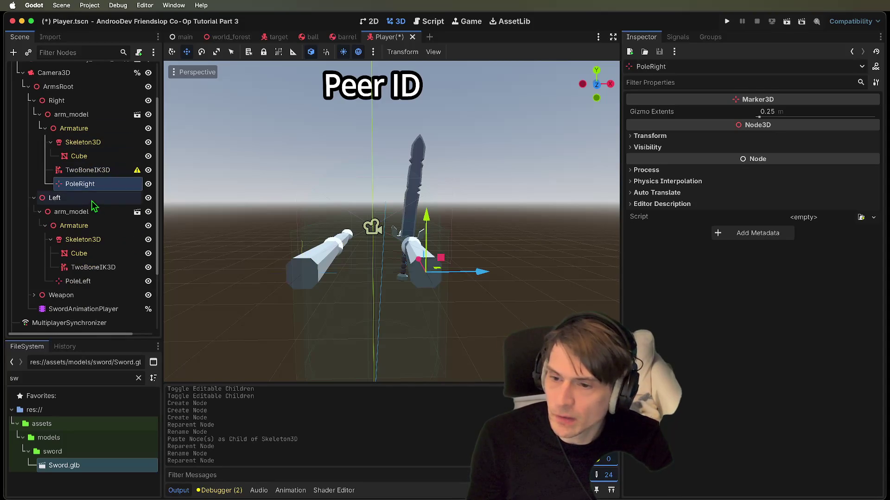
pyautogui.click(111, 281)
pyautogui.click(111, 254)
pyautogui.click(114, 268)
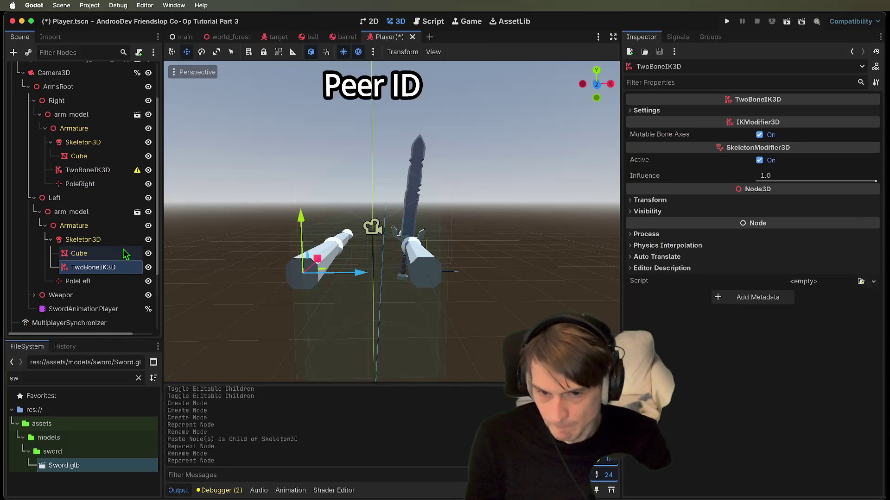
pyautogui.click(124, 254)
pyautogui.click(123, 270)
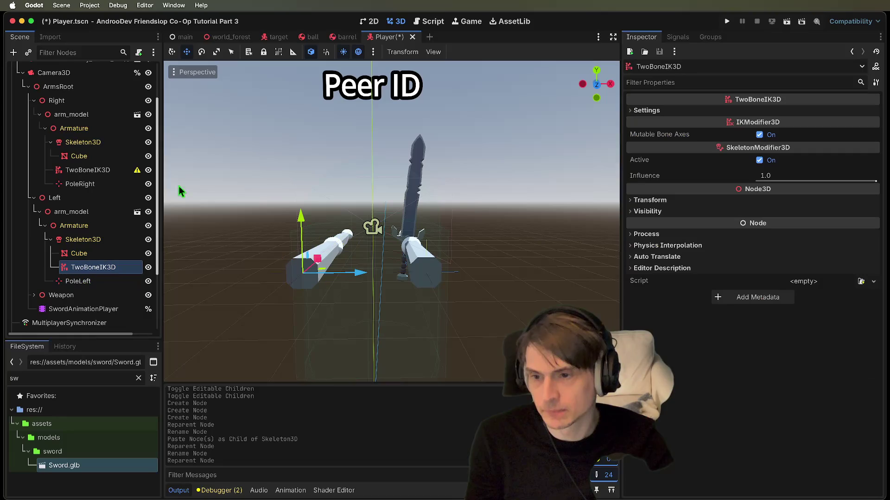
pyautogui.click(94, 172)
pyautogui.click(756, 112)
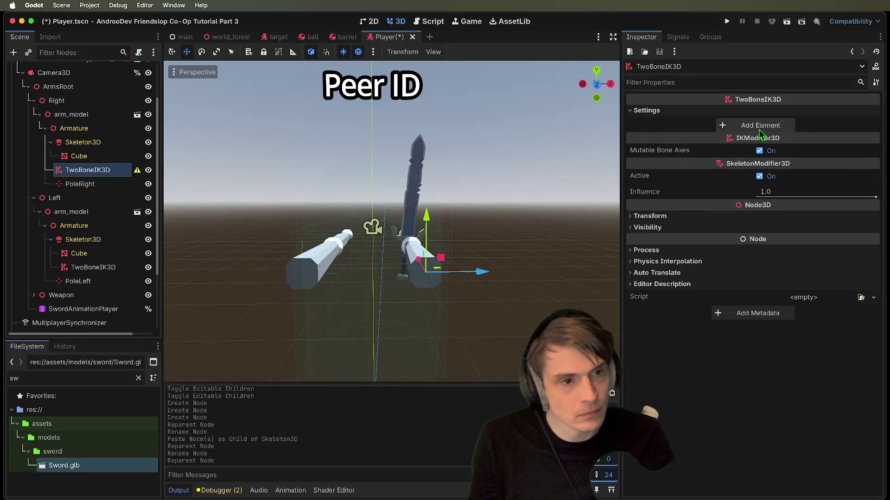
# - Add an IK chain entry with Target Node TargetRight and Pole Node PoleRight
pyautogui.click(774, 129)
pyautogui.click(800, 125)
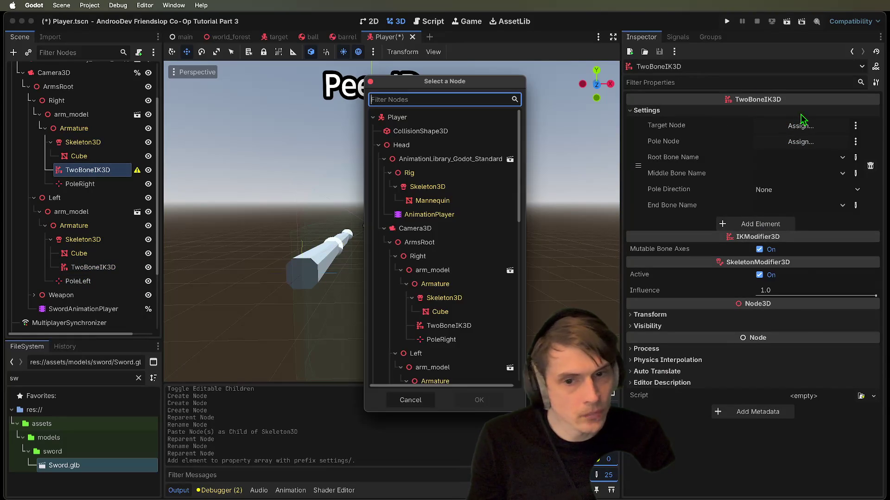
pyautogui.scroll(-5, 461, 204)
pyautogui.click(458, 317)
pyautogui.click(478, 400)
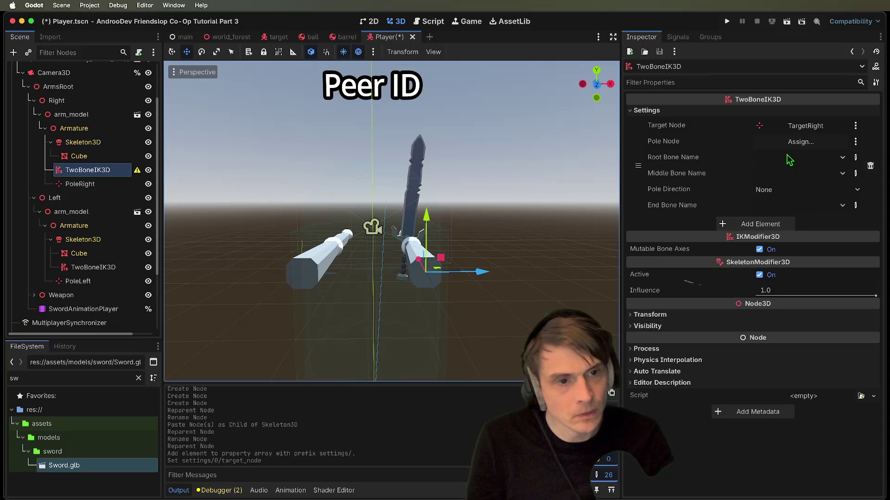
pyautogui.click(801, 142)
pyautogui.scroll(-3, 459, 278)
pyautogui.click(470, 226)
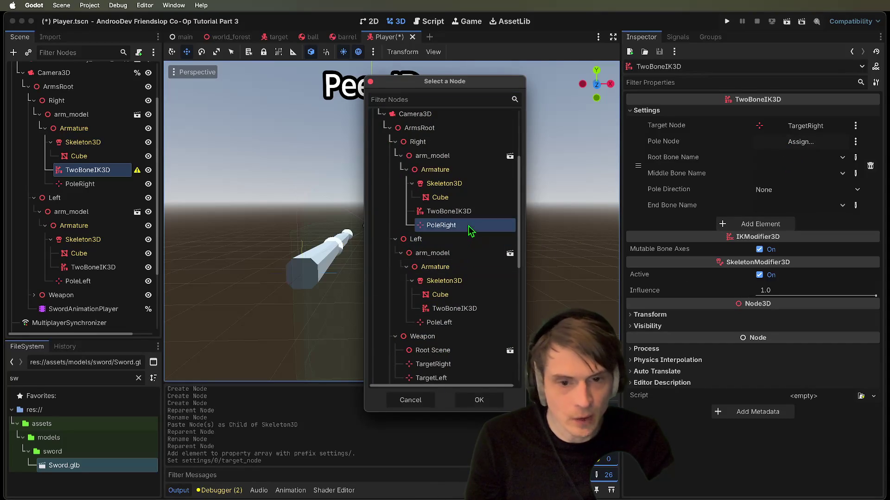
pyautogui.click(481, 400)
# - Move the right arm's TwoBoneIK3D under the right Skeleton3D
pyautogui.click(776, 158)
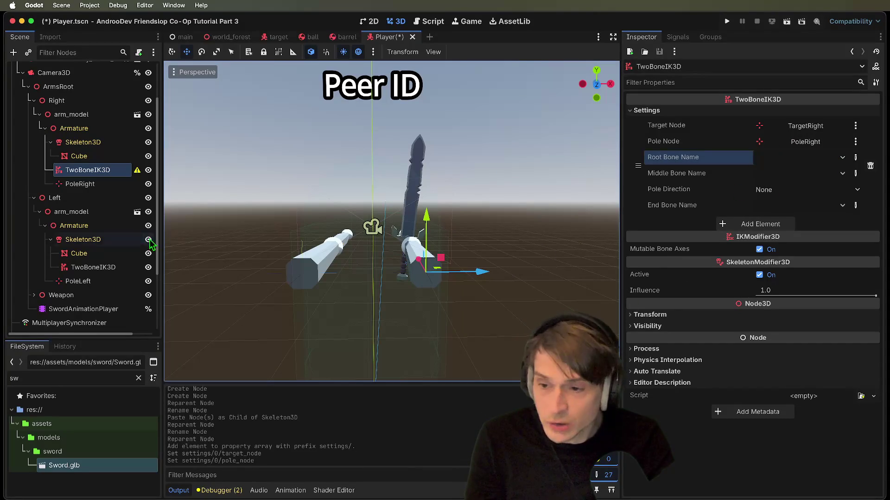
pyautogui.click(90, 184)
pyautogui.moveTo(109, 171); pyautogui.dragTo(101, 143)
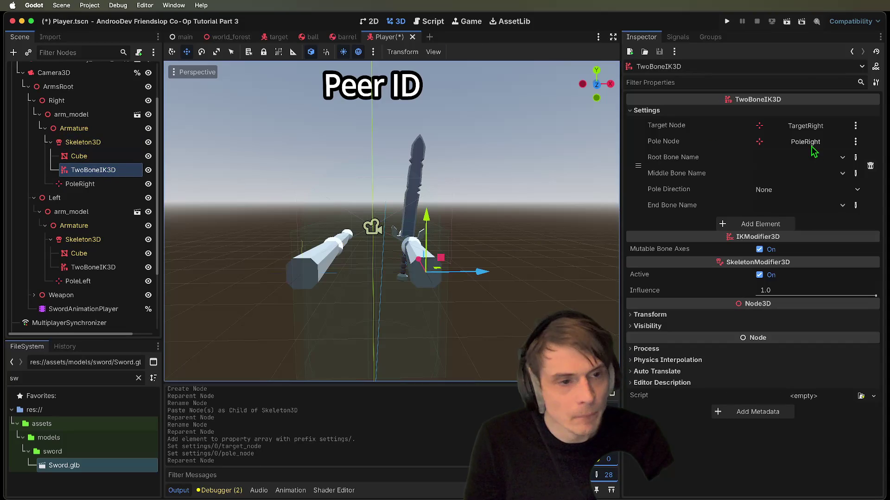
# - Set root bone Bone, middle bone Bone.001, pole direction None, end bone Bone.001
pyautogui.click(813, 161)
pyautogui.click(804, 187)
pyautogui.click(806, 174)
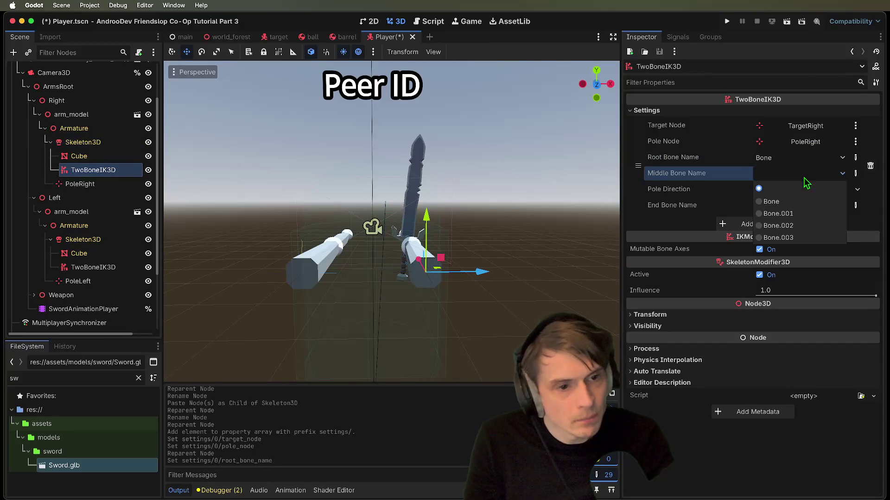
pyautogui.click(802, 214)
pyautogui.click(805, 191)
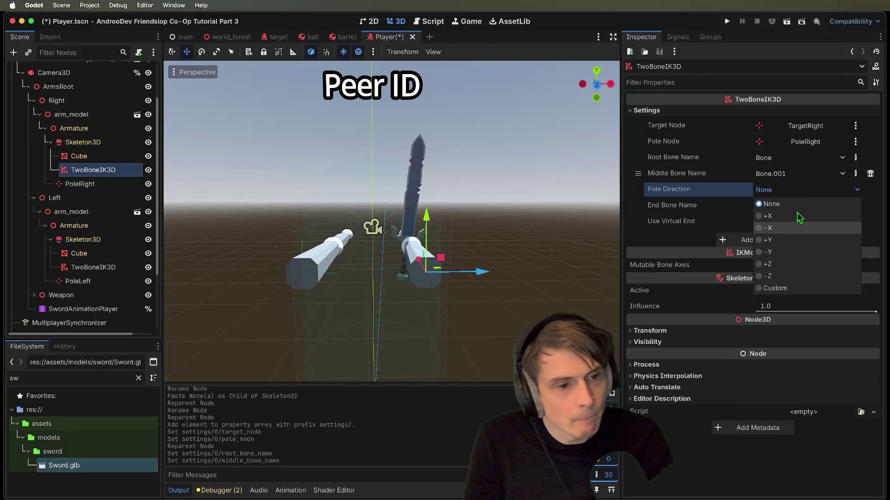
pyautogui.click(803, 201)
pyautogui.click(801, 207)
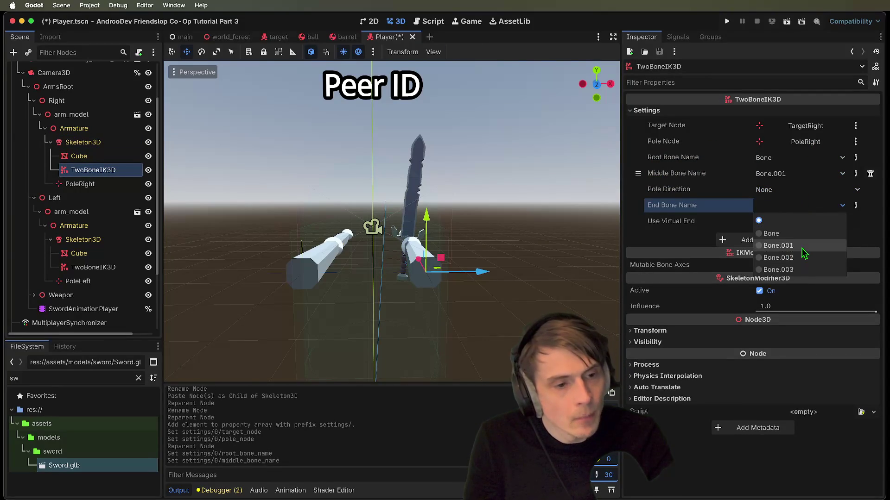
pyautogui.click(801, 248)
# - Leave Virtual End off and keep Extend End Bone enabled on the right chain
pyautogui.click(808, 223)
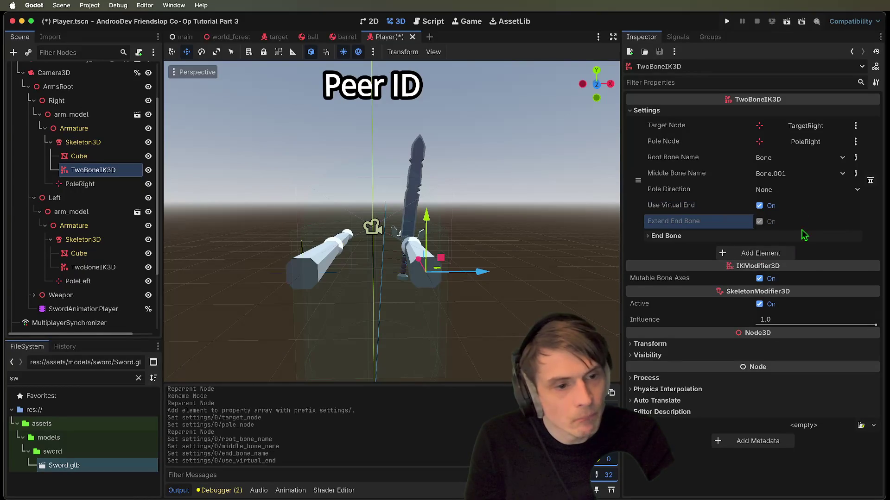
pyautogui.click(803, 210)
pyautogui.click(800, 237)
pyautogui.click(780, 257)
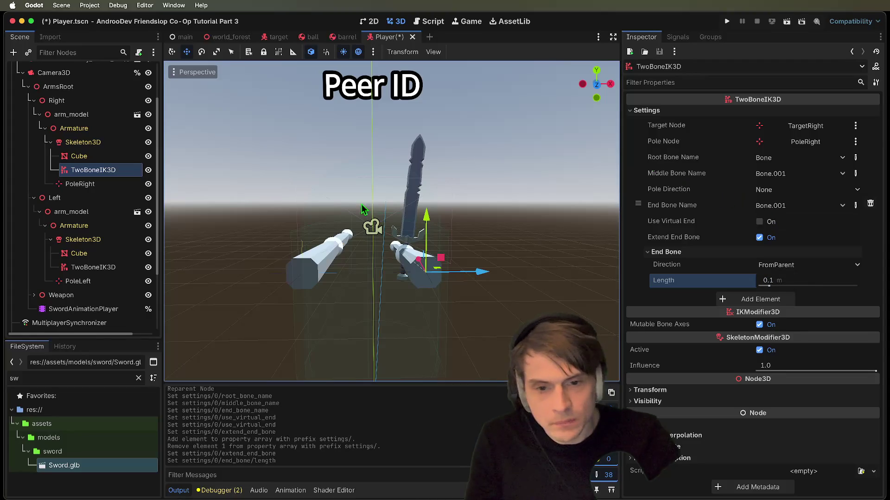
pyautogui.click(63, 184)
# - Set PoleRight's position to x 0.5, y -1.2, z 2.3
pyautogui.hscroll(-3, 483, 297)
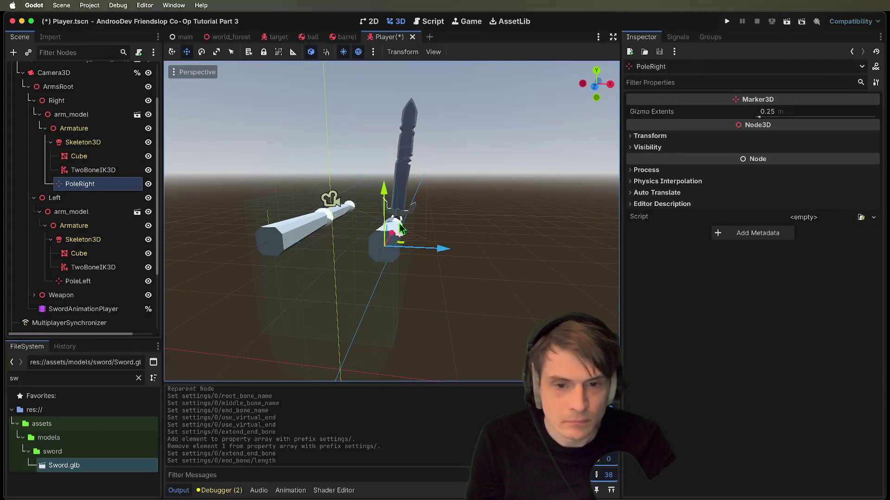
pyautogui.hscroll(-5, 473, 273)
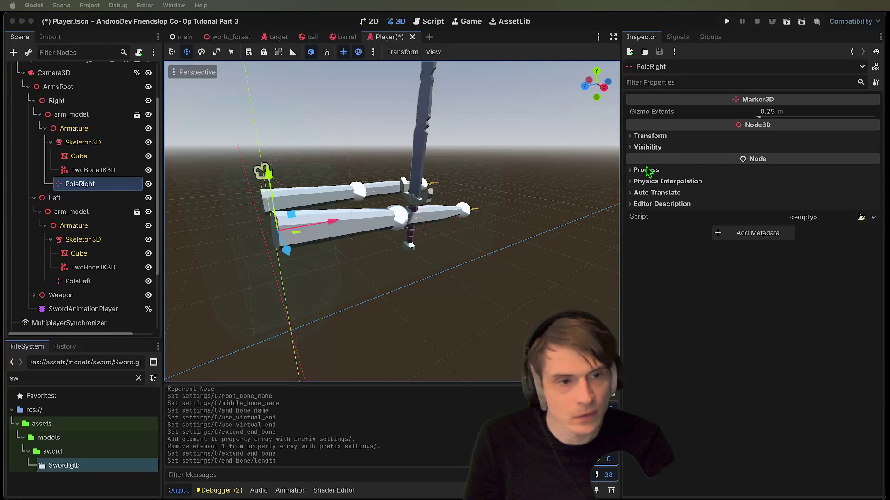
pyautogui.click(669, 137)
pyautogui.click(685, 166)
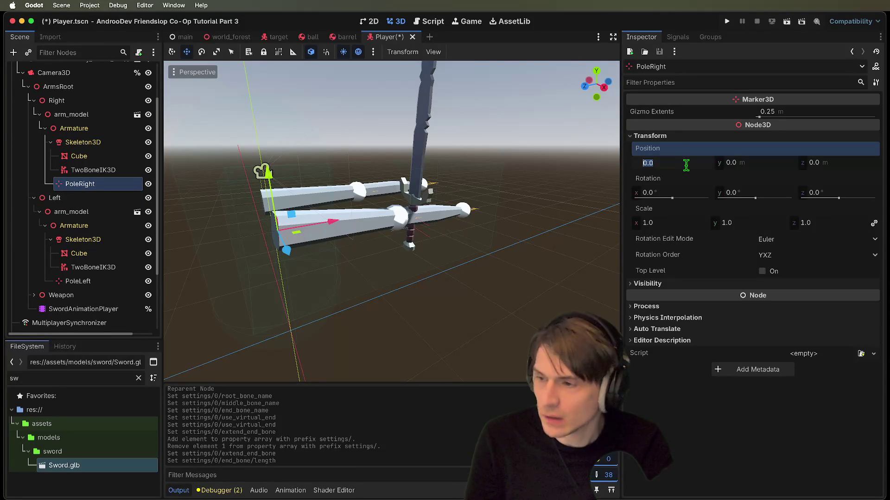
pyautogui.write('0.5')
pyautogui.press('Tab')
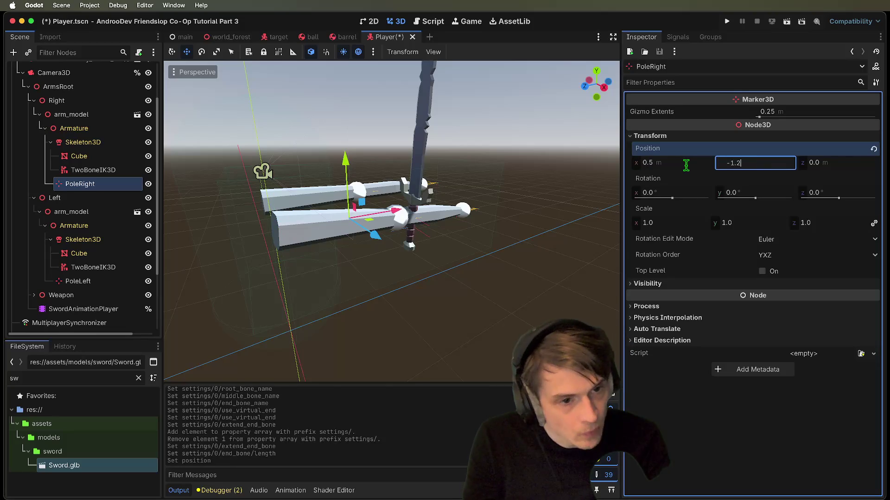
pyautogui.press('Return')
pyautogui.press('Tab')
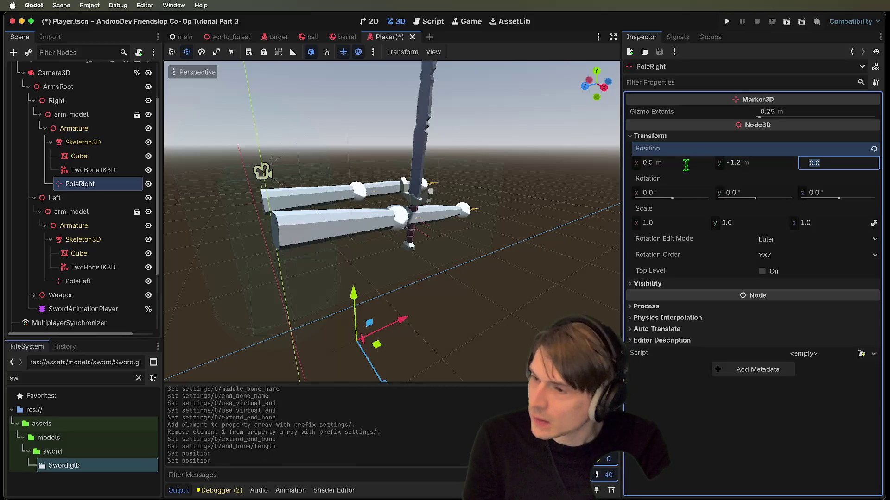
pyautogui.write('2.3')
pyautogui.press('Return')
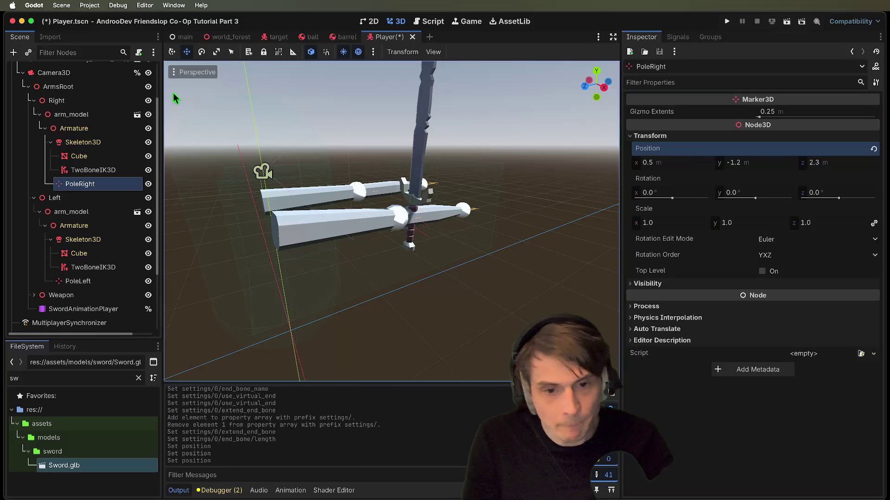
pyautogui.scroll(-5, 335, 93)
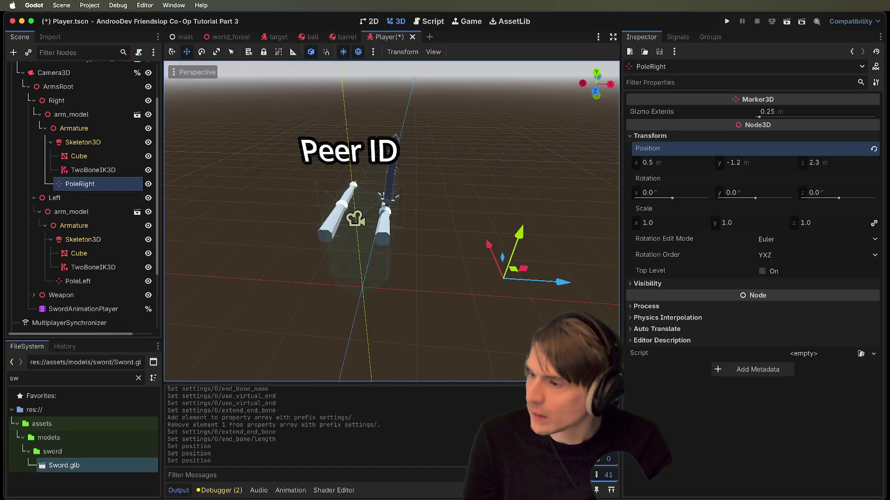
# - Deselect PoleRight and select the Left arm node
pyautogui.press('super+Tab')
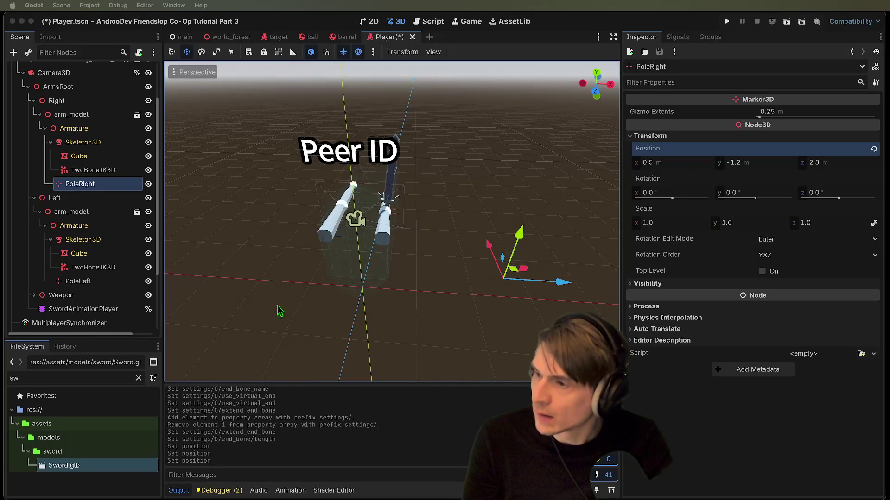
pyautogui.scroll(3, 378, 292)
pyautogui.click(445, 269)
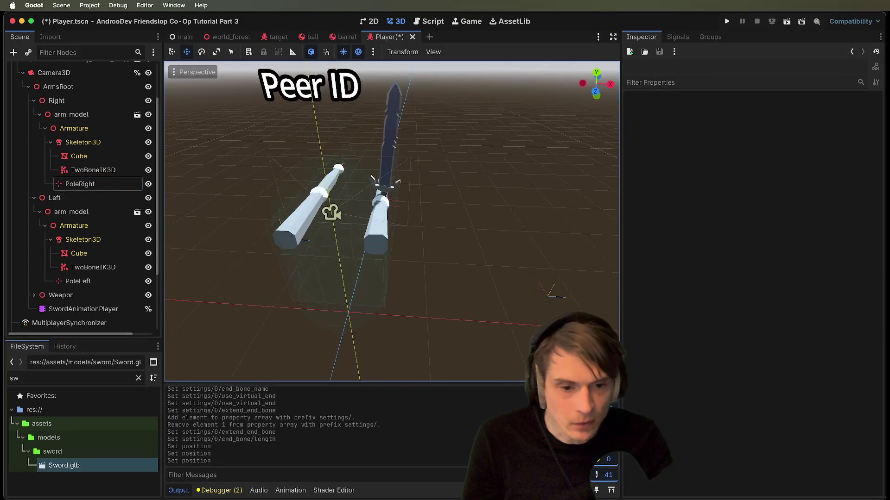
pyautogui.scroll(-5, 391, 222)
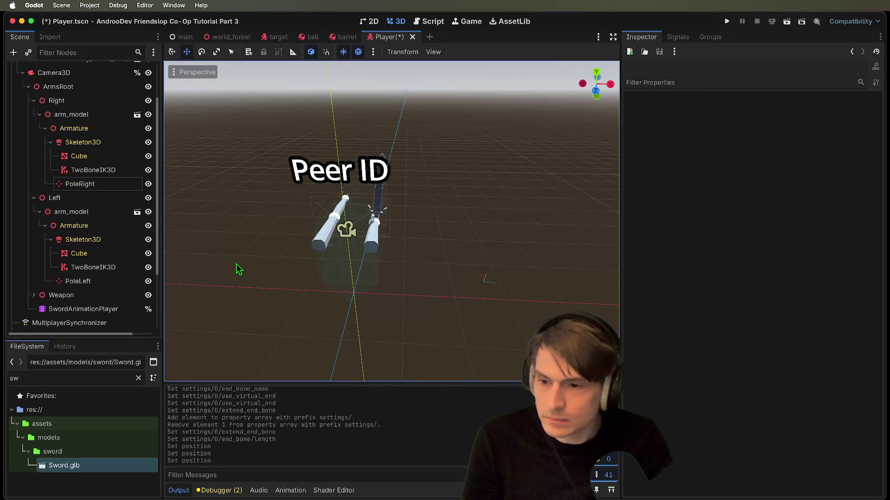
pyautogui.click(55, 199)
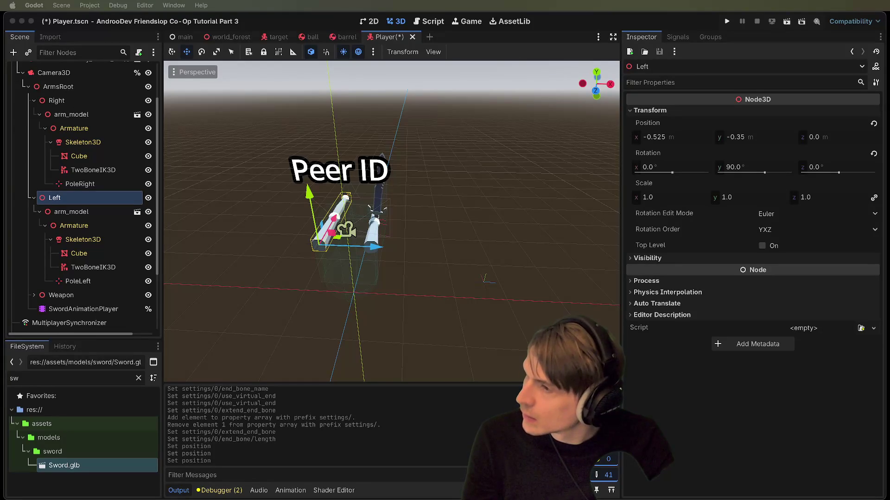
# - Save the Player scene with the right arm's IK, then select the left arm's TwoBoneIK3D
pyautogui.click(392, 301)
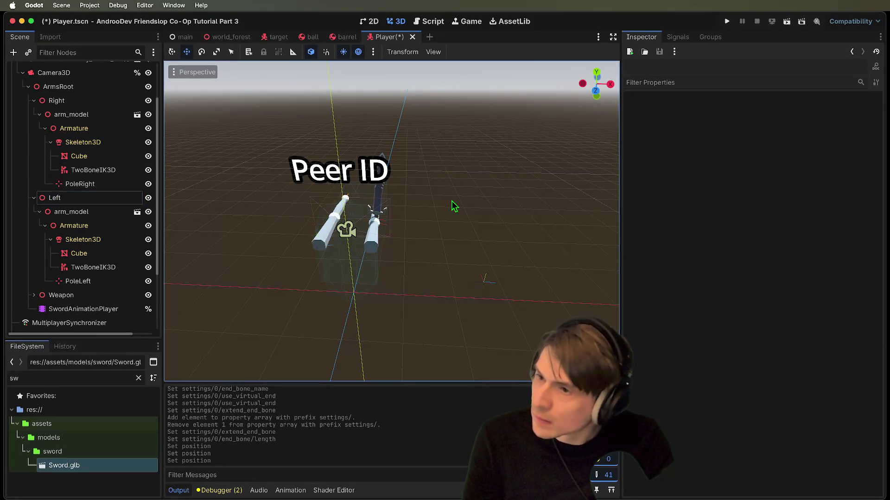
pyautogui.scroll(5, 391, 222)
pyautogui.scroll(-5, 392, 222)
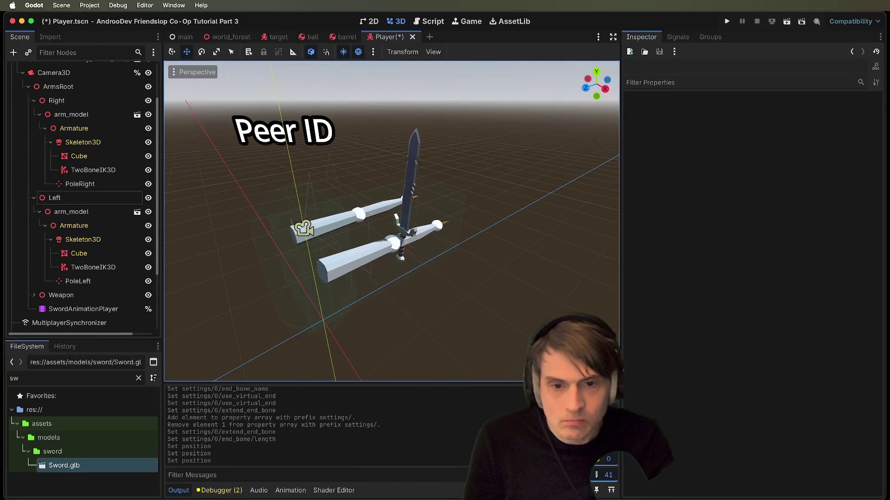
pyautogui.click(90, 171)
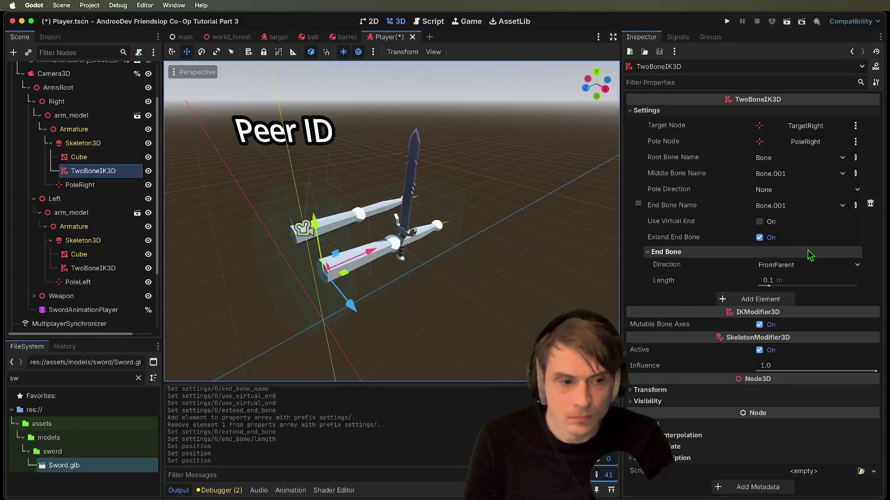
pyautogui.press('super+s')
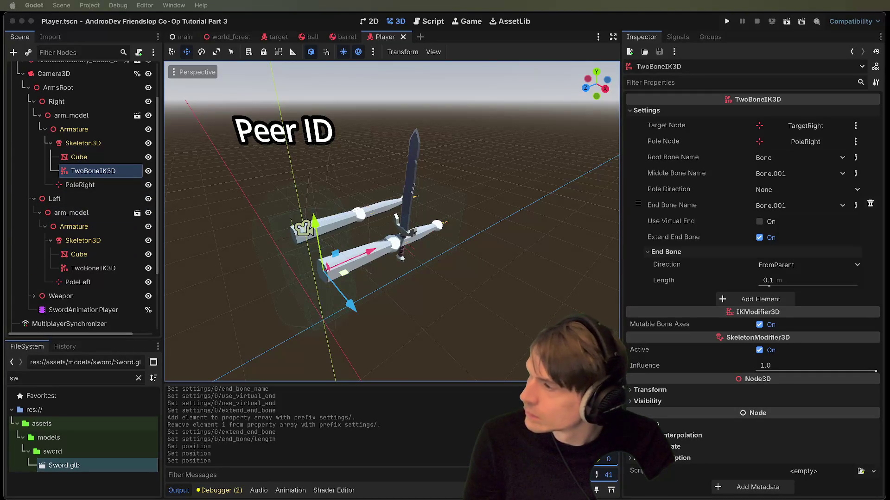
pyautogui.click(103, 270)
pyautogui.click(109, 255)
# - Add a left-arm IK chain entry targeting TargetLeft with Pole Node PoleLeft
pyautogui.click(107, 268)
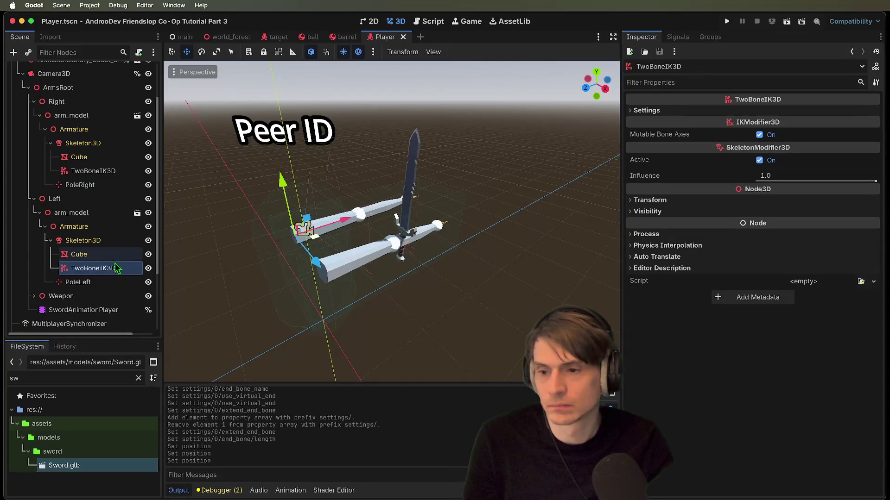
pyautogui.click(783, 113)
pyautogui.click(783, 132)
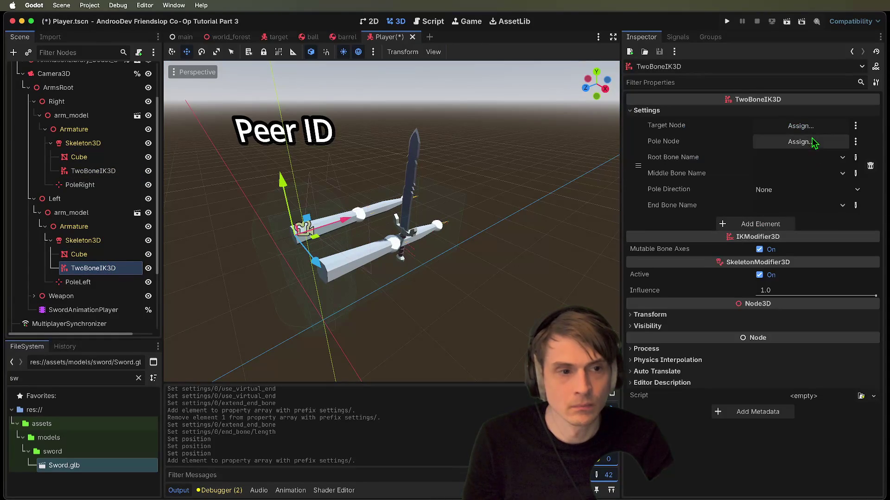
pyautogui.click(798, 143)
pyautogui.scroll(-10, 447, 294)
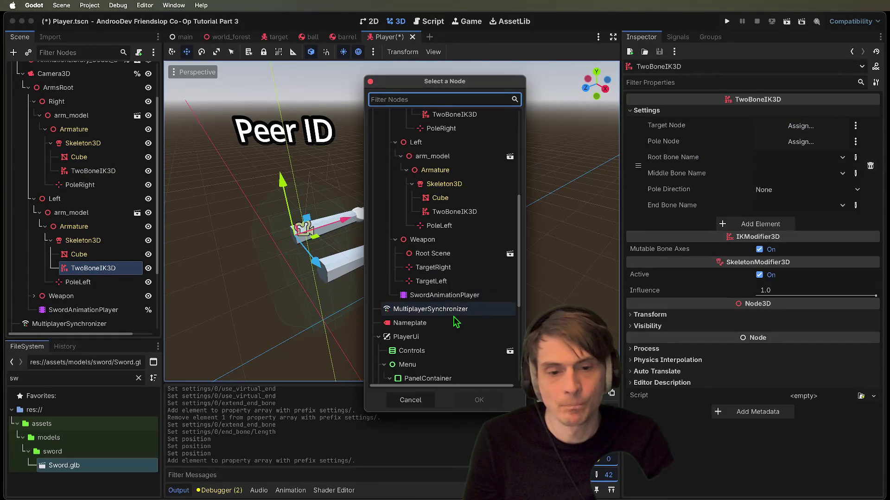
pyautogui.click(448, 283)
pyautogui.click(473, 400)
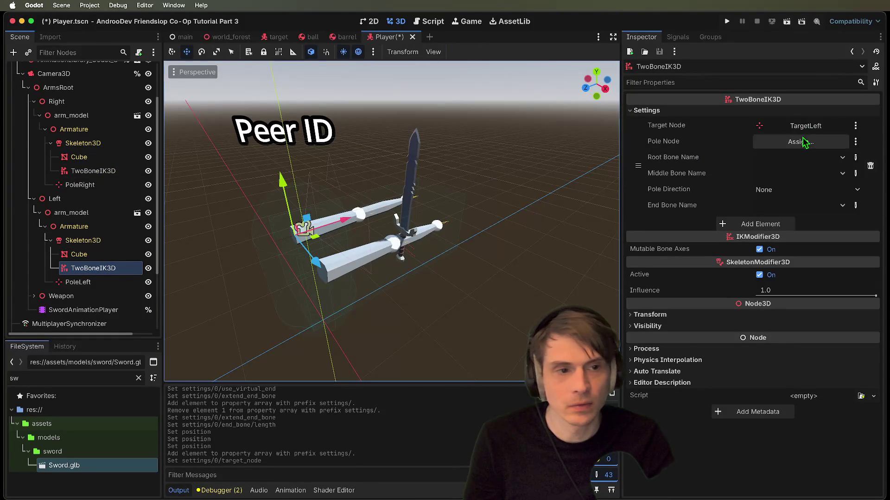
pyautogui.click(801, 142)
pyautogui.scroll(-5, 417, 259)
pyautogui.click(444, 317)
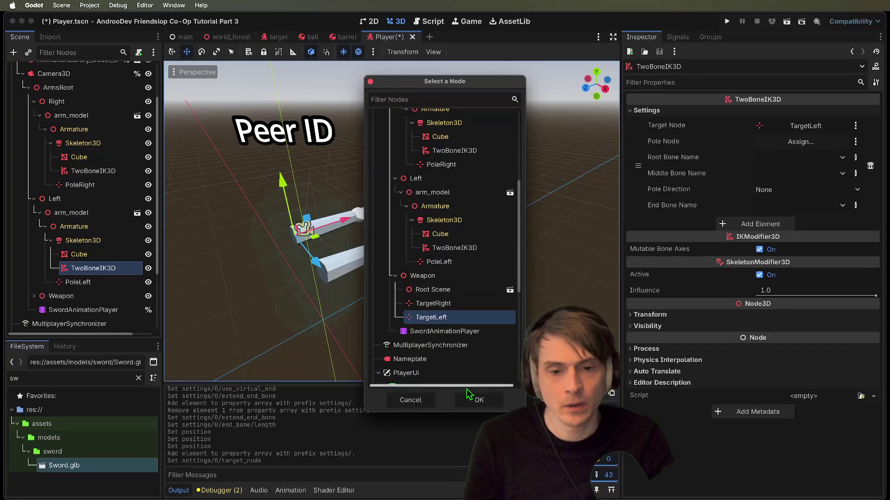
pyautogui.click(472, 262)
pyautogui.click(479, 401)
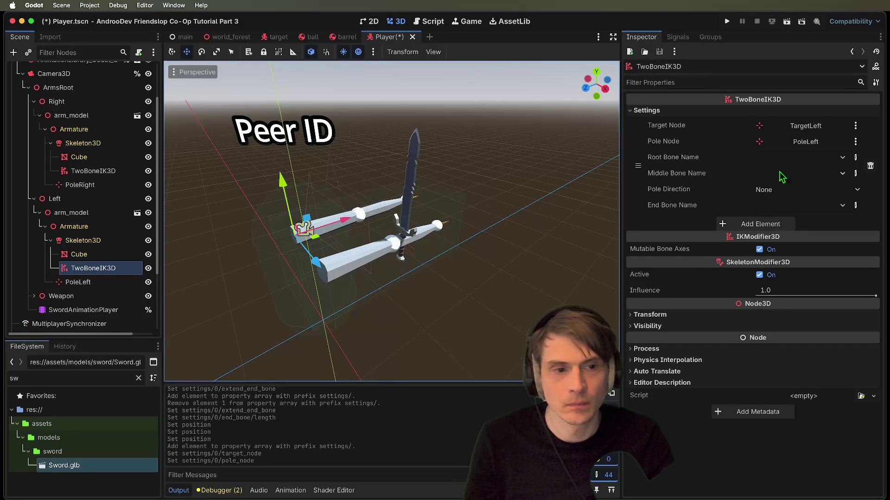
# - Set the left chain bones: root Bone, middle Bone.001, end Bone.002
pyautogui.click(787, 158)
pyautogui.click(798, 169)
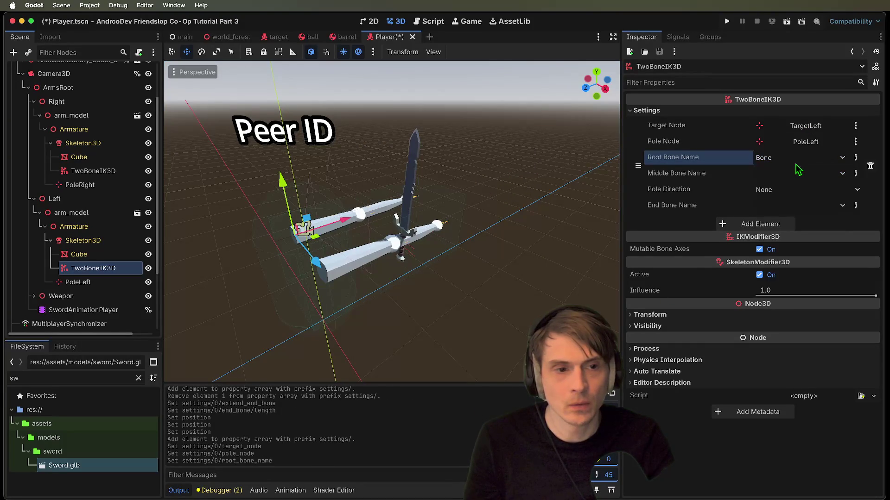
pyautogui.click(797, 173)
pyautogui.press('Escape')
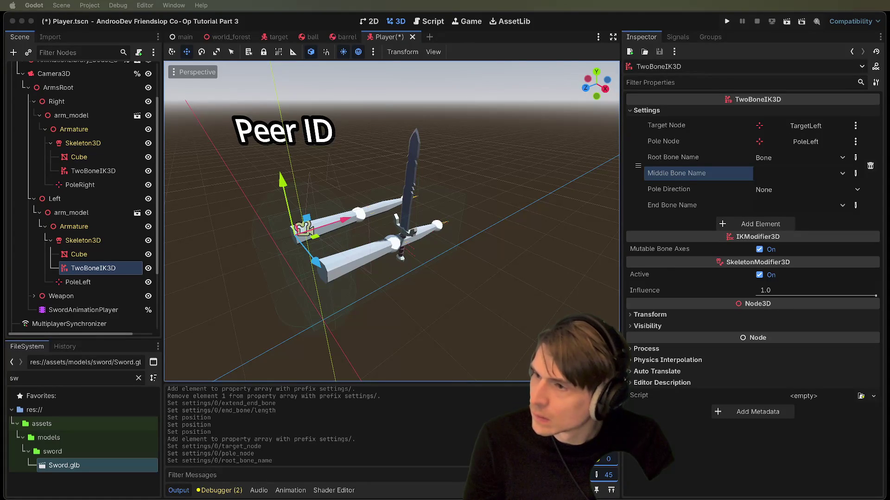
pyautogui.click(794, 177)
pyautogui.click(795, 214)
pyautogui.click(793, 204)
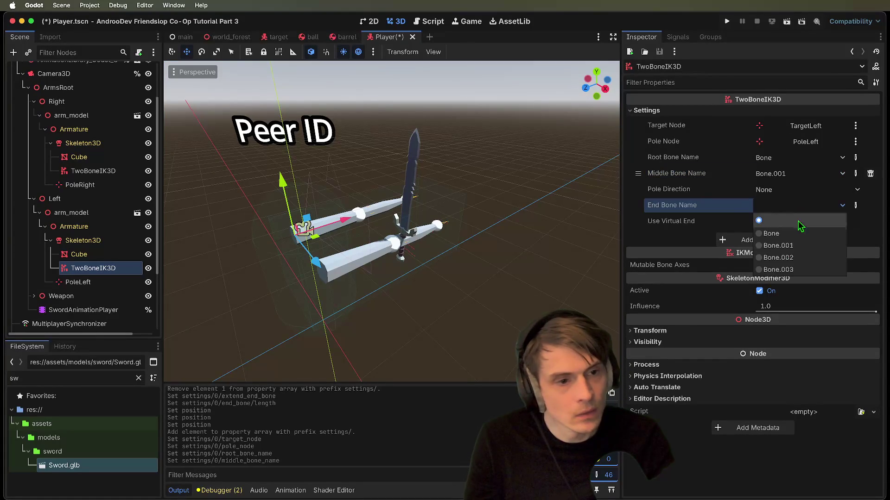
pyautogui.click(797, 258)
# - Enable Extend End Bone with a 0.8 m length
pyautogui.click(767, 238)
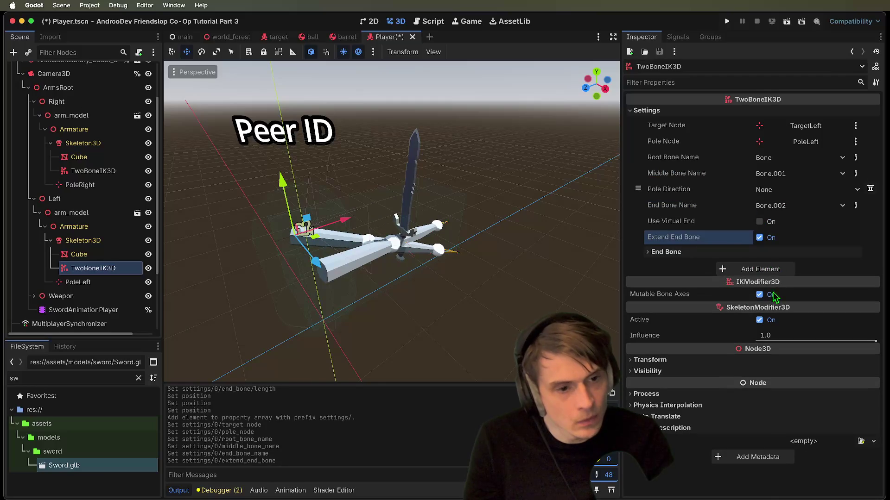
pyautogui.click(793, 284)
pyautogui.write('0.8')
pyautogui.press('Return')
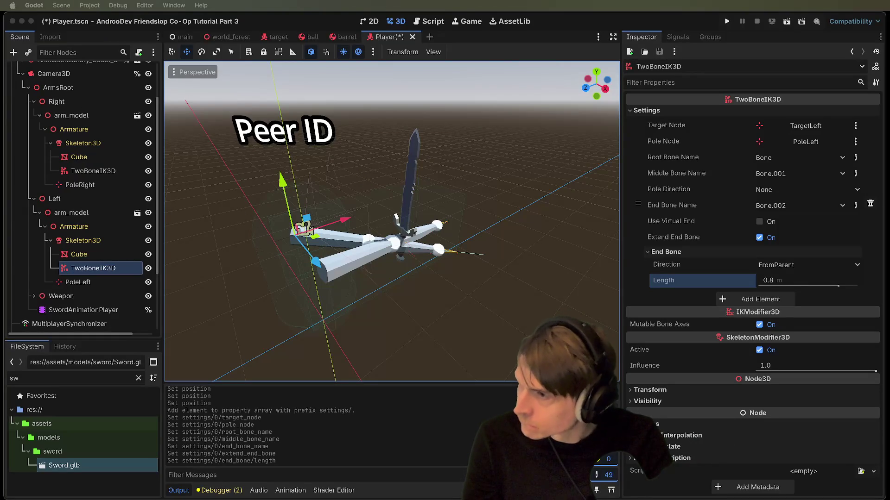
pyautogui.click(83, 310)
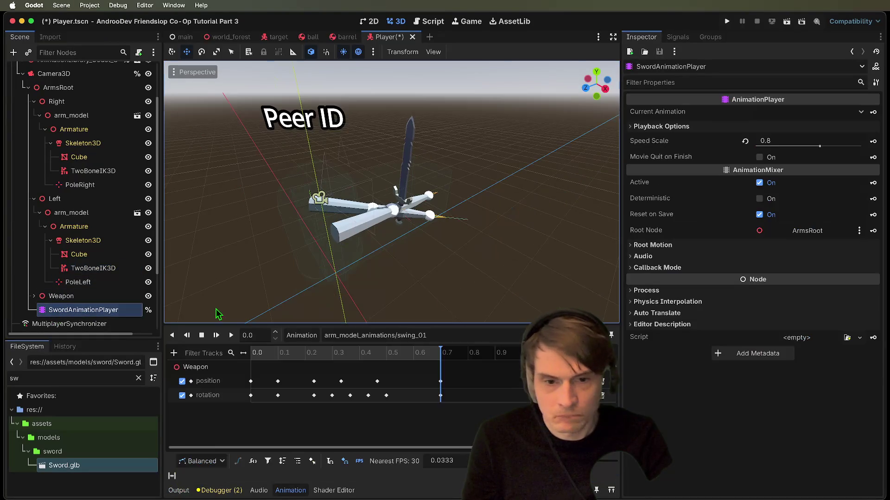
# - Play the swing_01 animation and orbit the viewport to watch the arms follow
pyautogui.click(378, 335)
pyautogui.click(392, 396)
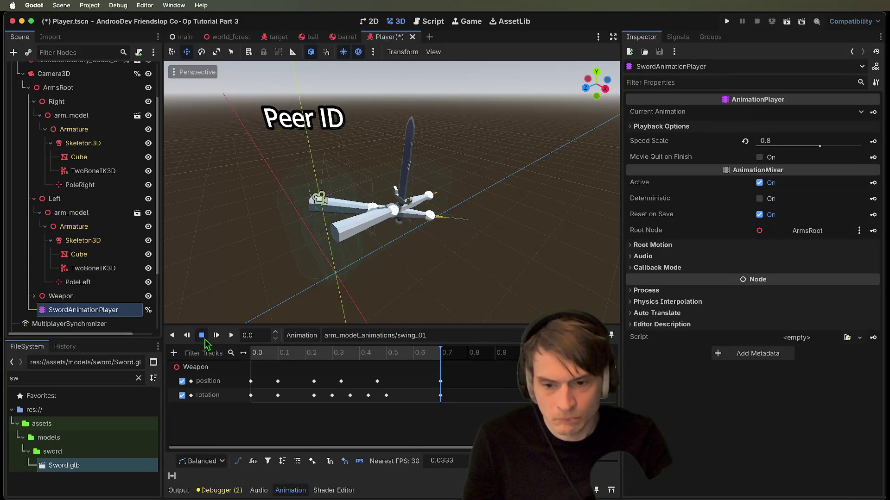
pyautogui.click(231, 335)
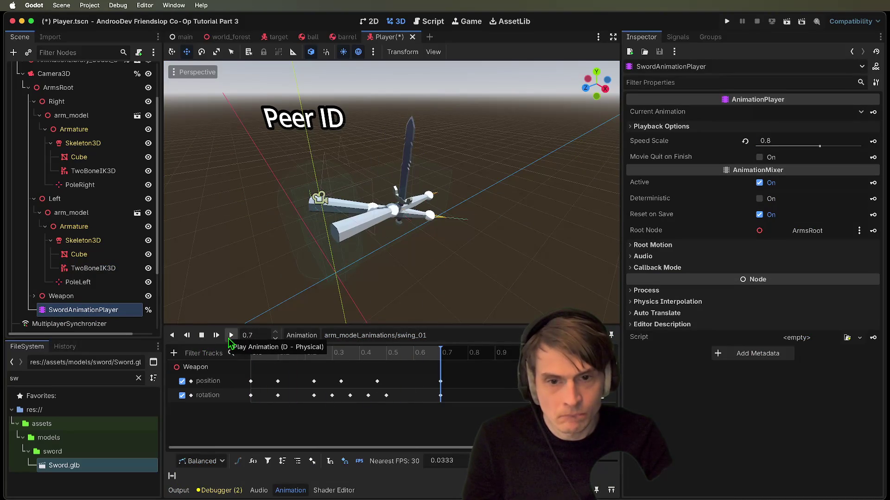
pyautogui.click(473, 341)
pyautogui.click(424, 397)
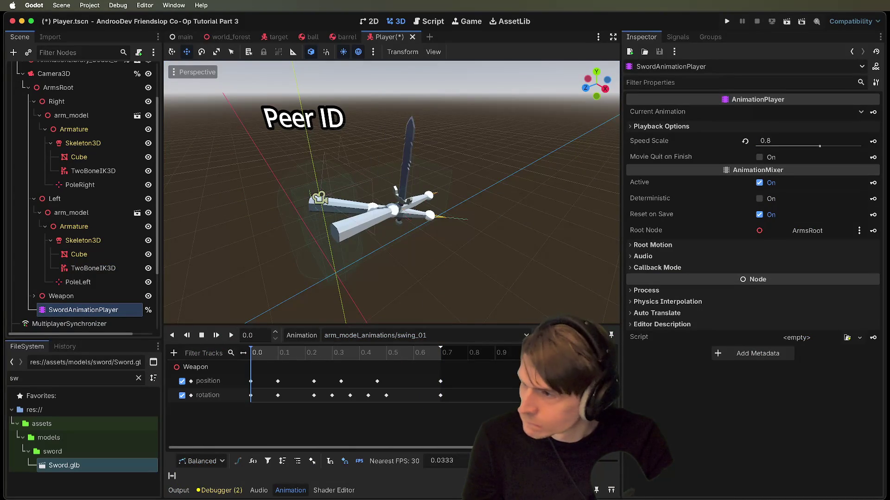
pyautogui.scroll(5, 391, 192)
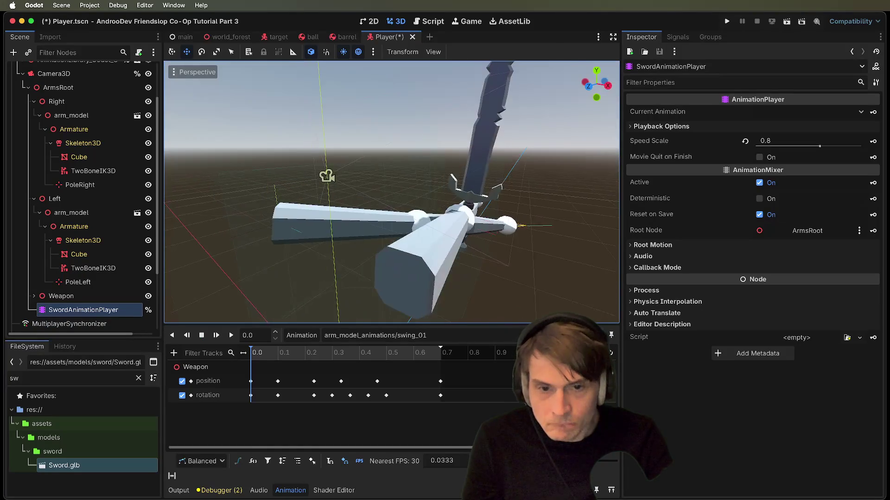
pyautogui.scroll(-3, 391, 192)
pyautogui.hscroll(-5, 392, 191)
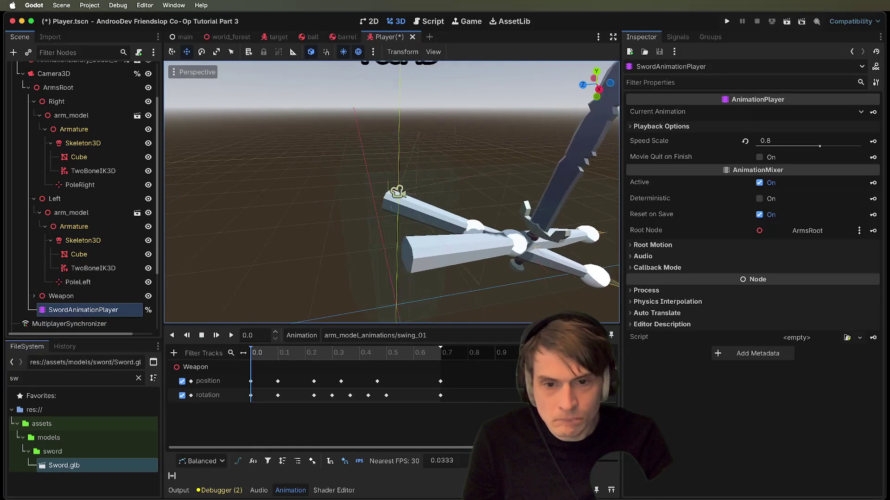
pyautogui.hscroll(-3, 392, 192)
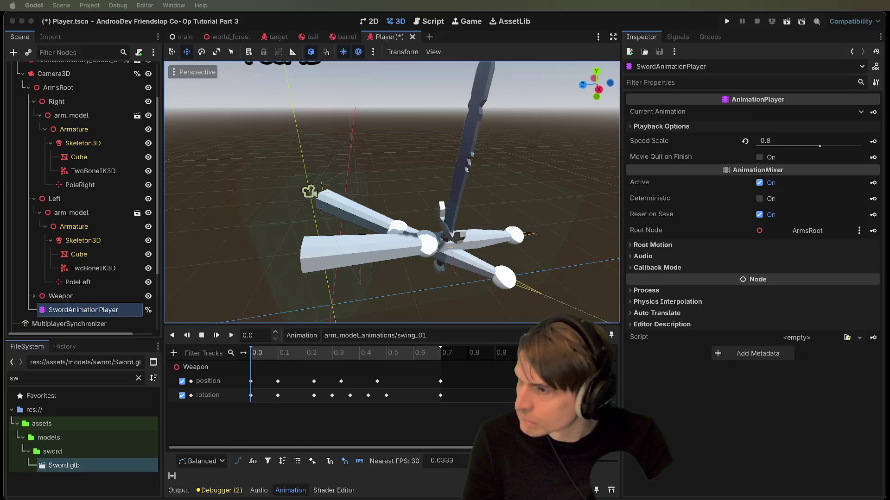
# - Select the Weapon node to inspect its keyed position and rotation
pyautogui.click(386, 272)
pyautogui.hscroll(-3, 386, 273)
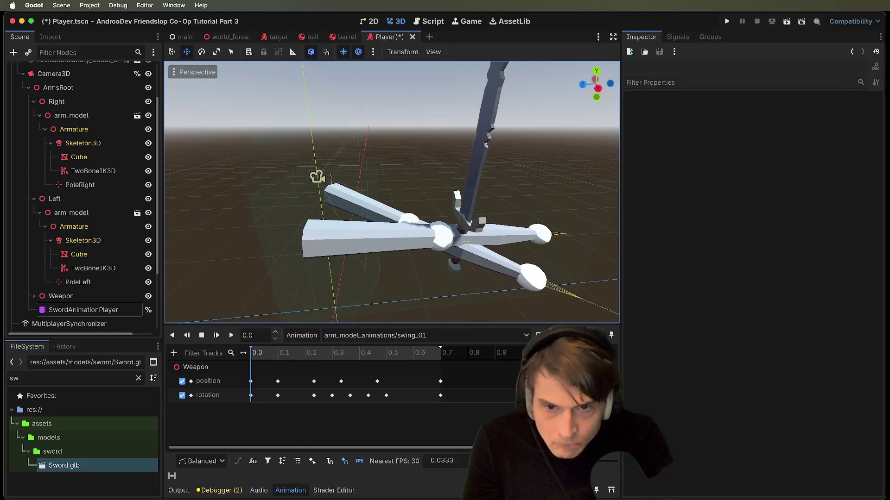
pyautogui.scroll(-1, 391, 193)
pyautogui.rightClick(65, 297)
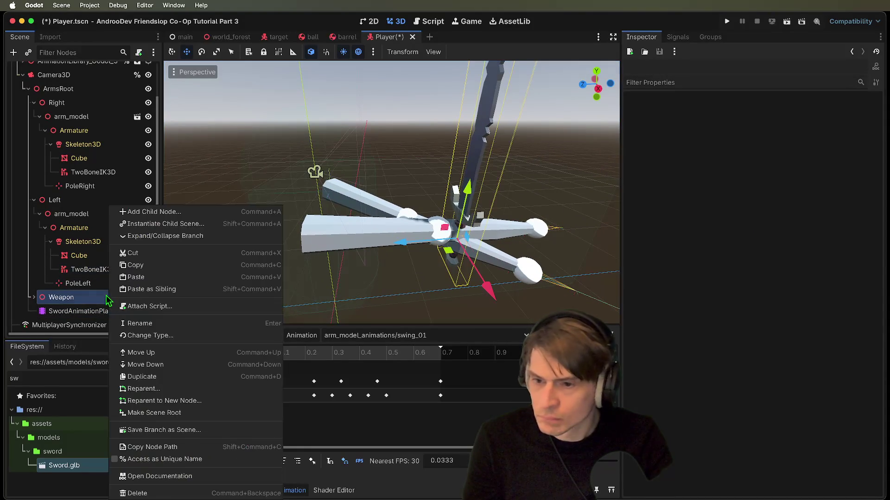
pyautogui.click(91, 304)
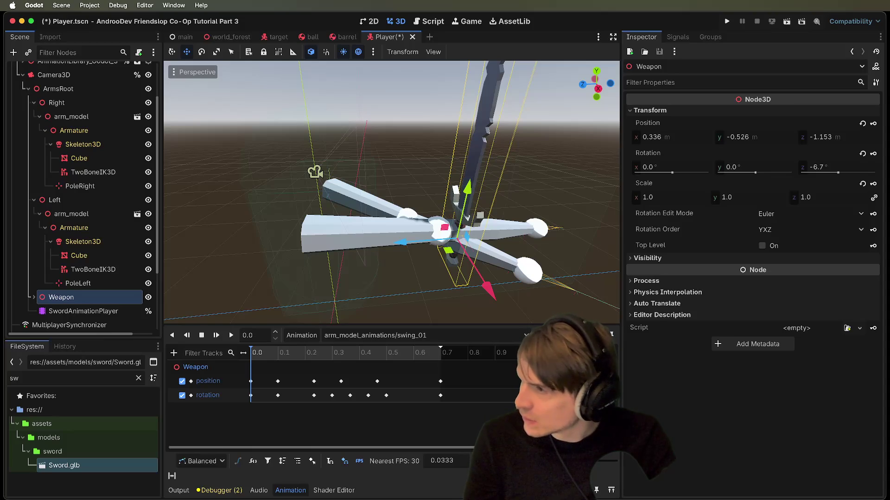
pyautogui.press('super+Tab')
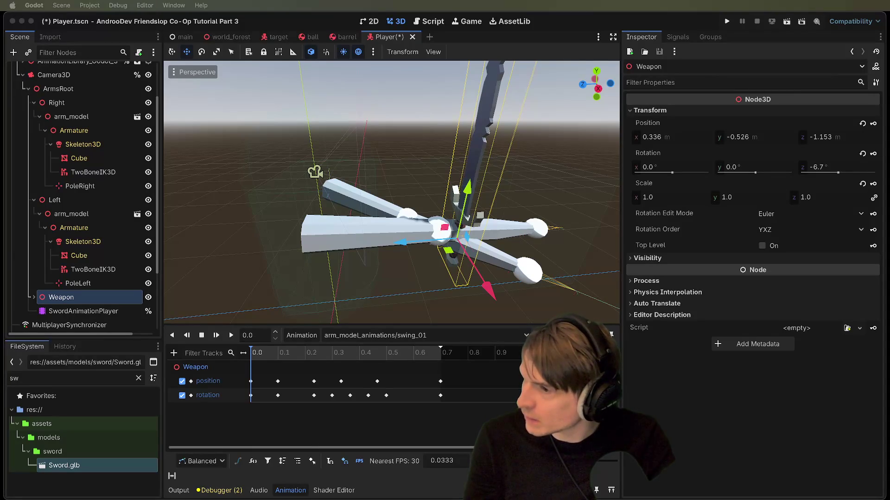
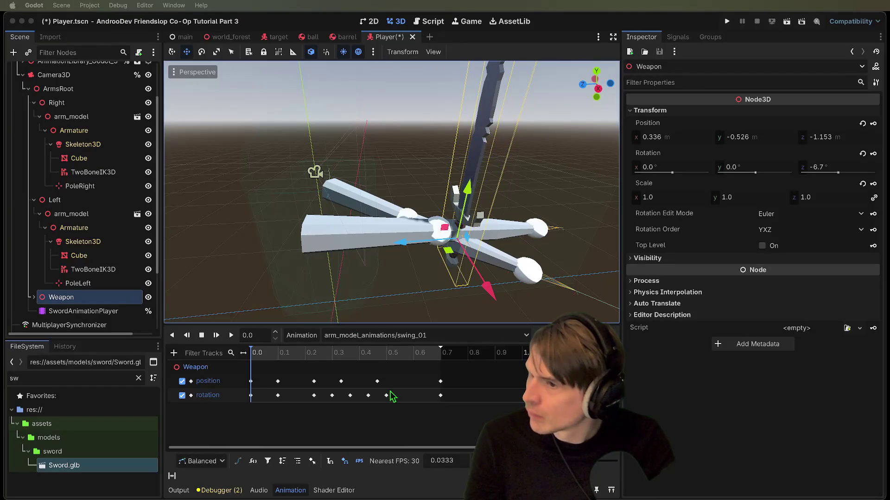
# - Load the arm_model_animations/idle animation, preview its playback, then pause it
pyautogui.click(380, 336)
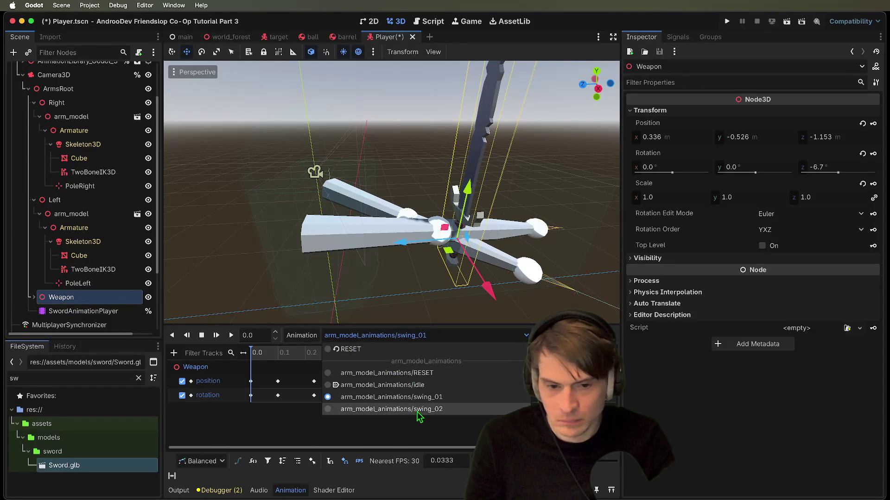
pyautogui.click(429, 386)
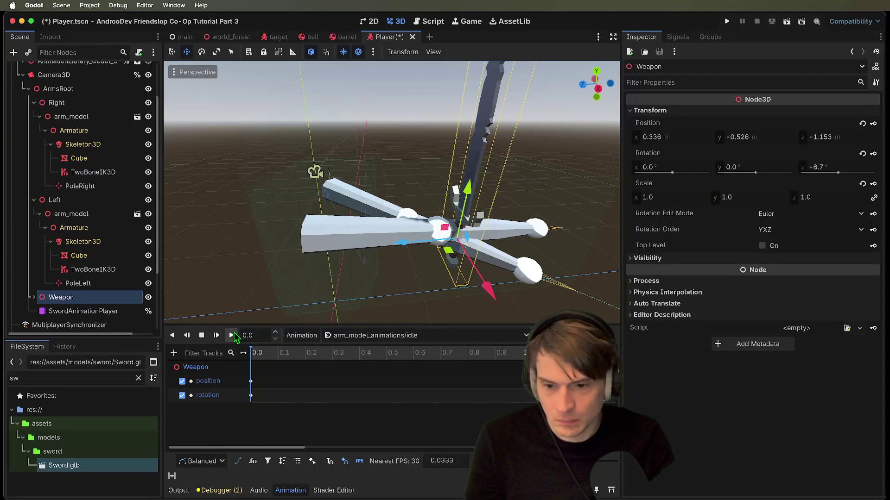
pyautogui.click(233, 334)
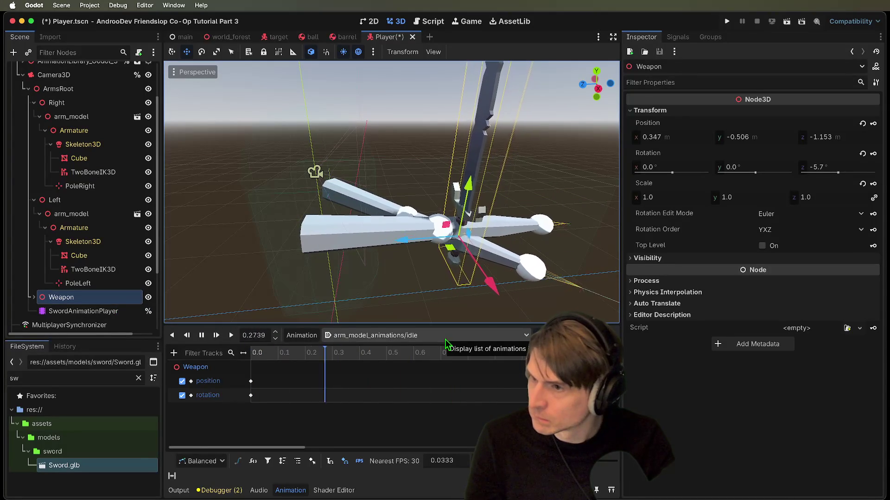
pyautogui.click(202, 338)
# - Frame the Weapon in the viewport and filter the FileSystem dock for 'arm'
pyautogui.press('f')
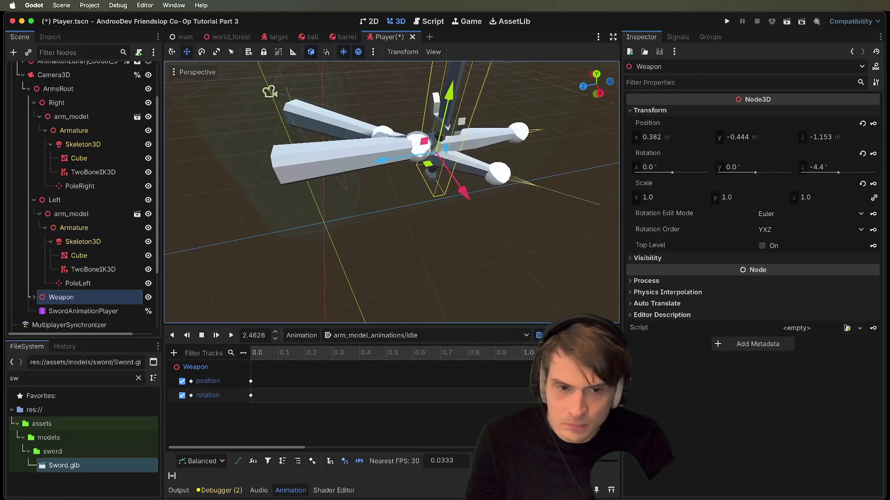
pyautogui.scroll(-5, 123, 214)
pyautogui.doubleClick(74, 378)
pyautogui.write('ar')
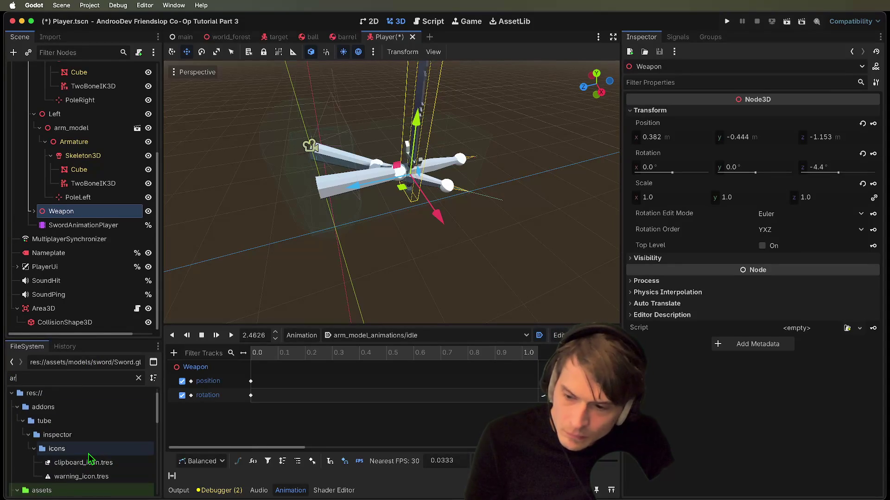
pyautogui.write('m')
# - Try a Root Scale of 0.8 for arm_model.glb, then inspect the left arm's skeleton and mesh
pyautogui.doubleClick(72, 466)
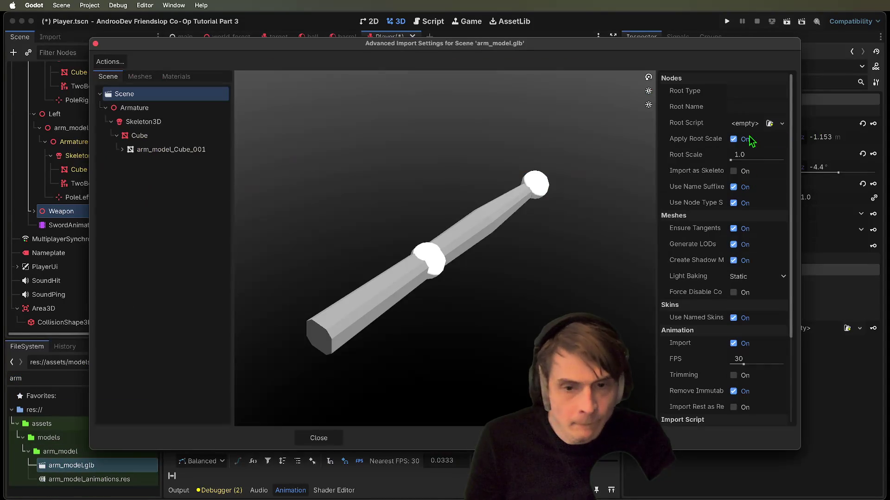
pyautogui.click(743, 156)
pyautogui.write('0.8')
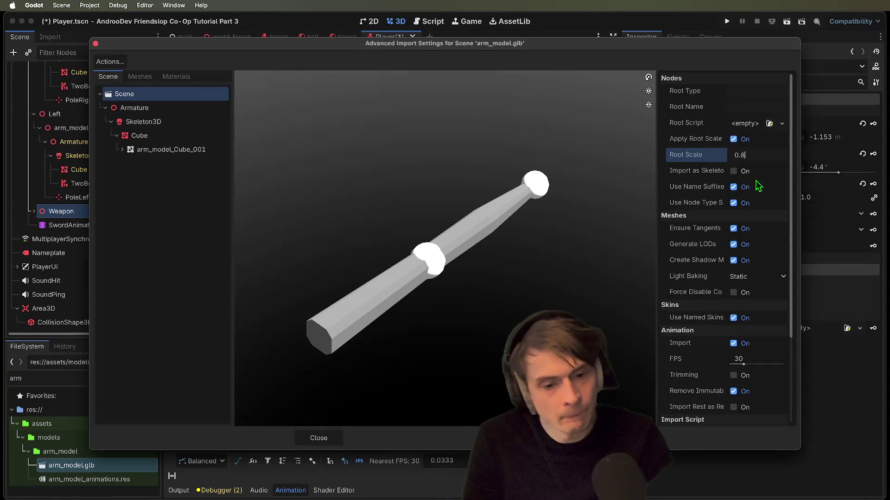
pyautogui.press('Escape')
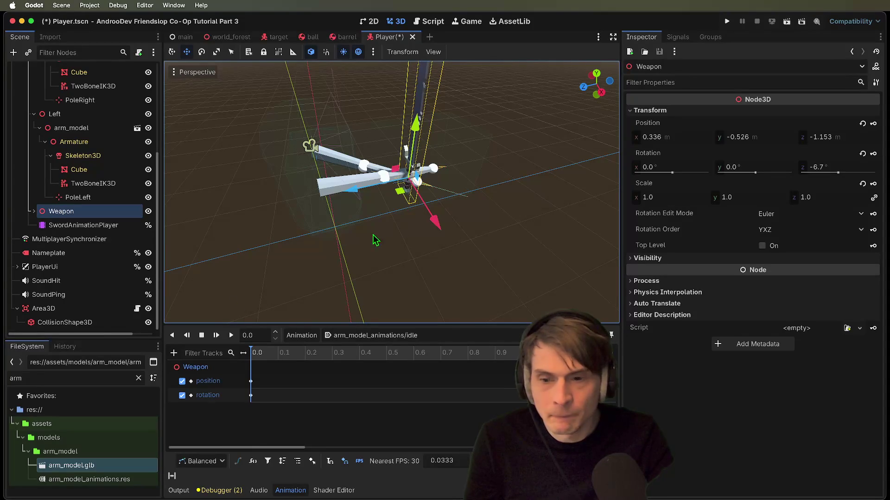
pyautogui.doubleClick(93, 465)
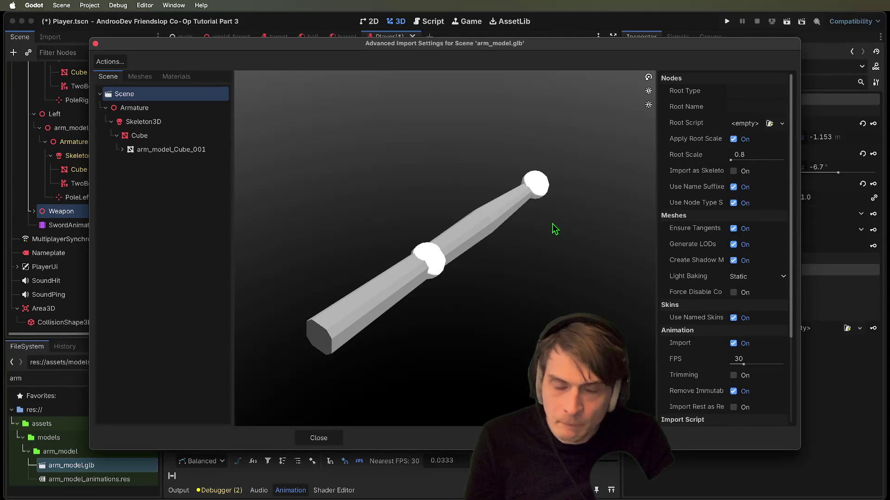
pyautogui.press('Escape')
pyautogui.click(83, 155)
pyautogui.click(81, 169)
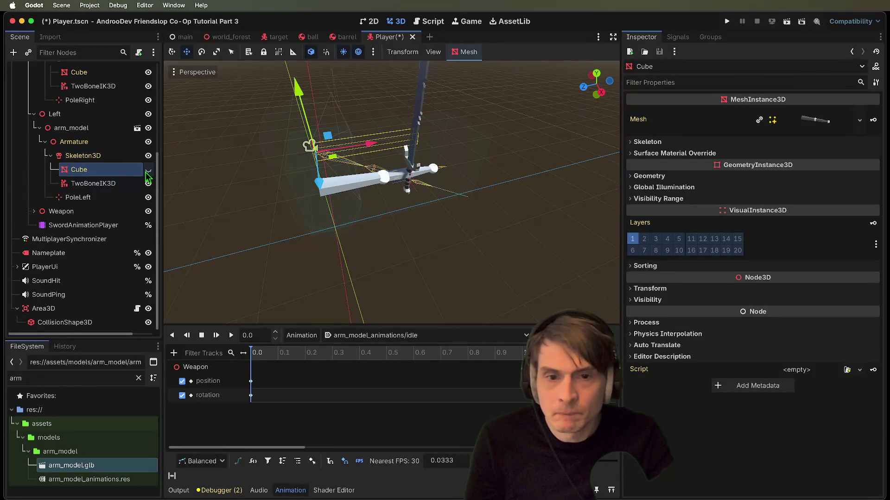
# - Set arm_model.glb's Root Scale to 0.5 and reimport the model
pyautogui.doubleClick(70, 466)
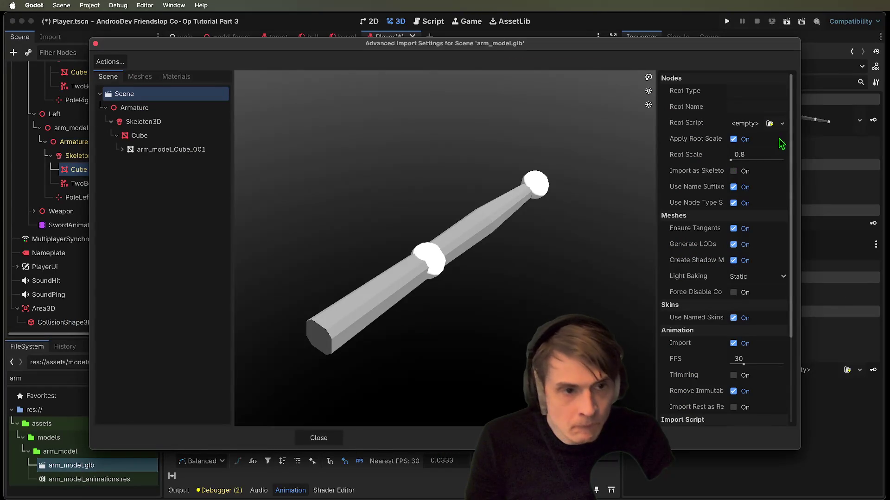
pyautogui.click(777, 158)
pyautogui.write('0.5')
pyautogui.press('Return')
pyautogui.press('Escape')
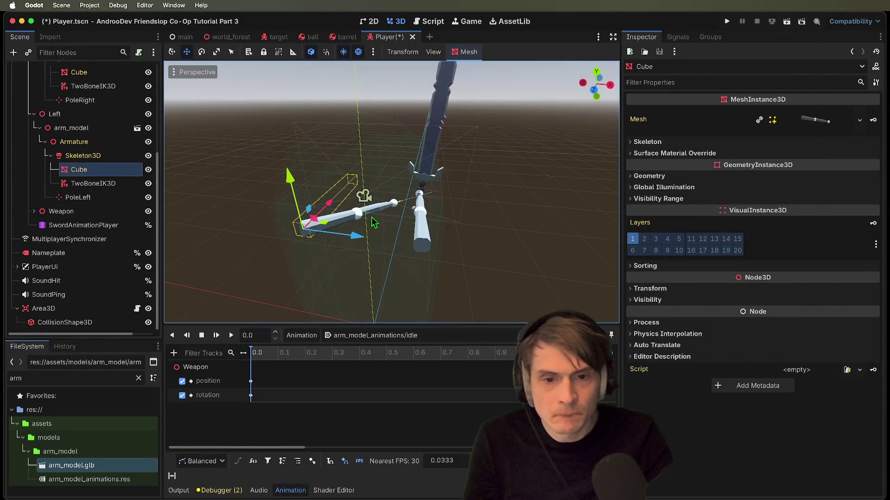
pyautogui.doubleClick(115, 468)
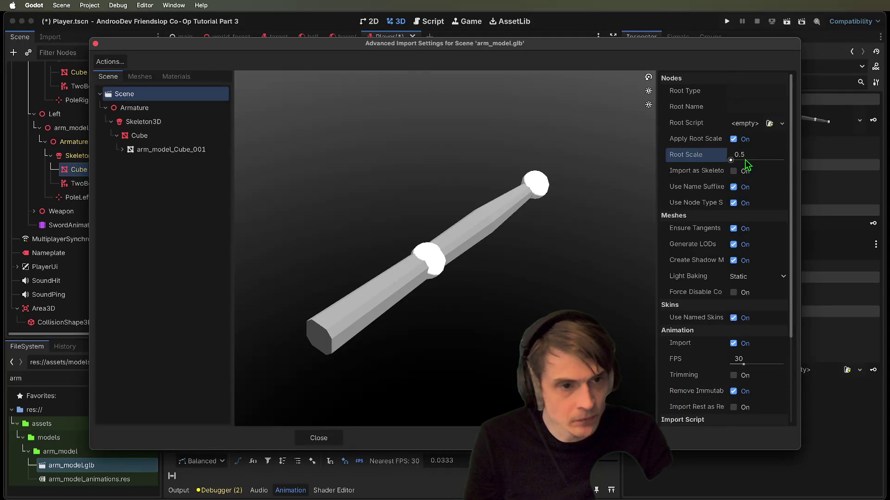
pyautogui.click(571, 438)
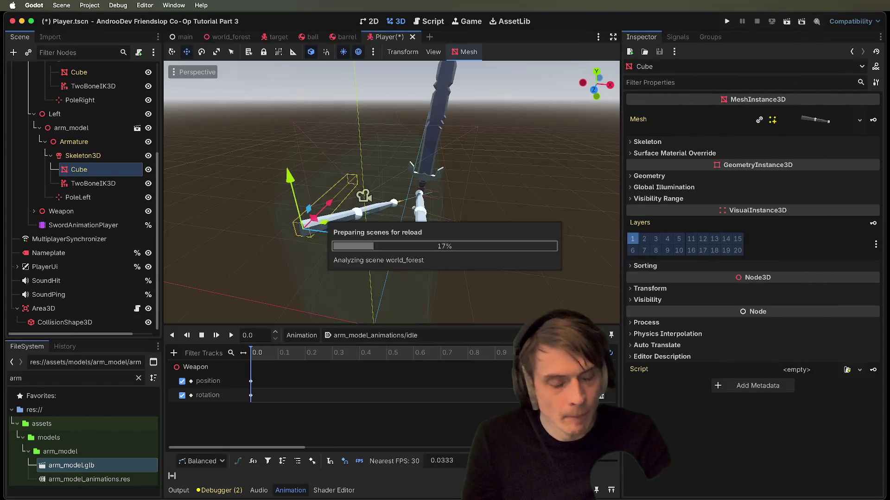
pyautogui.click(66, 187)
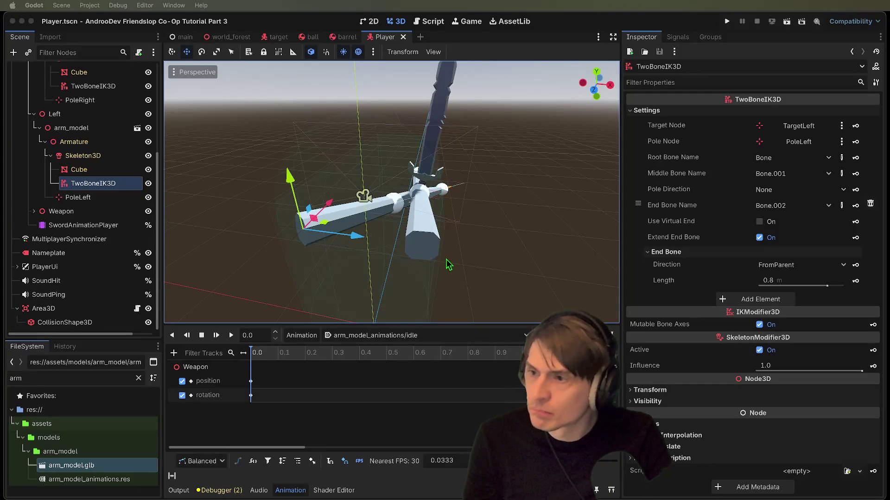
# - Reset the Weapon node's position to the origin after checking its TargetLeft child
pyautogui.scroll(-2, 450, 266)
pyautogui.click(468, 190)
pyautogui.scroll(-3, 537, 190)
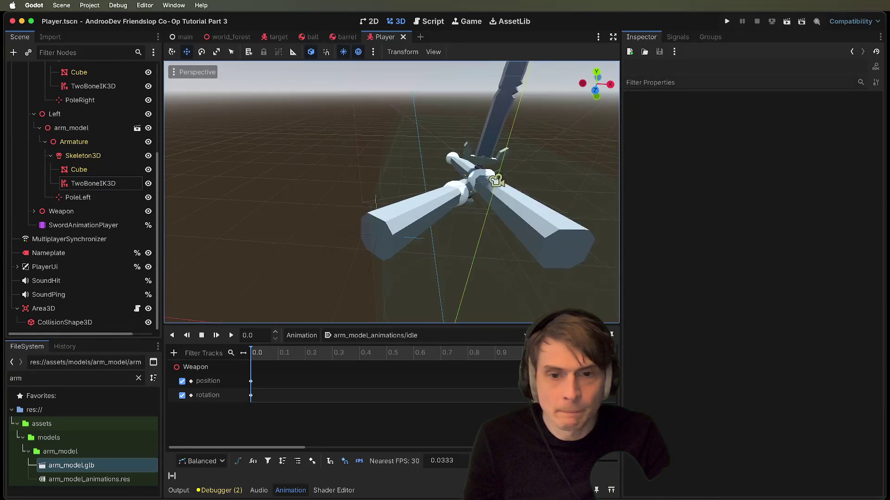
pyautogui.scroll(-3, 392, 192)
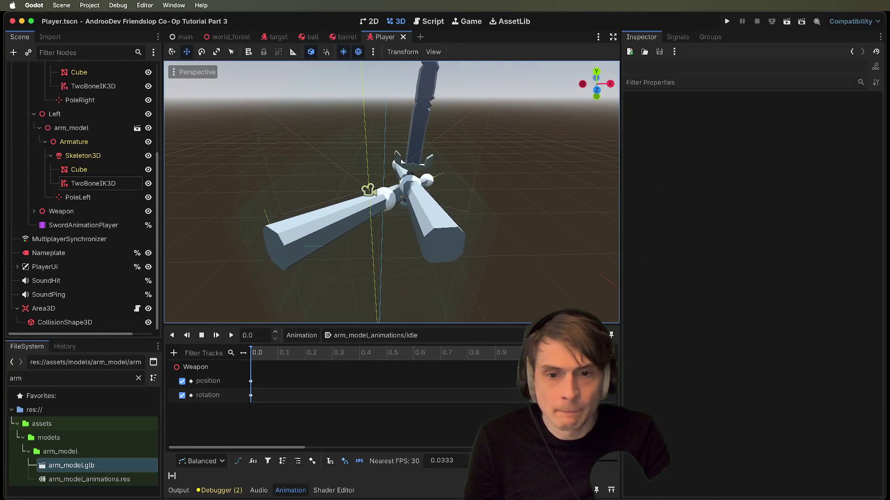
pyautogui.click(75, 198)
pyautogui.click(53, 214)
pyautogui.click(34, 211)
pyautogui.click(73, 240)
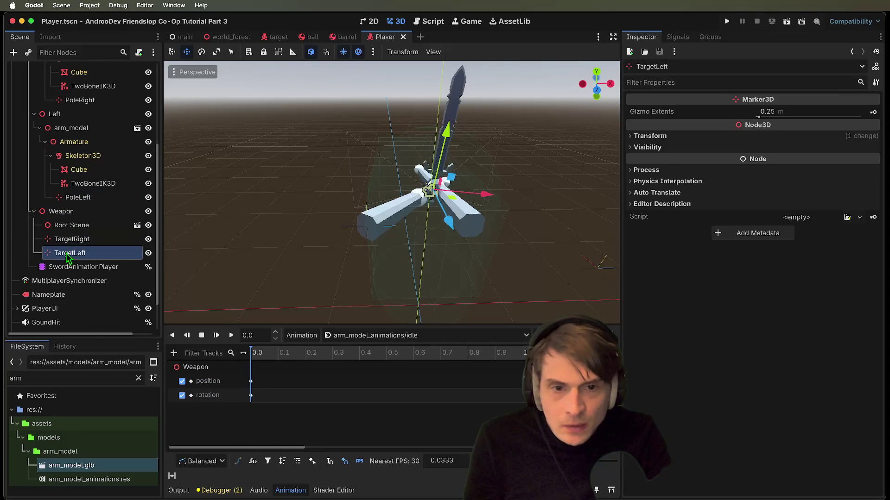
pyautogui.click(60, 211)
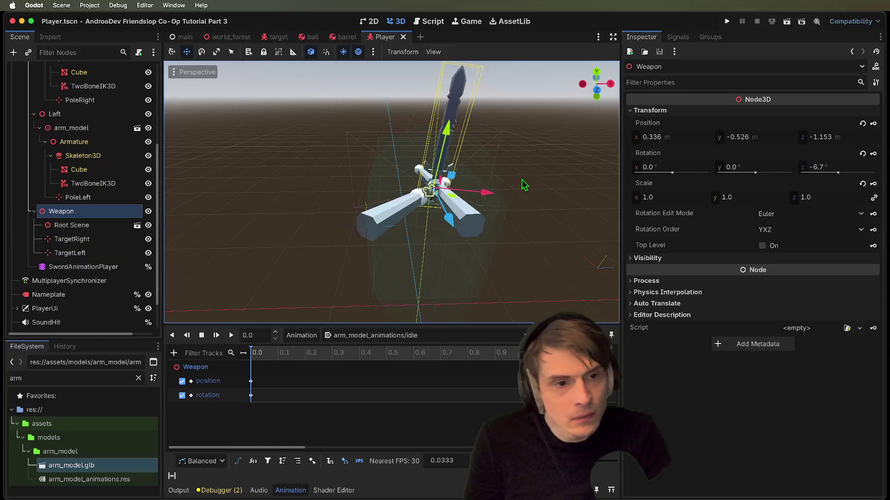
pyautogui.click(862, 123)
# - Play the idle animation to check the half-scale arms holding the sword
pyautogui.scroll(-5, 524, 161)
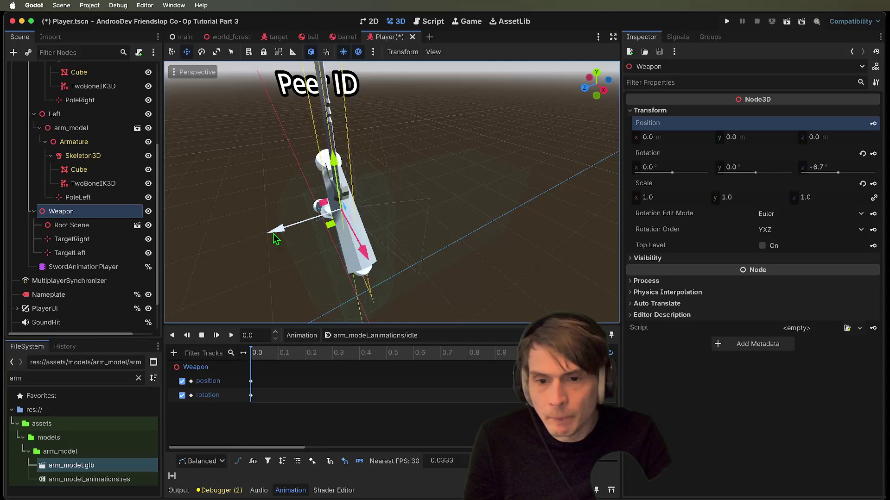
pyautogui.click(231, 335)
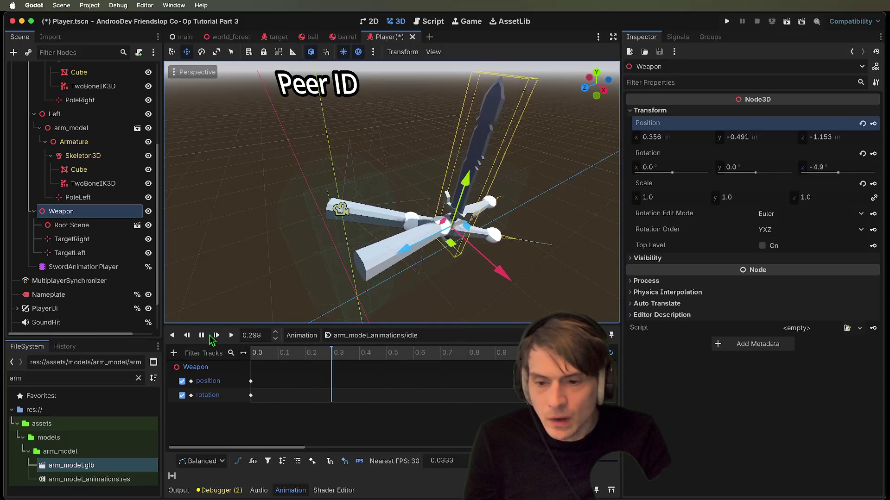
pyautogui.click(77, 197)
# - Nudge the PoleLeft marker along its X and Y axes
pyautogui.scroll(-5, 314, 266)
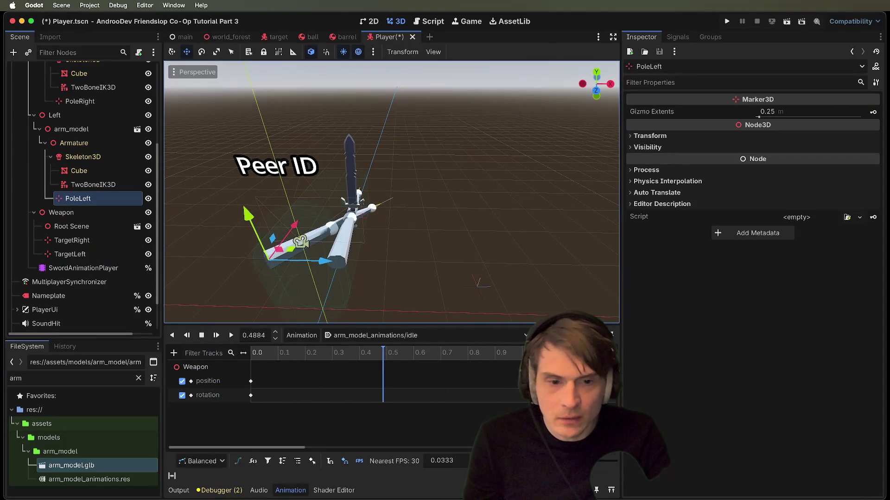
pyautogui.scroll(1, 92, 139)
pyautogui.click(79, 112)
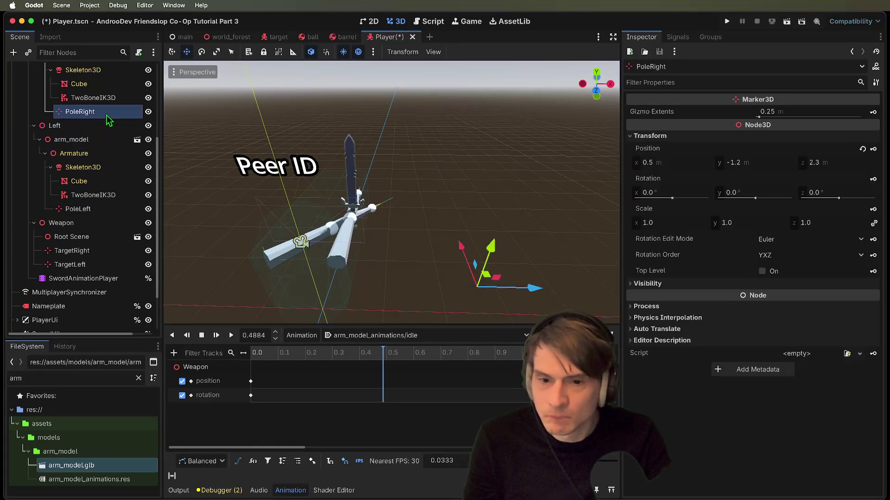
pyautogui.click(77, 209)
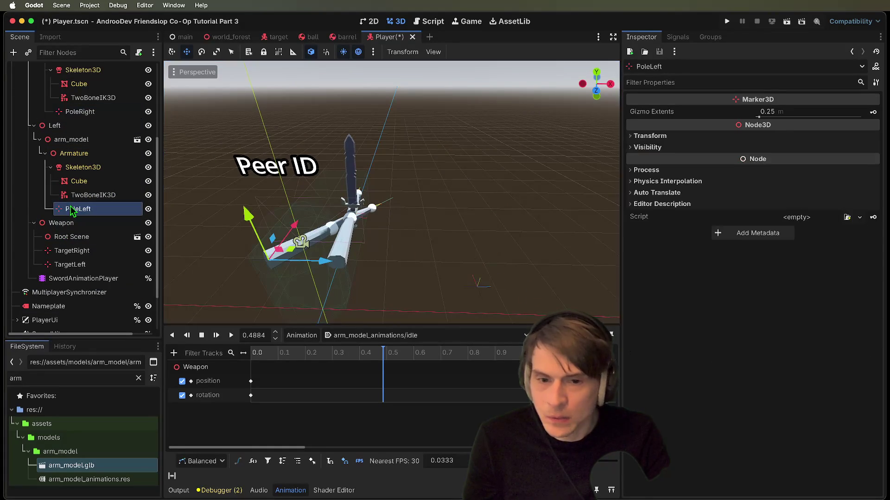
pyautogui.moveTo(325, 273); pyautogui.dragTo(320, 283)
pyautogui.moveTo(289, 216)
pyautogui.mouseDown()
pyautogui.moveTo(297, 190)
pyautogui.moveTo(301, 224)
pyautogui.mouseUp()
# - Move the PoleRight marker left, setting its X to 0.743
pyautogui.click(80, 111)
pyautogui.moveTo(538, 255)
pyautogui.mouseDown()
pyautogui.moveTo(477, 254)
pyautogui.moveTo(482, 211)
pyautogui.mouseUp()
pyautogui.scroll(5, 482, 211)
pyautogui.moveTo(398, 210); pyautogui.dragTo(407, 209)
pyautogui.scroll(5, 41, 131)
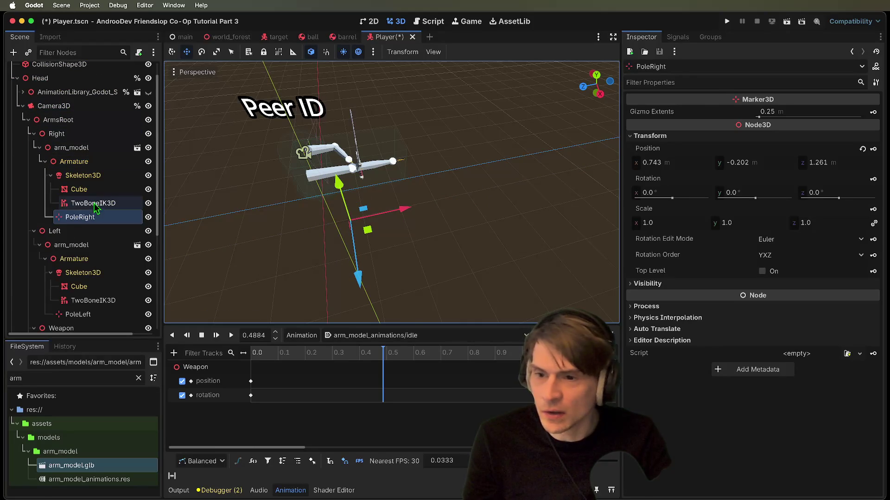
# - Review the right arm's TwoBoneIK3D pole node assignment, leaving it unchanged
pyautogui.click(93, 203)
pyautogui.click(795, 142)
pyautogui.press('Escape')
pyautogui.click(733, 238)
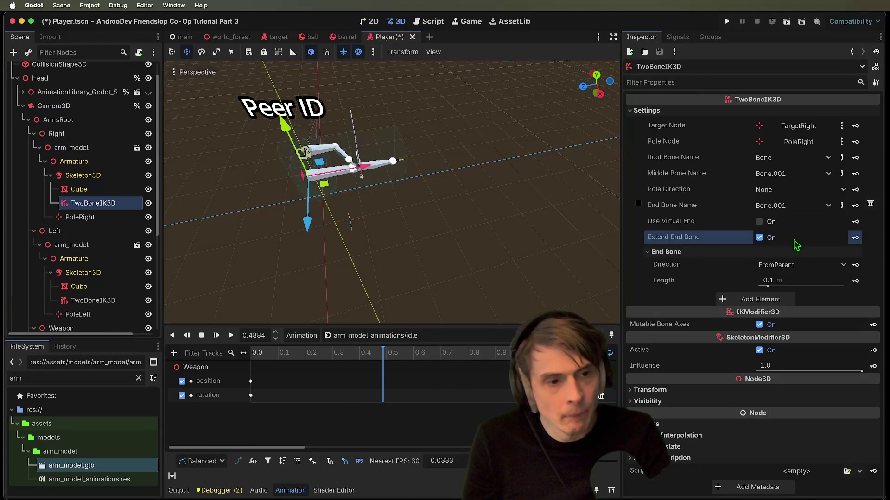
# - Raise the PoleRight marker along Y and move it along Z
pyautogui.click(102, 217)
pyautogui.moveTo(342, 199)
pyautogui.mouseDown()
pyautogui.moveTo(340, 138)
pyautogui.moveTo(345, 214)
pyautogui.mouseUp()
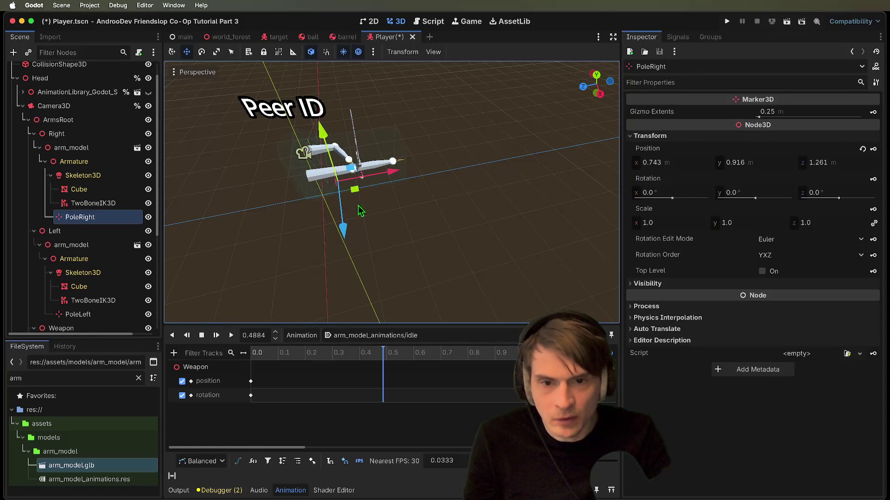
pyautogui.moveTo(352, 278); pyautogui.dragTo(470, 223)
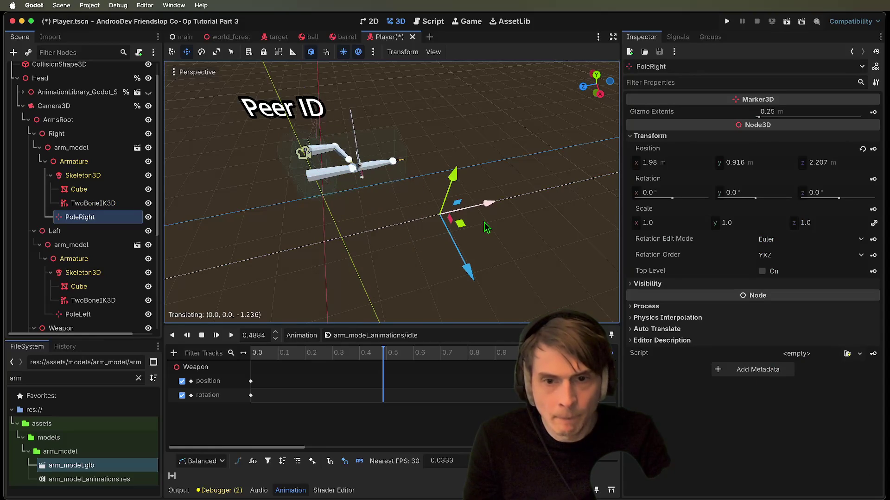
pyautogui.hscroll(-5, 470, 223)
pyautogui.hscroll(-5, 483, 226)
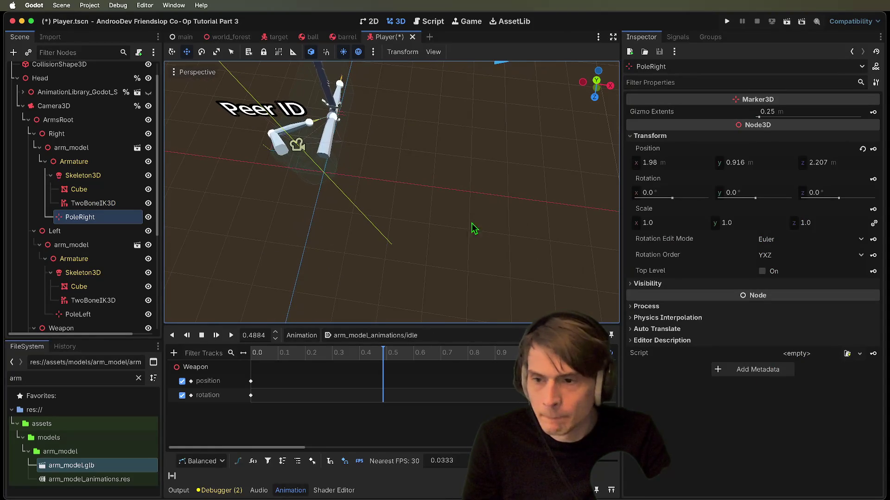
pyautogui.moveTo(103, 210); pyautogui.dragTo(87, 205)
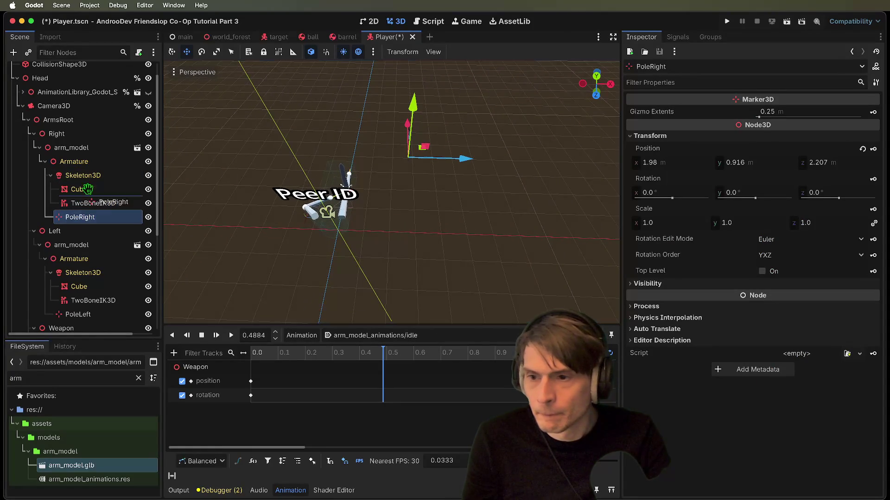
pyautogui.moveTo(93, 156); pyautogui.dragTo(95, 308)
# - Lower the PoleLeft marker slightly and nudge it back along Z
pyautogui.click(95, 307)
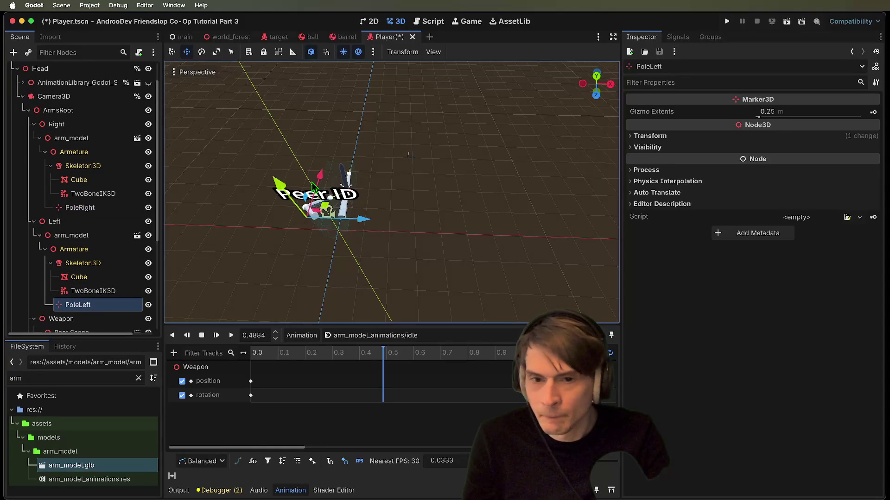
pyautogui.moveTo(273, 177); pyautogui.dragTo(285, 187)
pyautogui.moveTo(364, 219); pyautogui.dragTo(367, 226)
pyautogui.moveTo(320, 174); pyautogui.dragTo(321, 175)
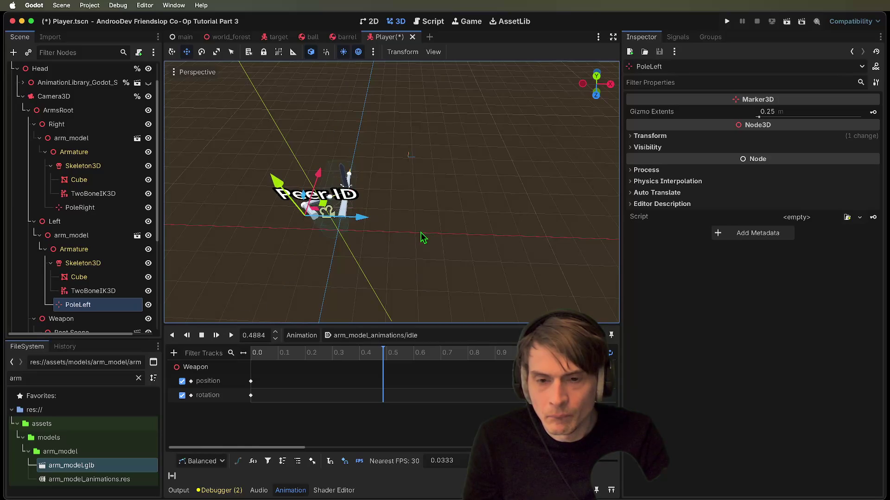
pyautogui.scroll(10, 423, 238)
pyautogui.scroll(-5, 263, 225)
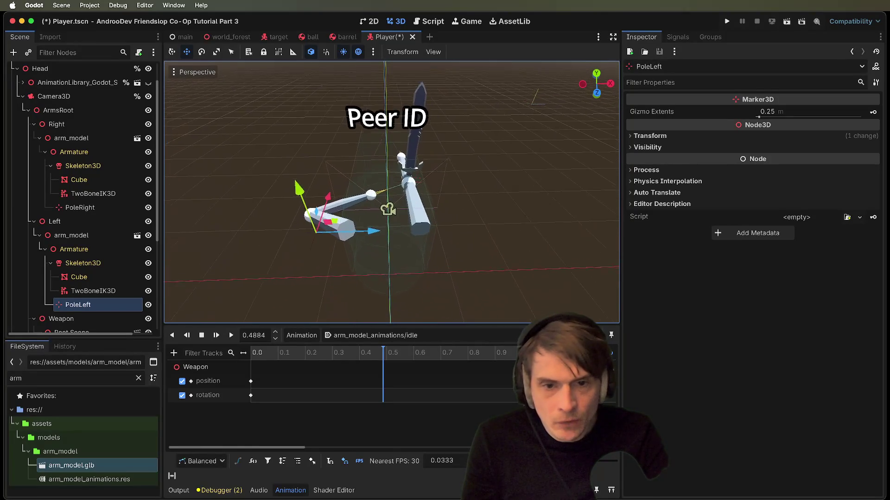
# - Assign TargetRight as the right arm TwoBoneIK3D's target node
pyautogui.click(91, 201)
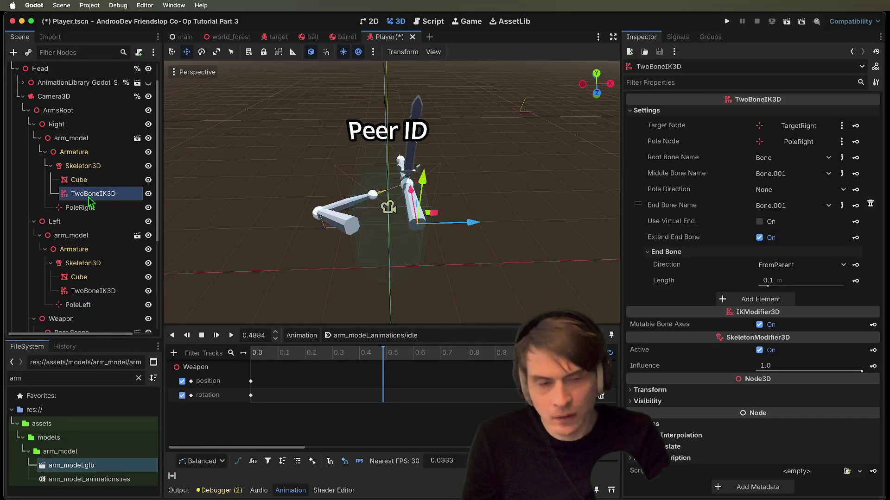
pyautogui.click(798, 126)
pyautogui.scroll(-10, 437, 278)
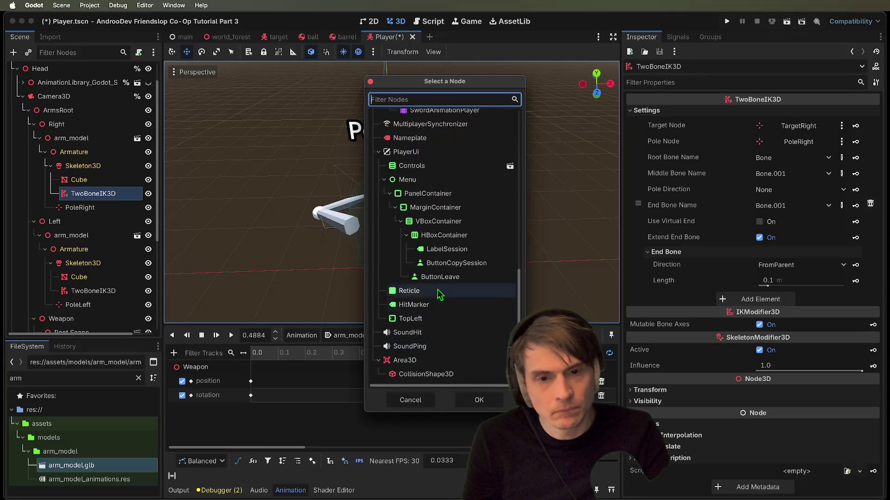
pyautogui.scroll(5, 452, 192)
pyautogui.click(451, 190)
pyautogui.click(468, 402)
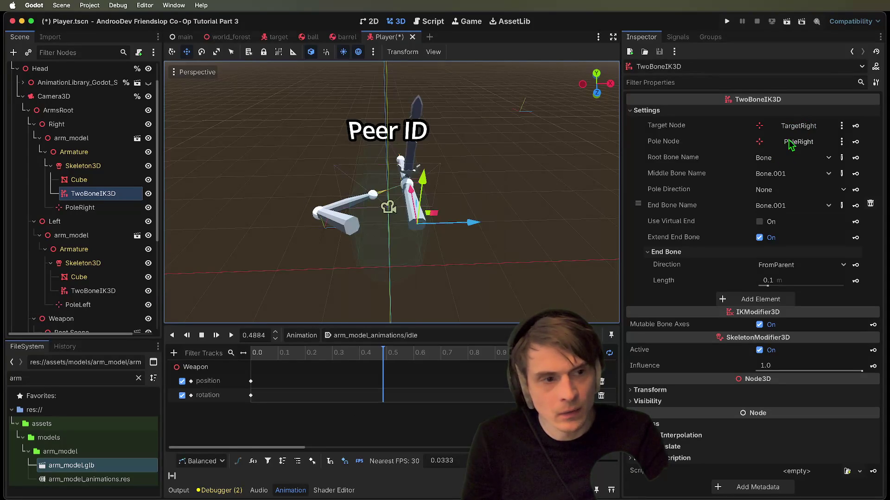
# - Set the right IK's pole node, trying PoleLeft before settling on PoleRight
pyautogui.click(798, 141)
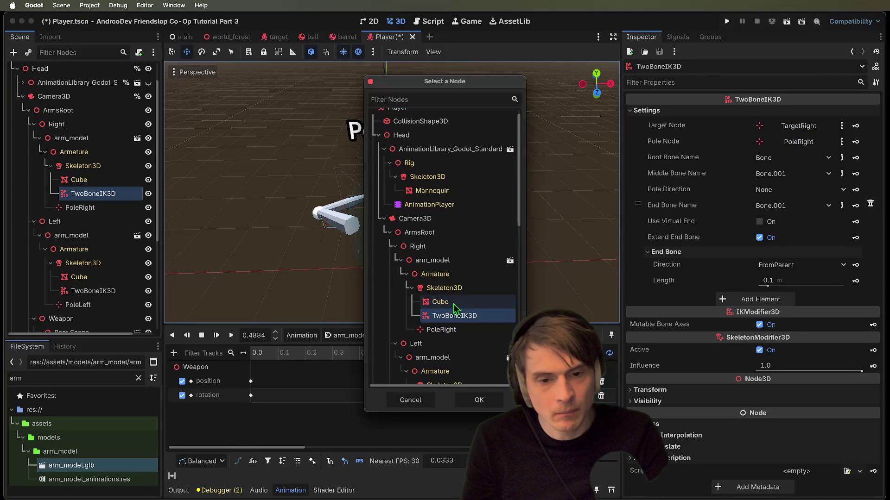
pyautogui.click(452, 287)
pyautogui.scroll(-2, 459, 280)
pyautogui.click(444, 378)
pyautogui.click(479, 400)
pyautogui.click(812, 175)
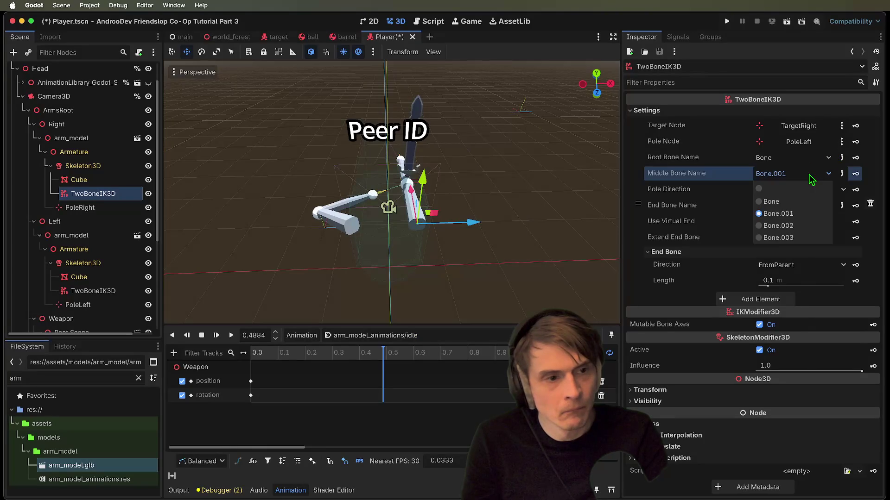
pyautogui.click(815, 162)
pyautogui.click(816, 142)
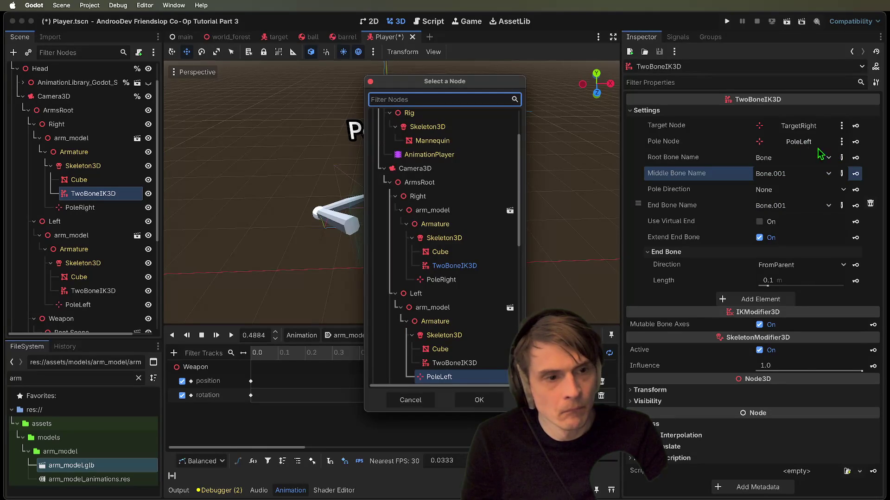
pyautogui.click(465, 280)
pyautogui.click(479, 400)
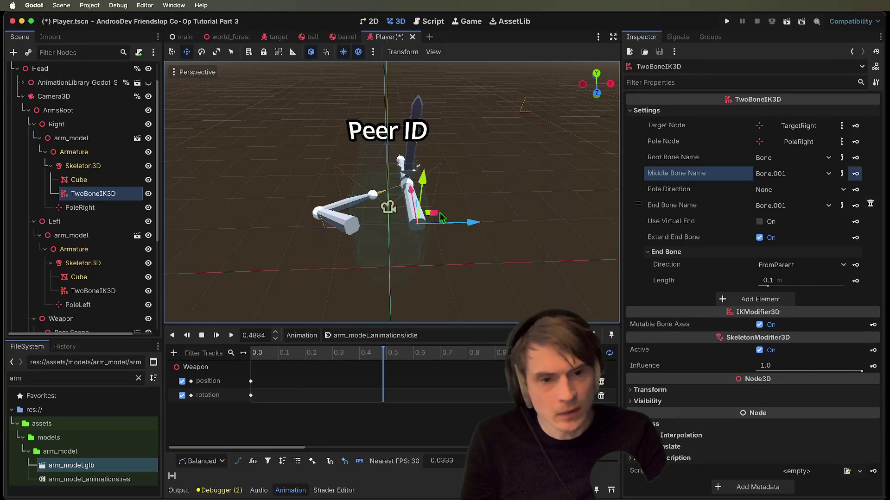
# - Replace the right arm's TwoBoneIK3D with a fresh TwoBoneIK3D under Skeleton3D
pyautogui.rightClick(79, 195)
pyautogui.click(147, 481)
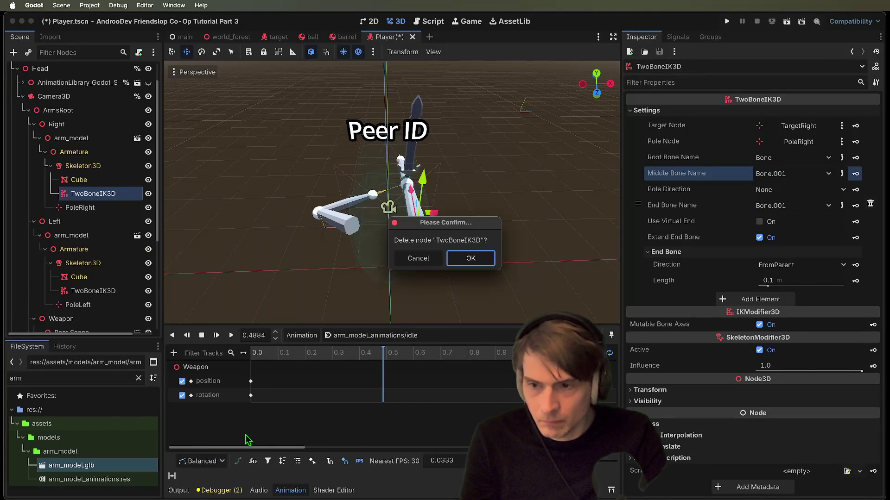
pyautogui.click(463, 260)
pyautogui.click(83, 166)
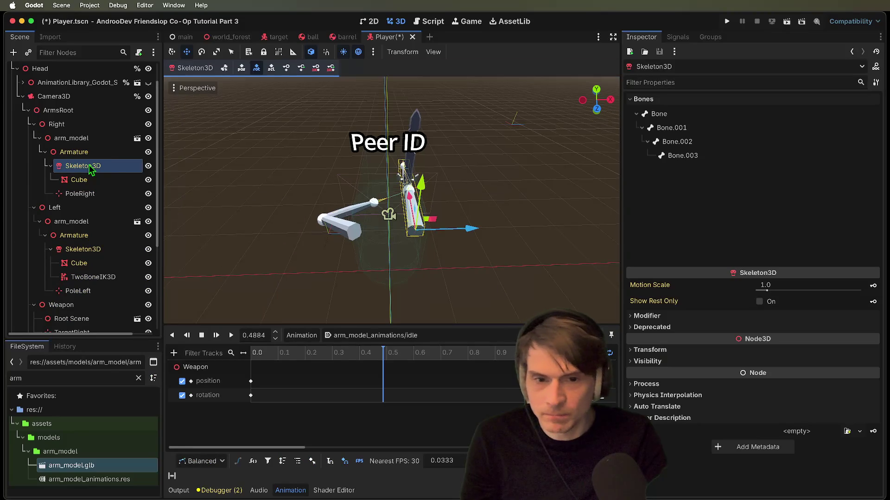
pyautogui.click(111, 152)
pyautogui.click(110, 167)
pyautogui.hotkey('ctrl', 'a')
pyautogui.write('twob')
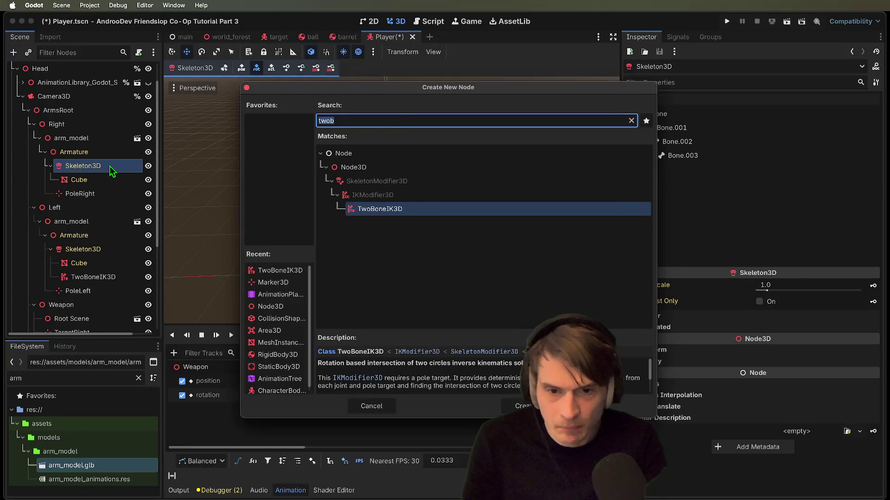
pyautogui.press('Return')
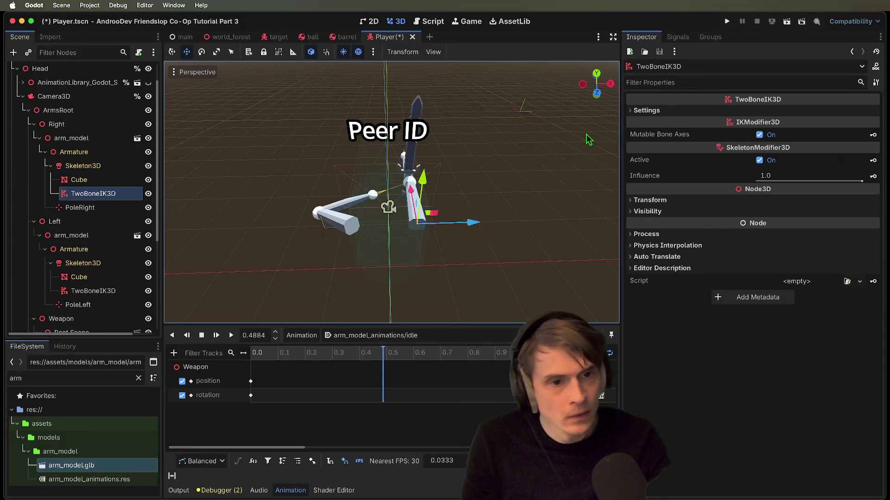
# - Assign TargetRight as target and PoleRight as pole on the new IK node
pyautogui.click(654, 111)
pyautogui.click(793, 125)
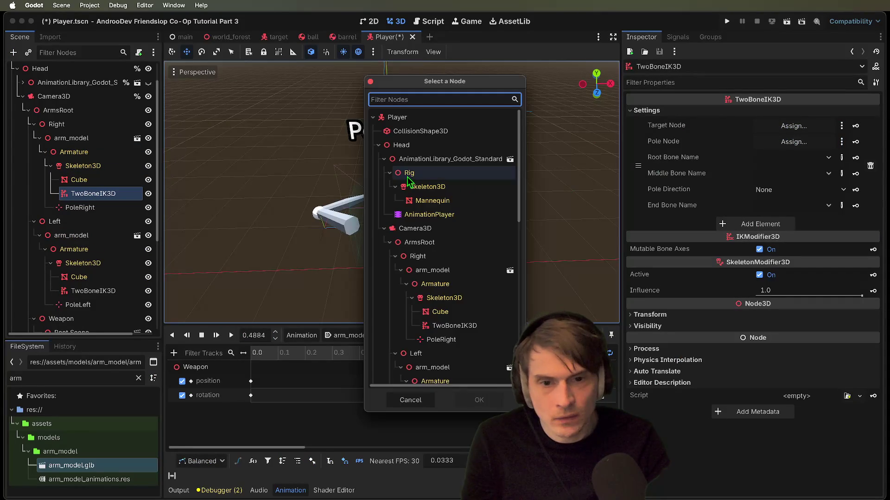
pyautogui.scroll(-5, 409, 180)
pyautogui.click(420, 320)
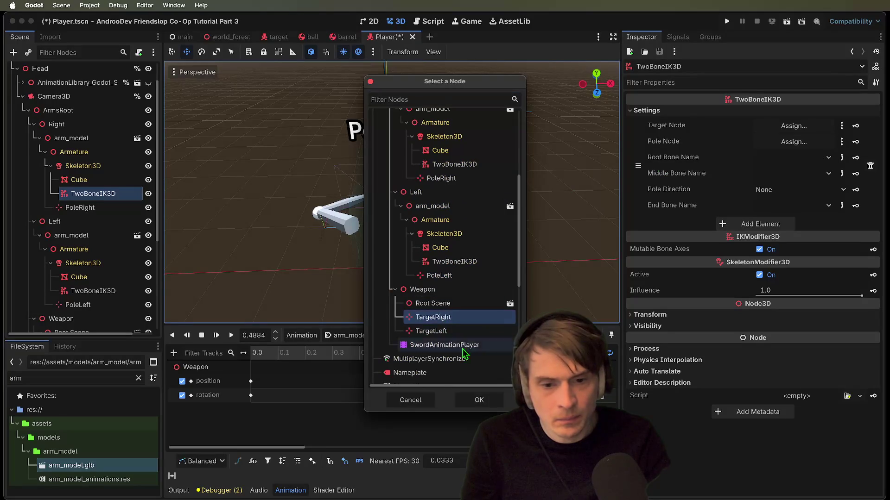
pyautogui.click(479, 400)
pyautogui.click(794, 141)
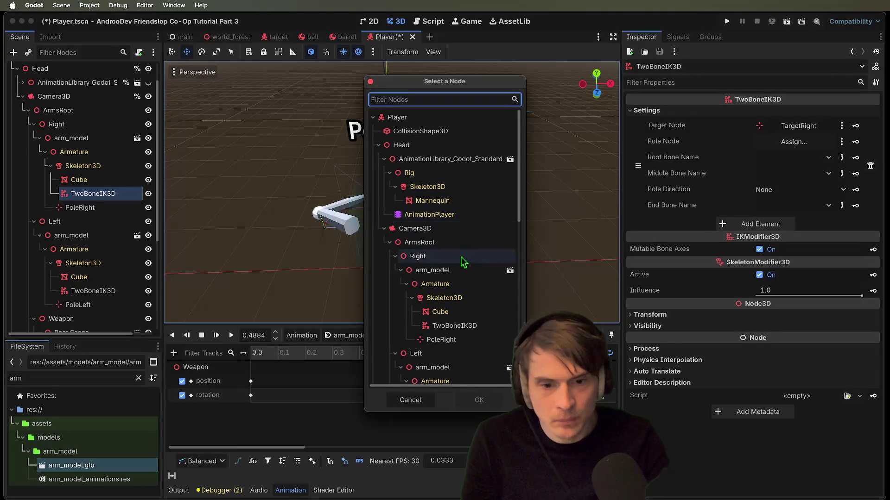
pyautogui.click(440, 341)
pyautogui.click(478, 400)
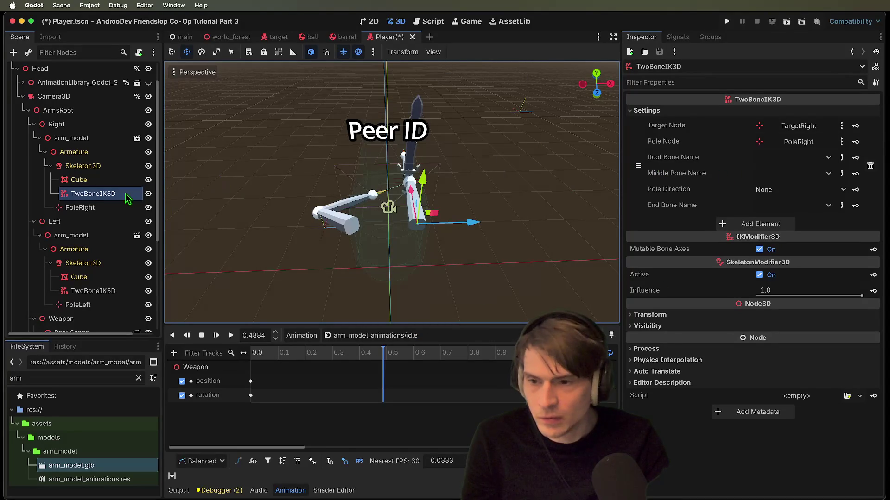
# - Move the PoleRight marker to about 0.321, 0.034, 2.037
pyautogui.click(80, 207)
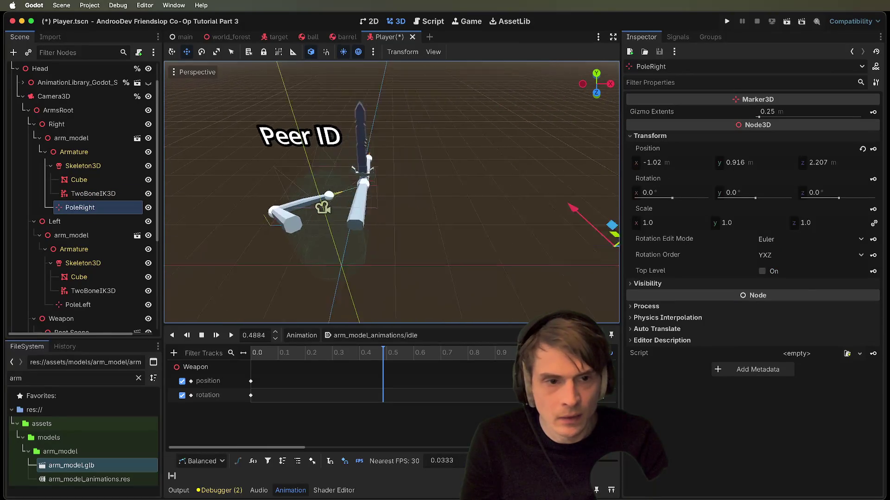
pyautogui.moveTo(508, 228); pyautogui.dragTo(483, 226)
pyautogui.moveTo(398, 185)
pyautogui.mouseDown()
pyautogui.moveTo(396, 219)
pyautogui.moveTo(431, 195)
pyautogui.mouseUp()
pyautogui.hscroll(-5, 389, 222)
pyautogui.moveTo(392, 141); pyautogui.dragTo(390, 160)
pyautogui.moveTo(441, 223)
pyautogui.mouseDown()
pyautogui.moveTo(463, 232)
pyautogui.moveTo(471, 206)
pyautogui.mouseUp()
pyautogui.click(93, 194)
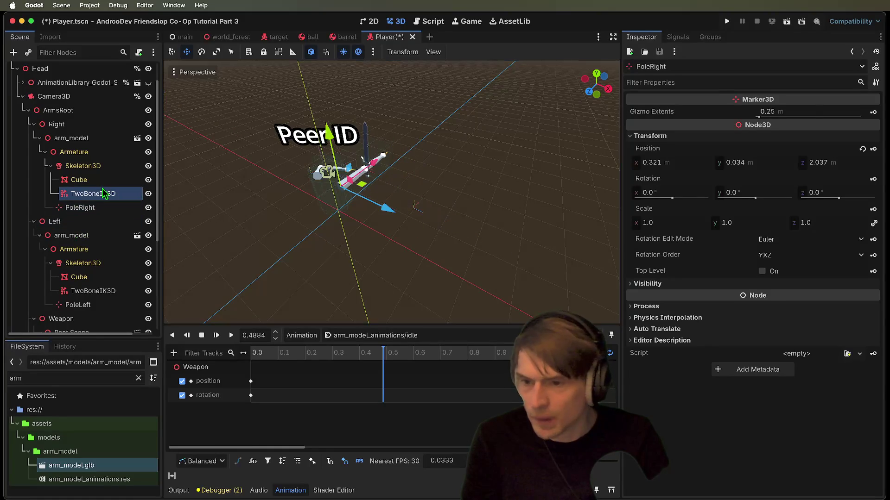
# - Set the new IK's bones to root Bone, middle Bone.001, end Bone.002, pole direction None
pyautogui.click(806, 160)
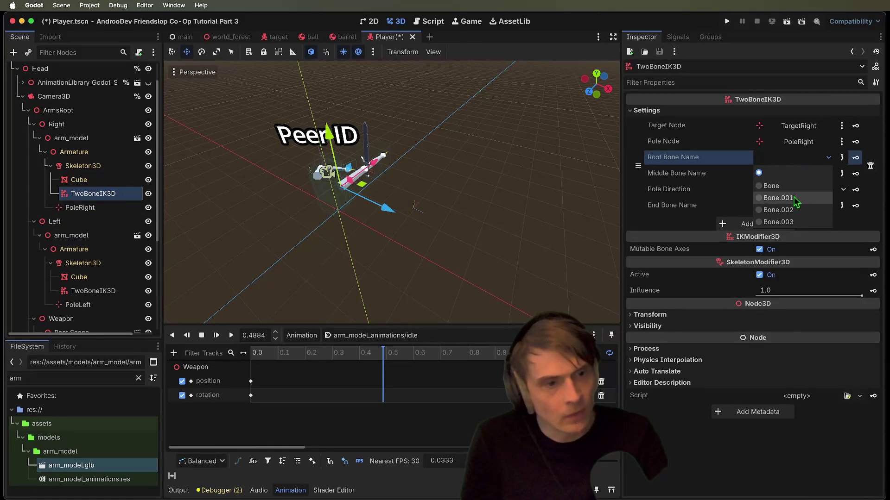
pyautogui.click(795, 186)
pyautogui.click(801, 173)
pyautogui.click(798, 214)
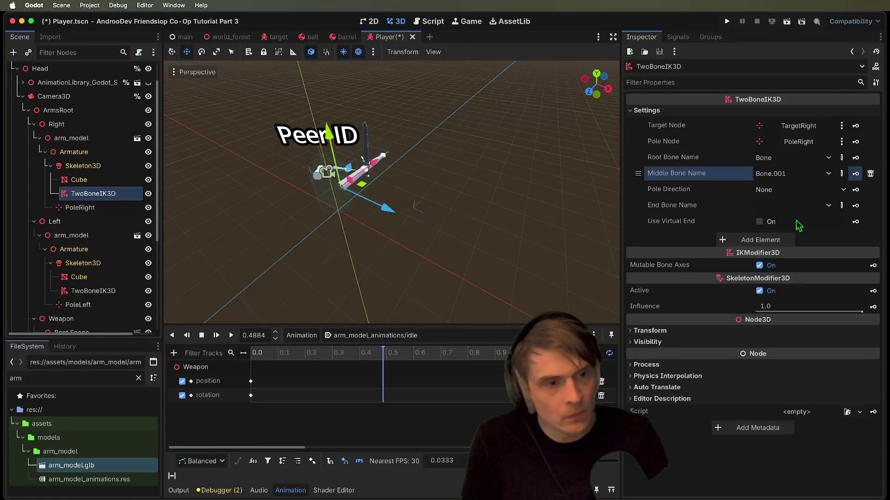
pyautogui.click(800, 195)
pyautogui.click(762, 204)
pyautogui.click(760, 209)
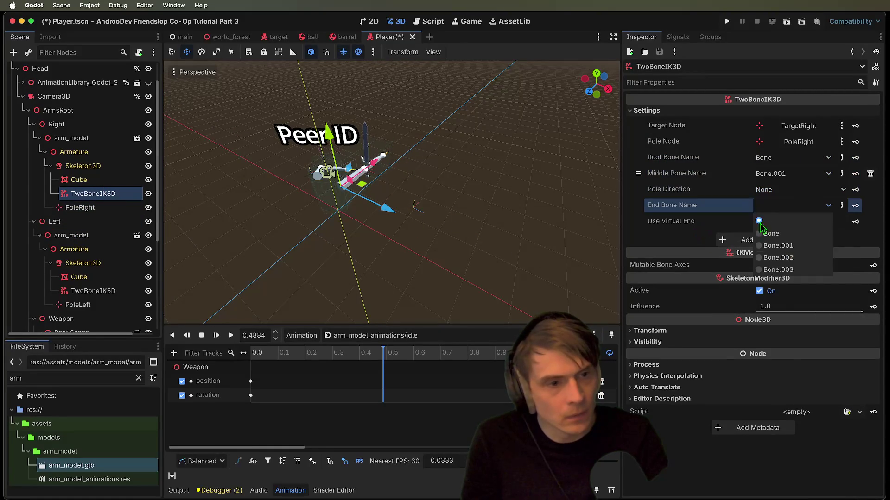
pyautogui.click(767, 259)
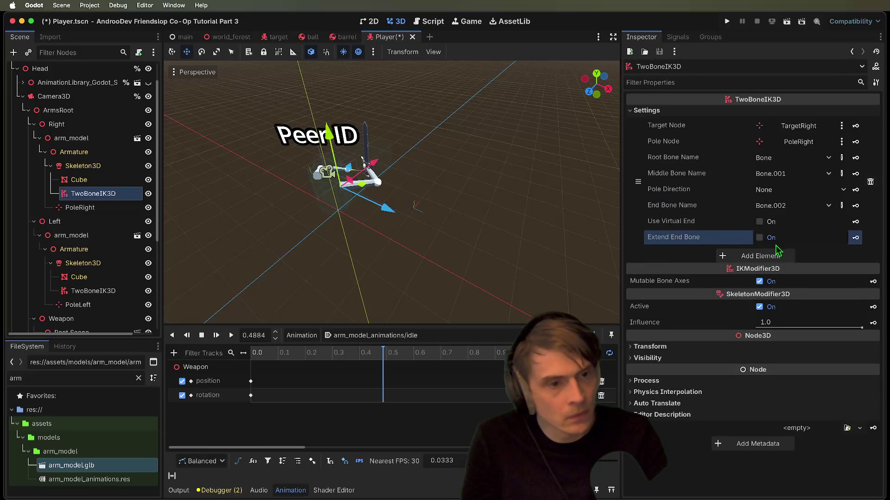
# - Enable end-bone extension on the right arm's IK with length 0.08
pyautogui.click(774, 237)
pyautogui.click(791, 281)
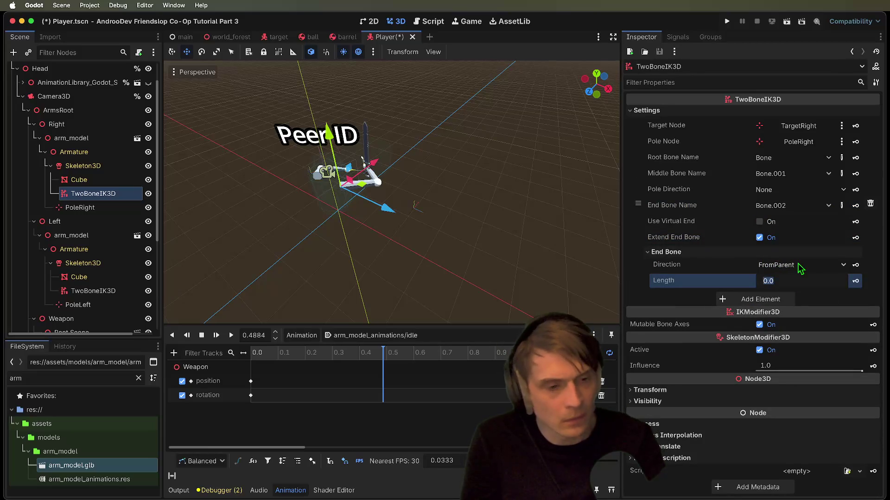
pyautogui.scroll(5, 392, 193)
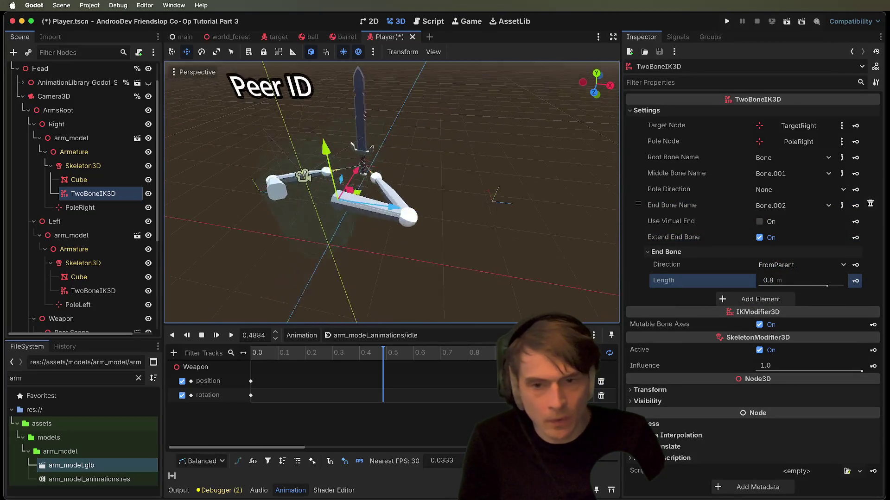
pyautogui.scroll(5, 391, 193)
pyautogui.scroll(-2, 391, 192)
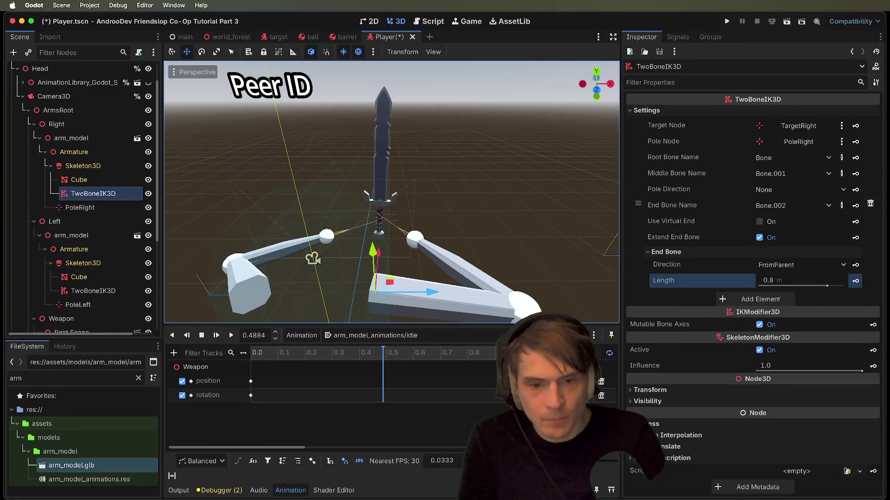
pyautogui.click(807, 285)
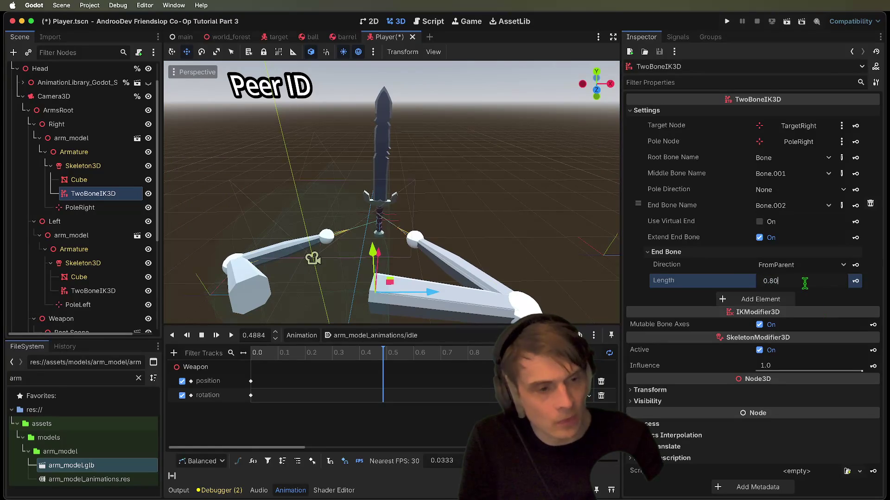
pyautogui.press('Return')
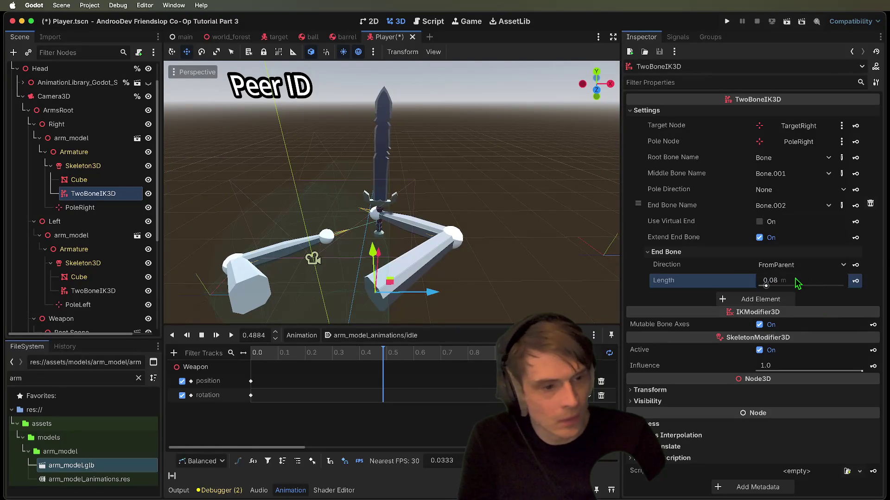
# - Set the left arm's IK end bone length to 0.1
pyautogui.click(93, 291)
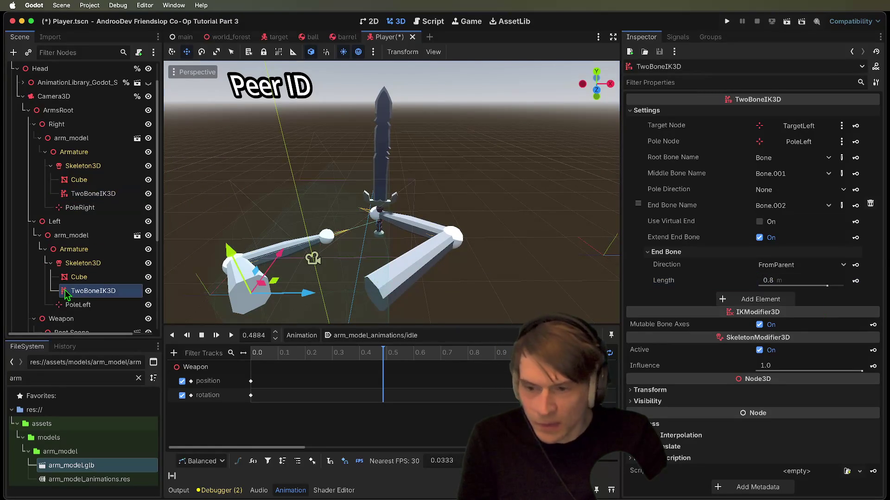
pyautogui.click(810, 278)
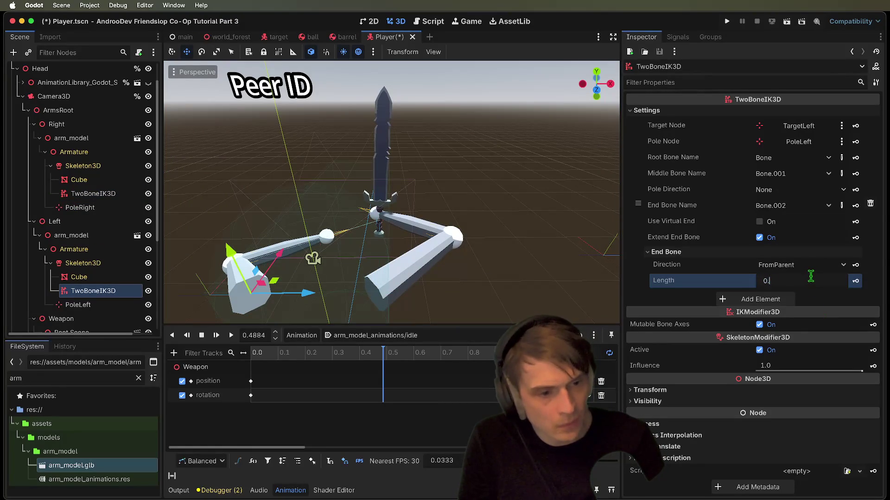
pyautogui.write('08')
pyautogui.write('0.1')
pyautogui.press('Return')
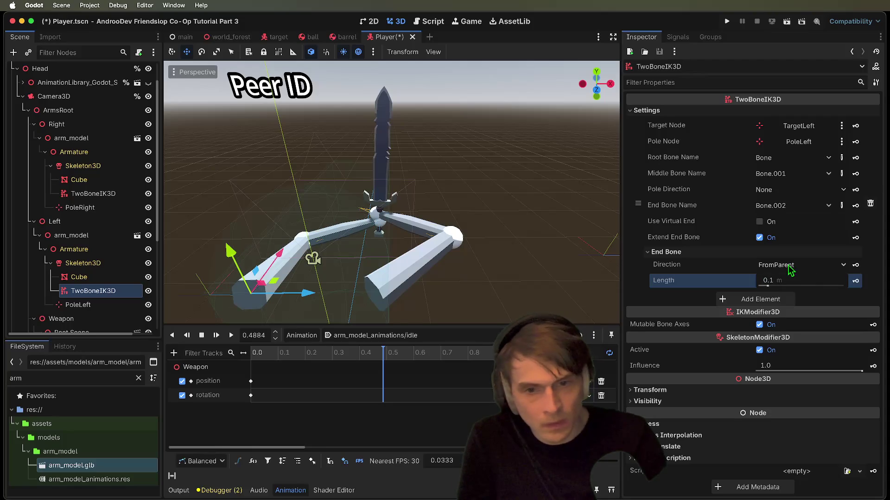
# - Retune the right arm's end bone length, trying 0.9 before settling on 0.1
pyautogui.click(93, 208)
pyautogui.click(93, 194)
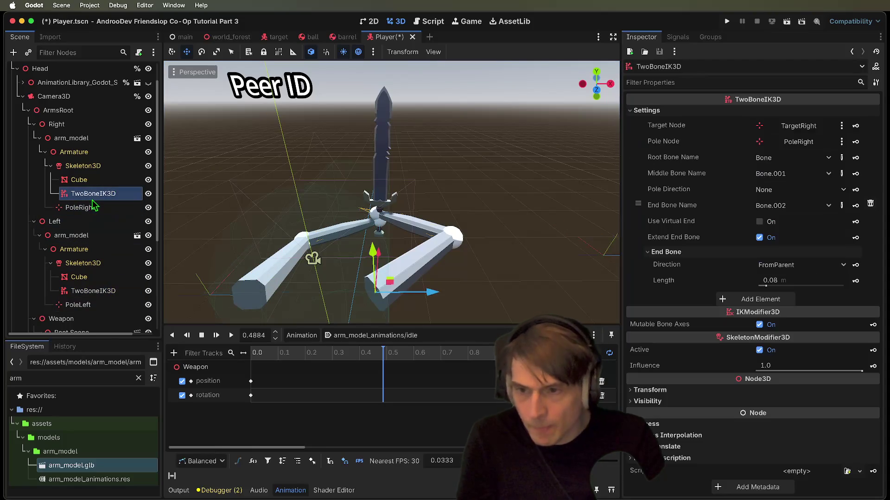
pyautogui.click(811, 280)
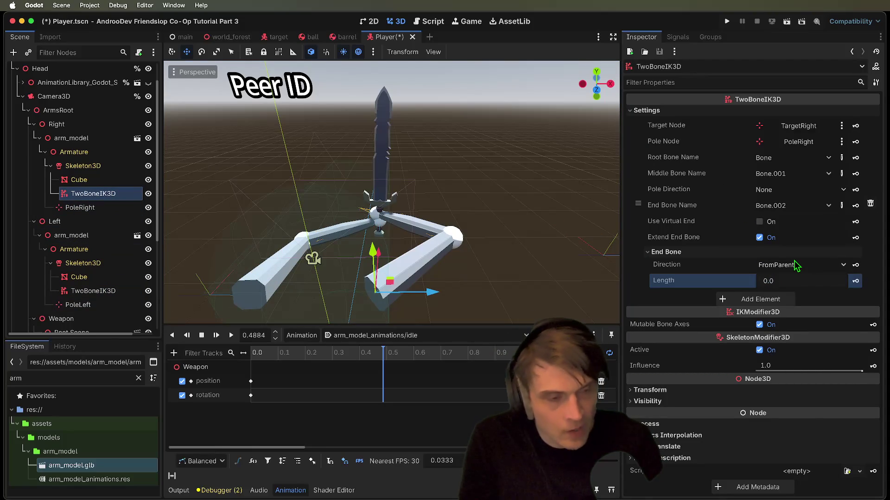
pyautogui.click(803, 284)
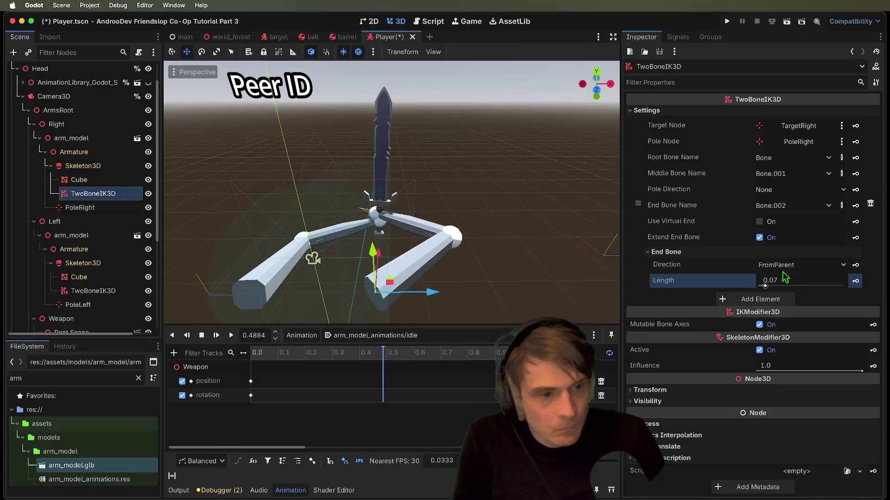
pyautogui.click(771, 237)
pyautogui.click(778, 238)
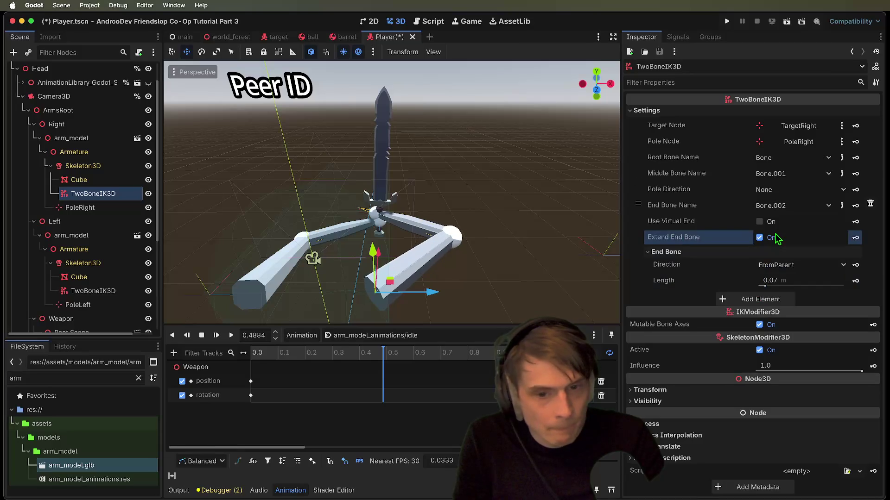
pyautogui.click(802, 287)
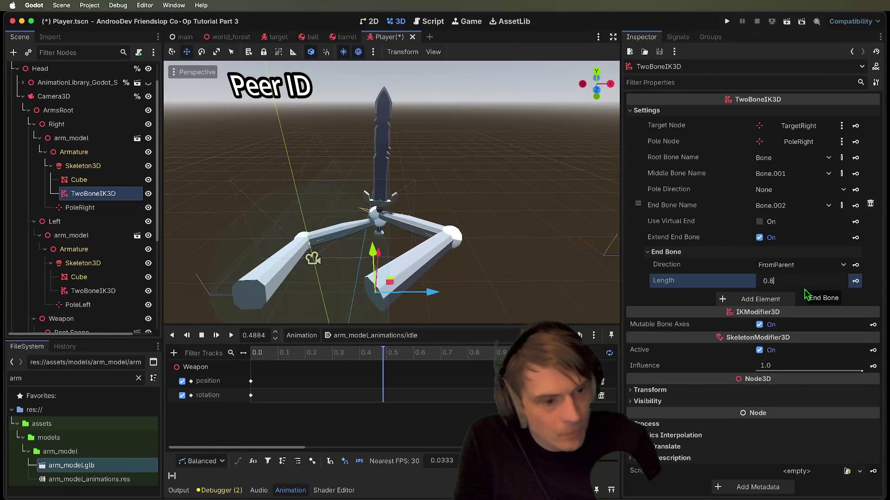
pyautogui.press('Return')
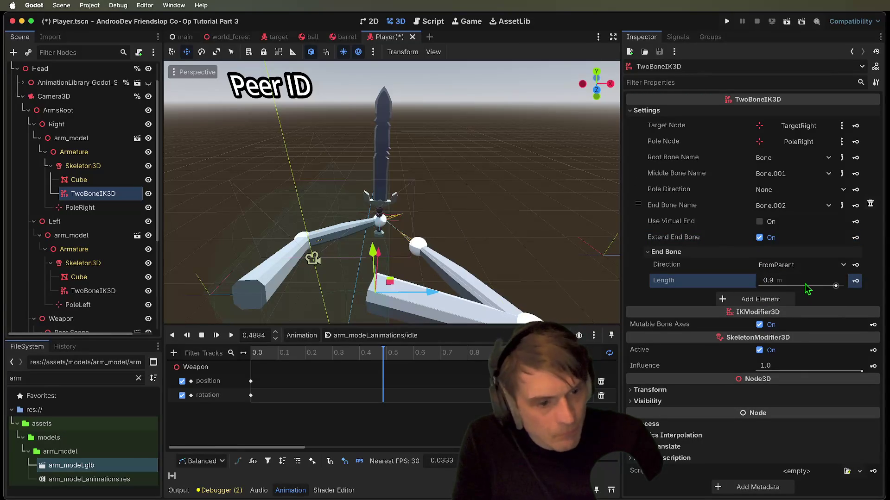
pyautogui.write('0.12')
pyautogui.press('Return')
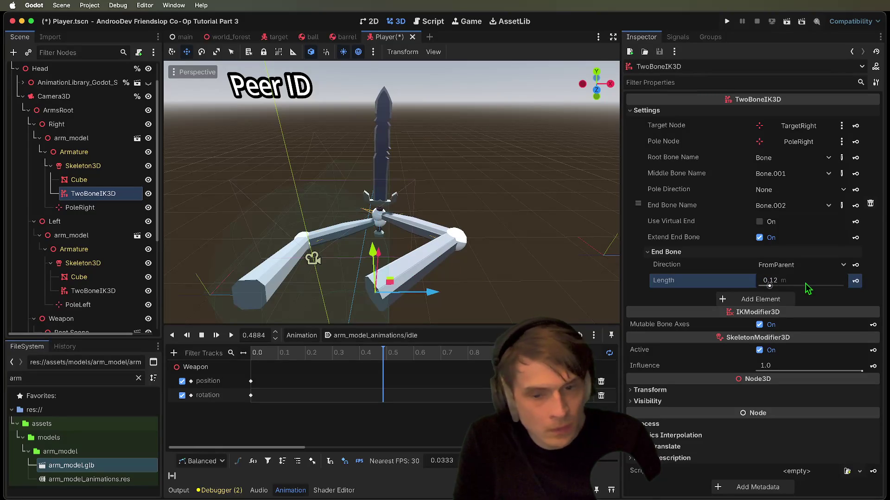
pyautogui.click(79, 208)
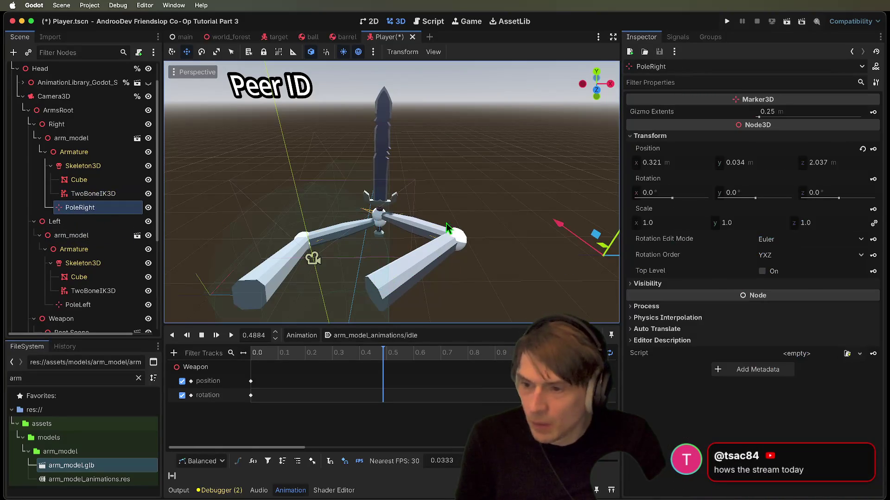
# - Move PoleRight to 0.321, -0.76, 1.872 and save the Player scene
pyautogui.scroll(-3, 585, 252)
pyautogui.moveTo(552, 227)
pyautogui.mouseDown()
pyautogui.moveTo(496, 187)
pyautogui.moveTo(482, 225)
pyautogui.mouseUp()
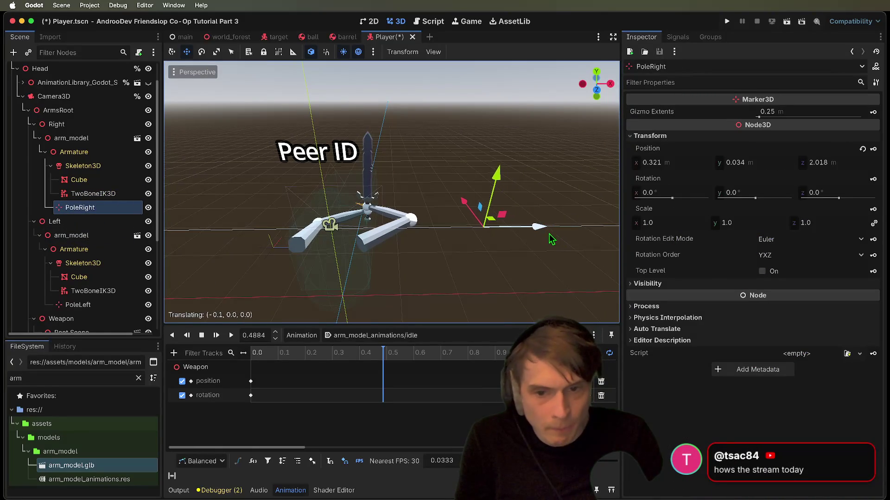
pyautogui.hotkey('ctrl', 's')
pyautogui.click(230, 335)
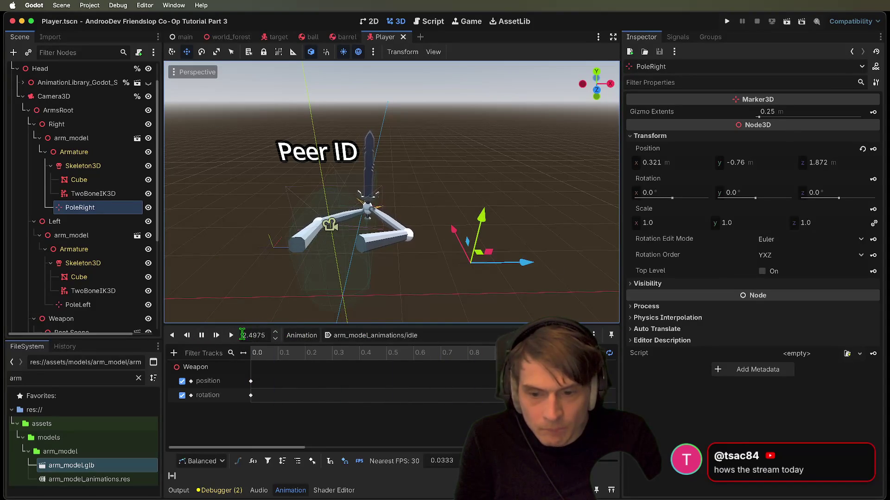
# - Preview the swing_01 arm animation, then run the project for a multiplayer test
pyautogui.click(202, 335)
pyautogui.click(375, 335)
pyautogui.click(377, 392)
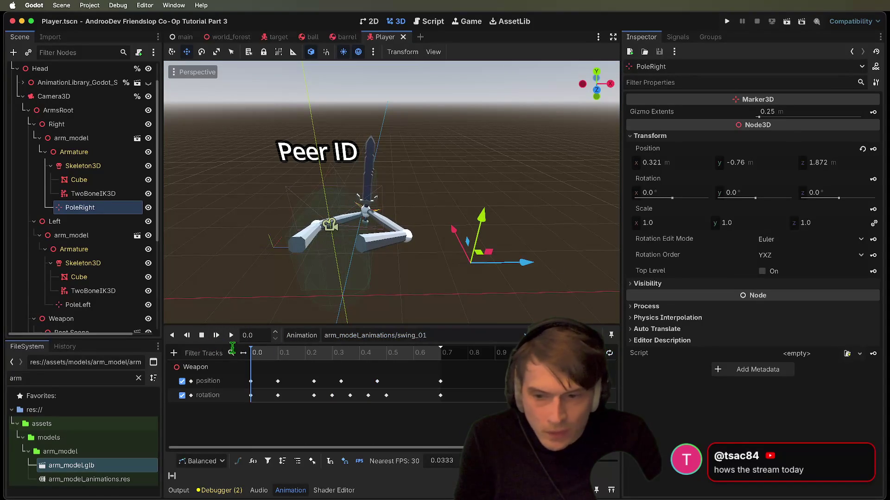
pyautogui.click(231, 335)
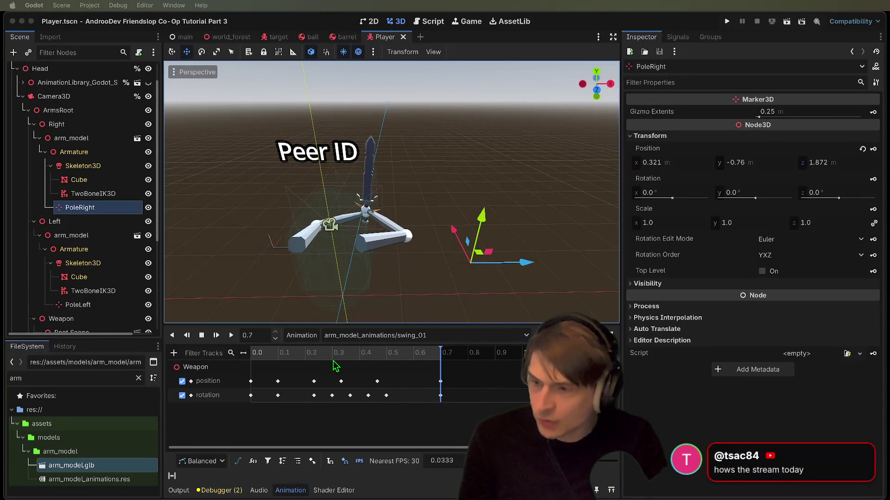
pyautogui.press('super+b')
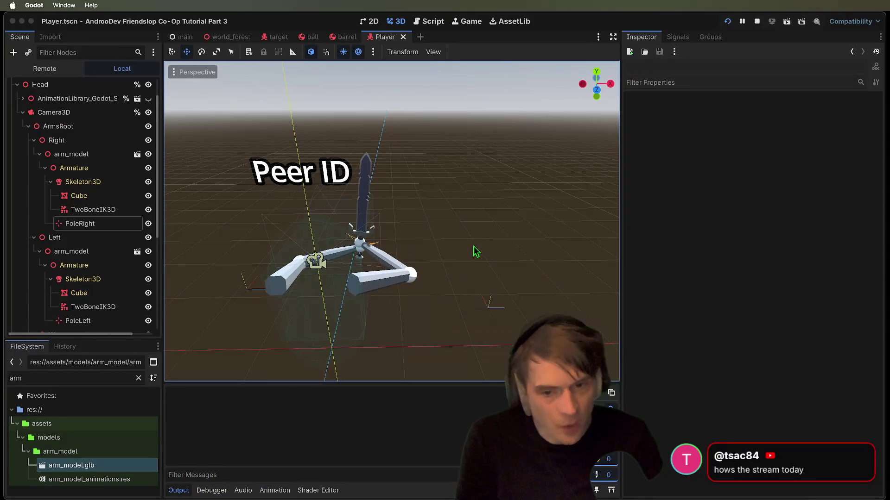
# - Walk around in the left debug game window to check the arms, then stop the game
pyautogui.click(311, 284)
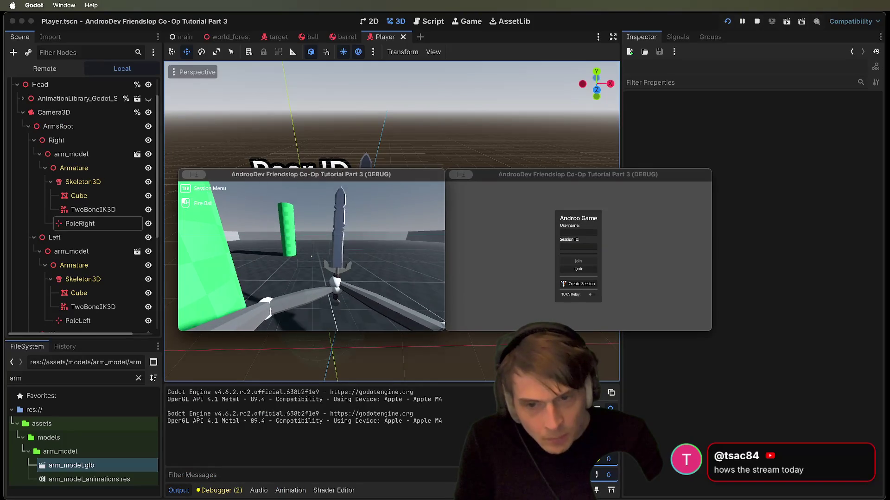
pyautogui.press('w')
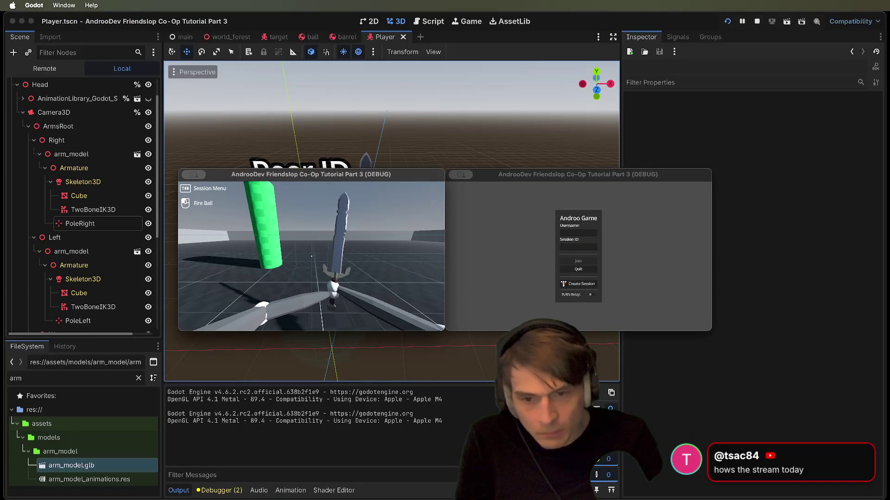
pyautogui.moveTo(311, 256)
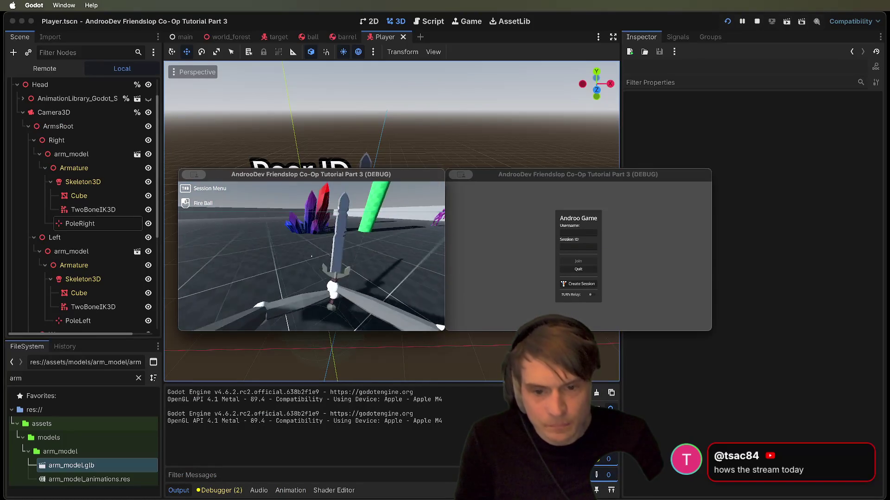
pyautogui.press('F8')
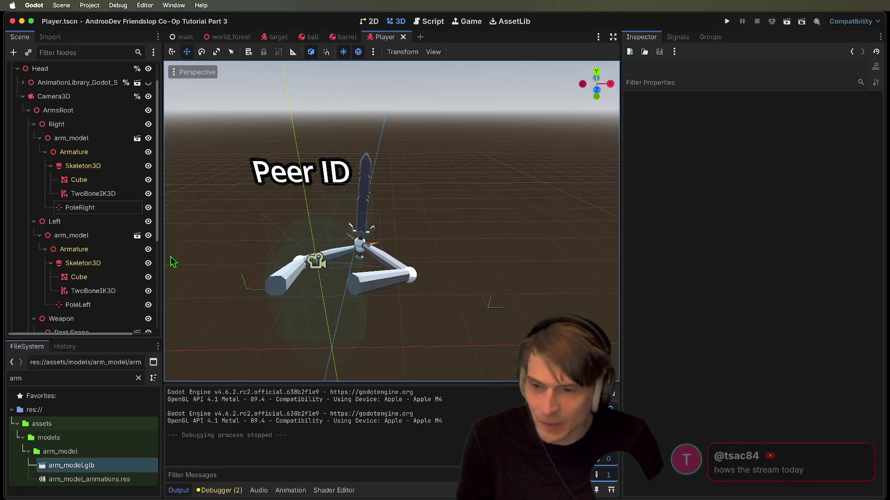
# - Filter FileSystem for 'sw' and open the Sword.glb import settings
pyautogui.scroll(-5, 46, 292)
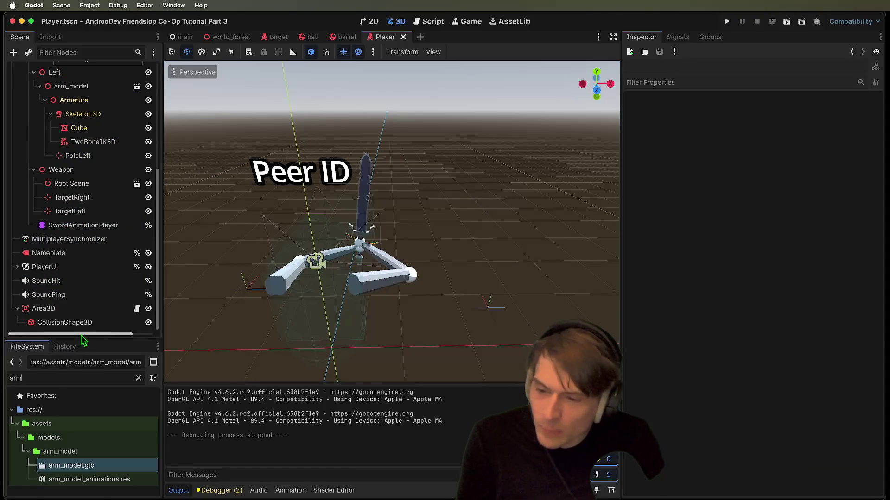
pyautogui.write('swor')
pyautogui.doubleClick(113, 471)
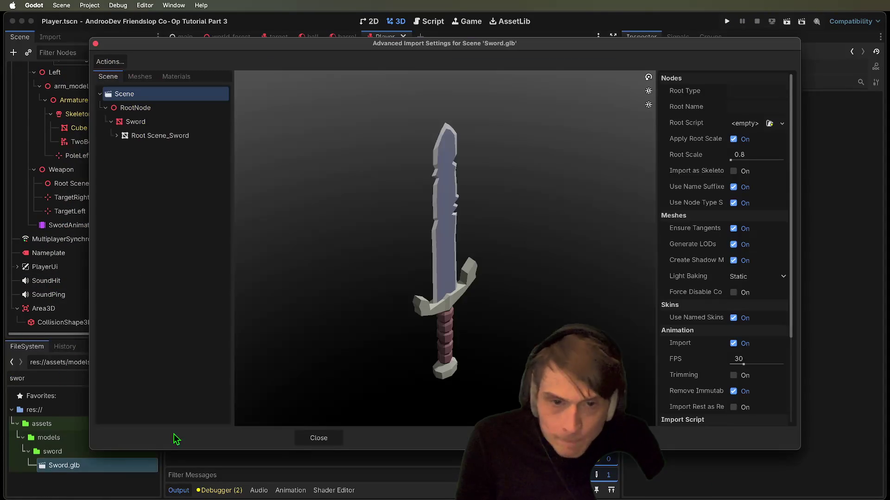
# - Reimport Sword.glb with Root Scale 1.0
pyautogui.click(771, 157)
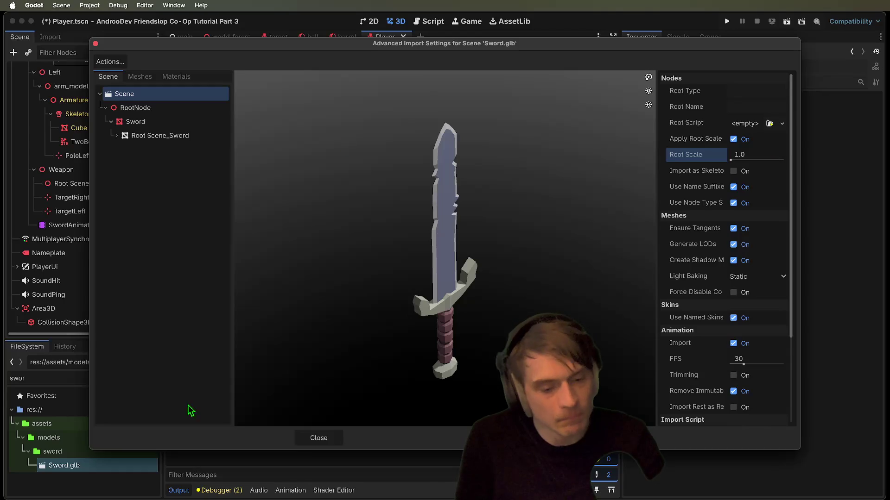
pyautogui.click(571, 438)
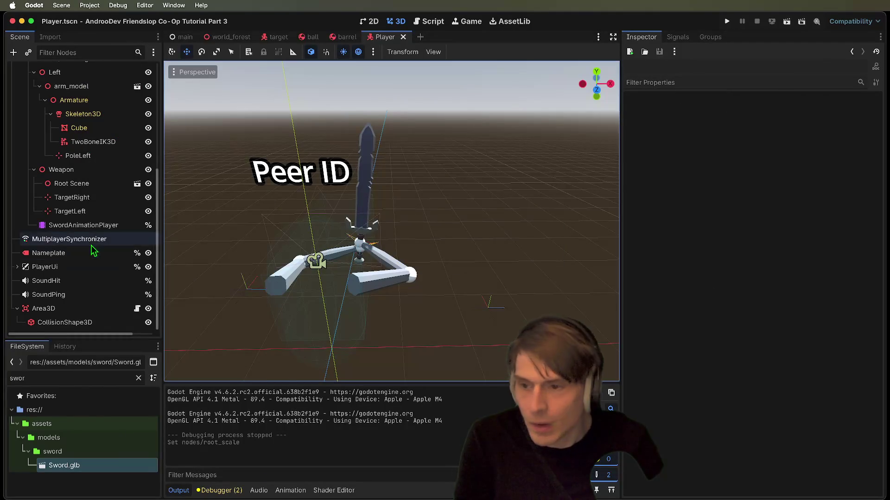
pyautogui.scroll(-8, 95, 226)
# - Check arm_model.glb's import settings without changes, then launch the project again
pyautogui.doubleClick(58, 377)
pyautogui.write('arm')
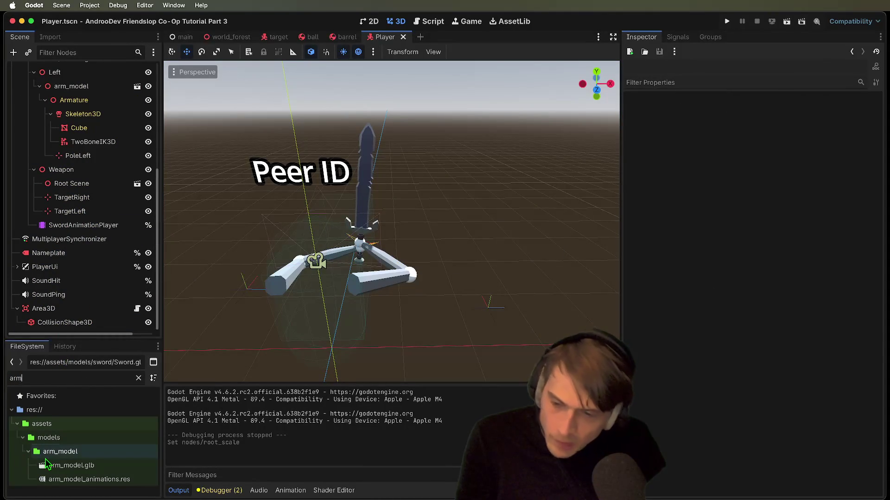
pyautogui.click(59, 469)
pyautogui.doubleClick(59, 471)
pyautogui.press('Escape')
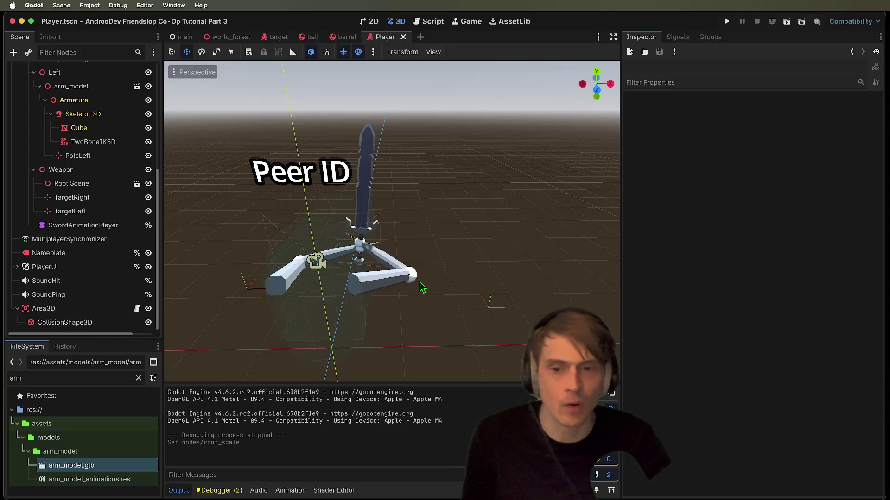
pyautogui.press('super+b')
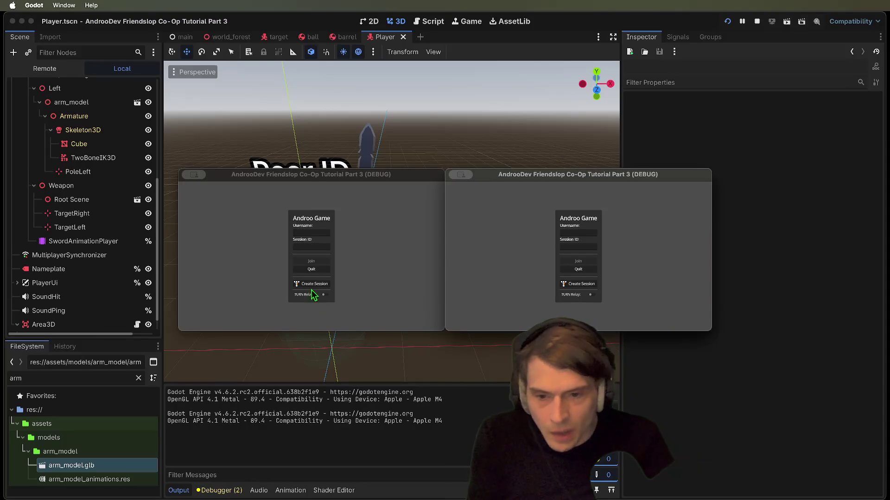
# - Play in the left debug window, looking around and walking toward the crystals
pyautogui.click(311, 286)
pyautogui.click(312, 284)
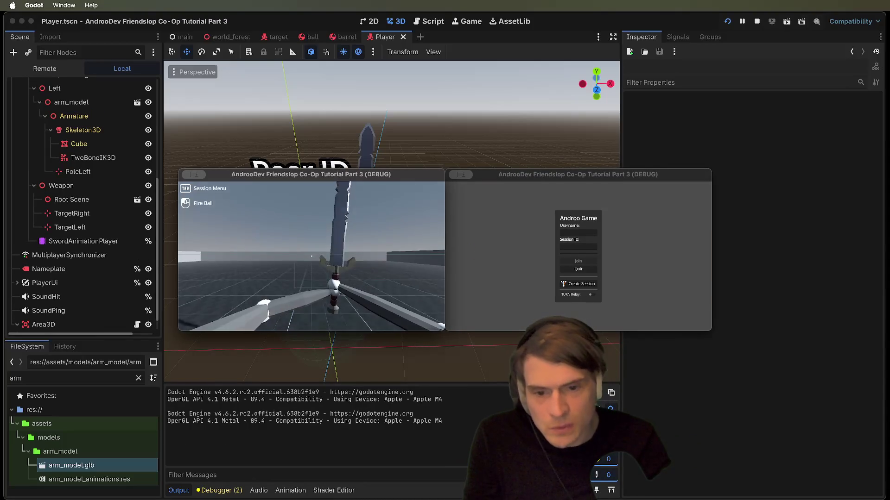
pyautogui.click(311, 255)
pyautogui.press('w')
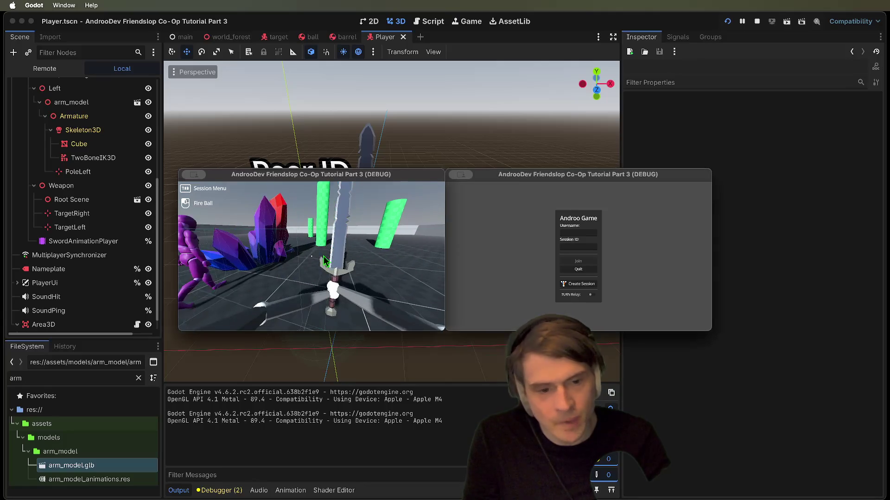
# - Look around as the second player, then stop the running game from the editor
pyautogui.click(596, 260)
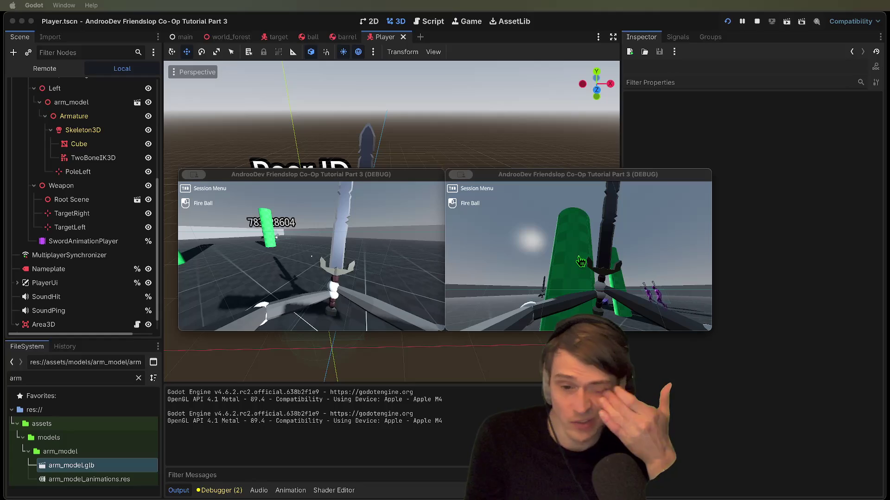
pyautogui.click(580, 262)
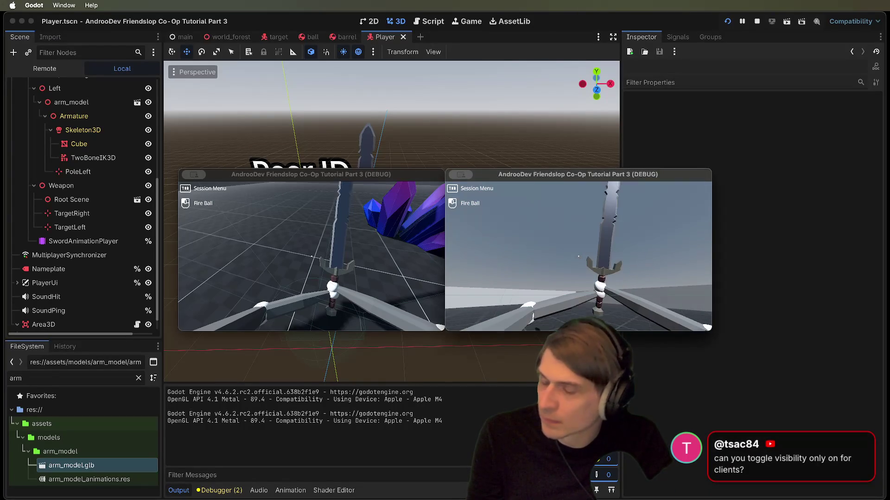
pyautogui.click(312, 262)
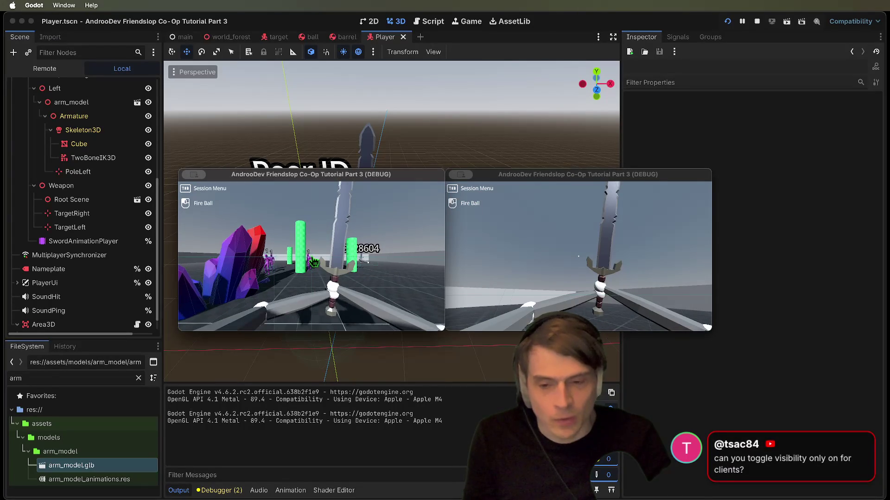
pyautogui.click(713, 45)
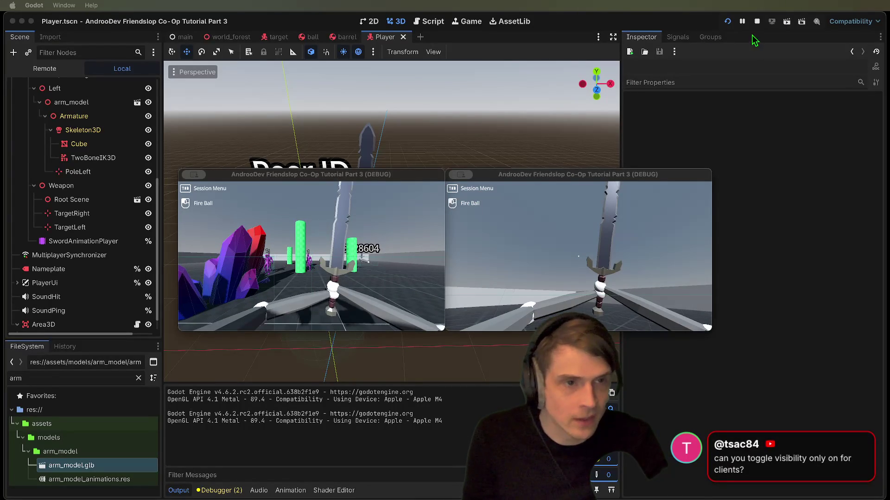
pyautogui.click(757, 21)
pyautogui.scroll(5, 65, 157)
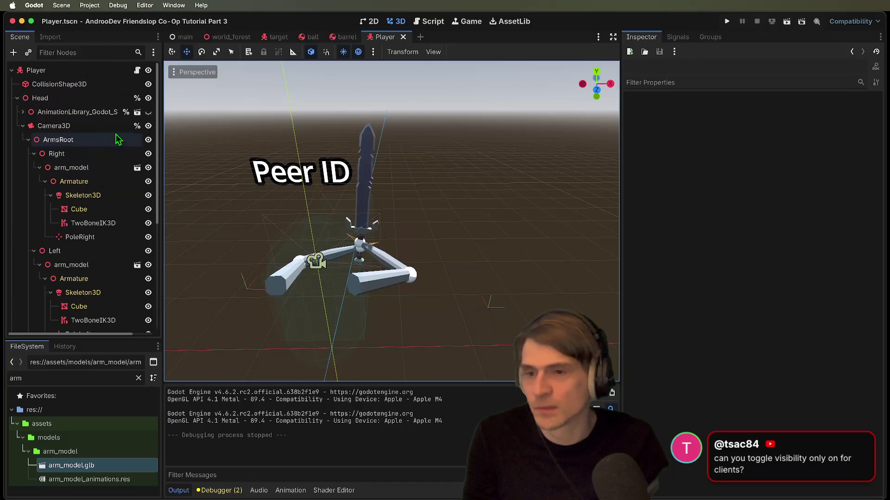
# - Make the AnimationLibrary mannequin visible in the Scene dock
pyautogui.click(148, 112)
pyautogui.click(148, 113)
pyautogui.click(149, 113)
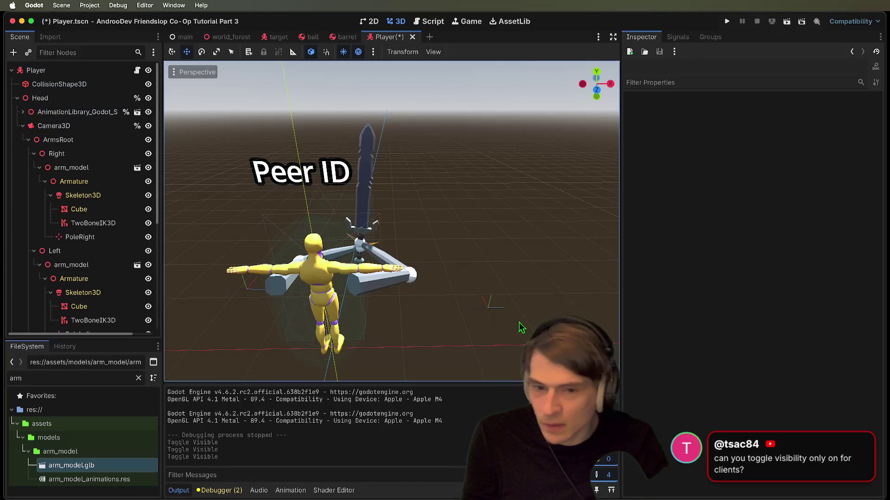
# - Open player.gd and place the caret in the ready_client_visuals function
pyautogui.click(429, 21)
pyautogui.scroll(5, 453, 172)
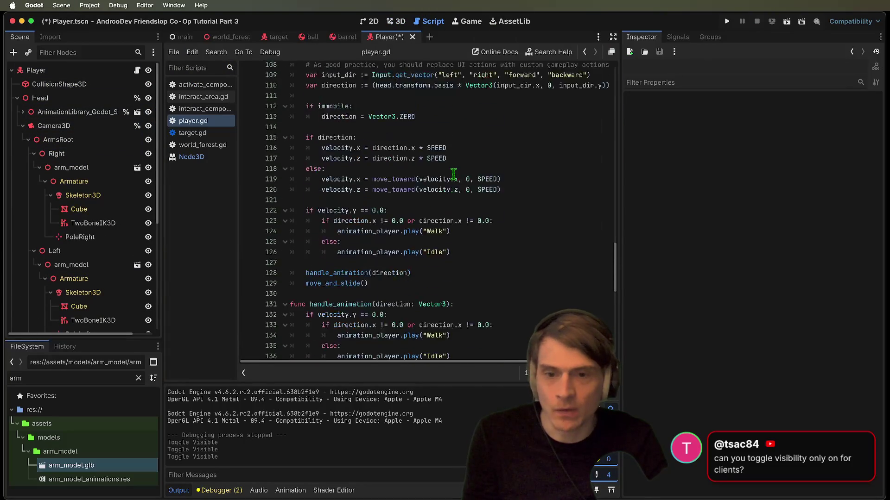
pyautogui.scroll(-3, 453, 173)
pyautogui.scroll(15, 454, 174)
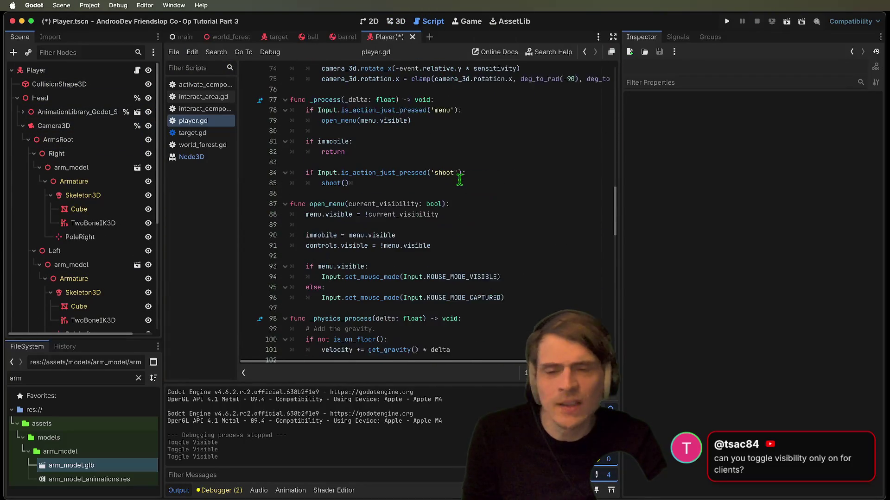
pyautogui.scroll(5, 452, 213)
pyautogui.scroll(-6, 440, 204)
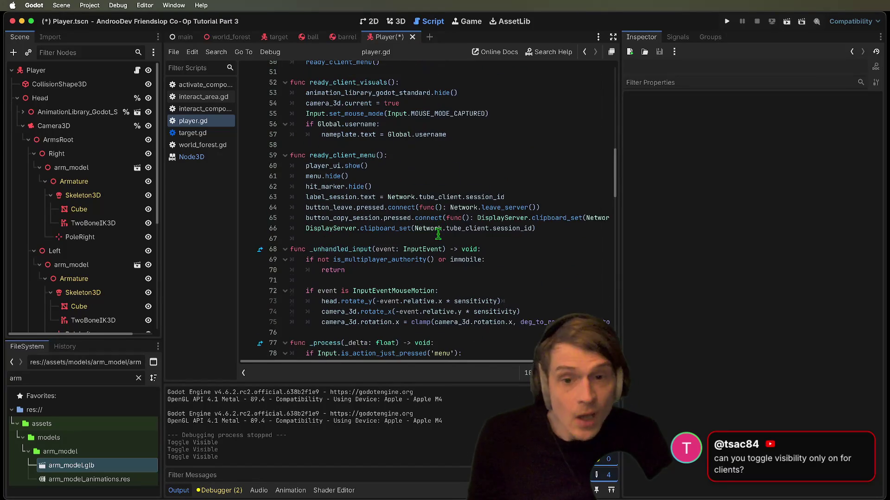
pyautogui.doubleClick(354, 163)
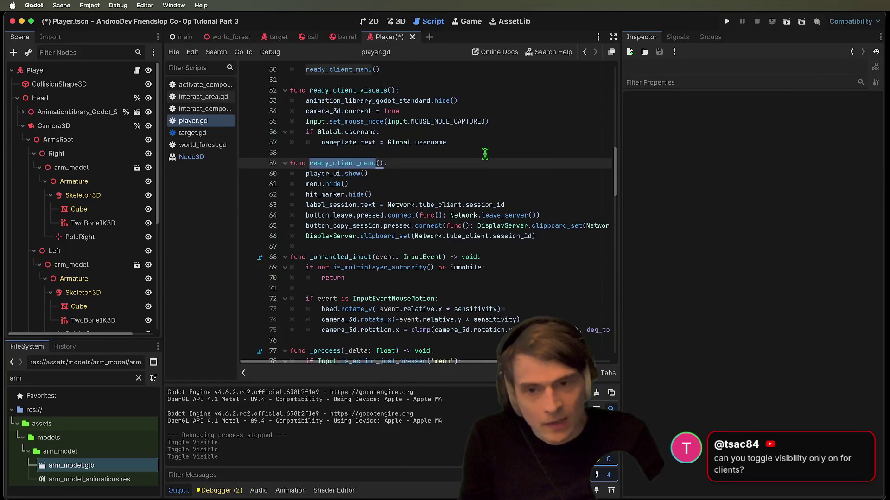
pyautogui.scroll(2, 485, 154)
pyautogui.click(585, 120)
pyautogui.press('Down')
pyautogui.press('Down')
pyautogui.press('Down')
# - Bring up the context menu for the ArmsRoot node
pyautogui.click(54, 251)
pyautogui.click(65, 139)
pyautogui.rightClick(74, 140)
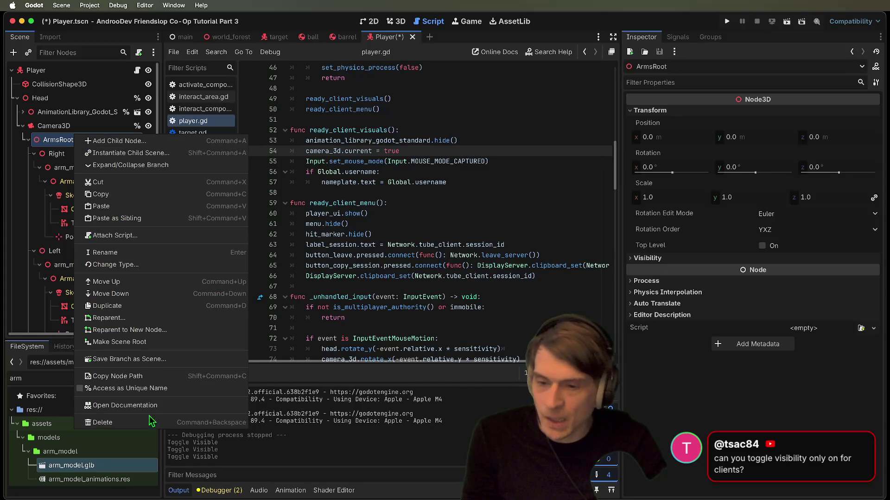
# - Give ArmsRoot a unique name and add an onready arms_root variable to player.gd
pyautogui.click(153, 389)
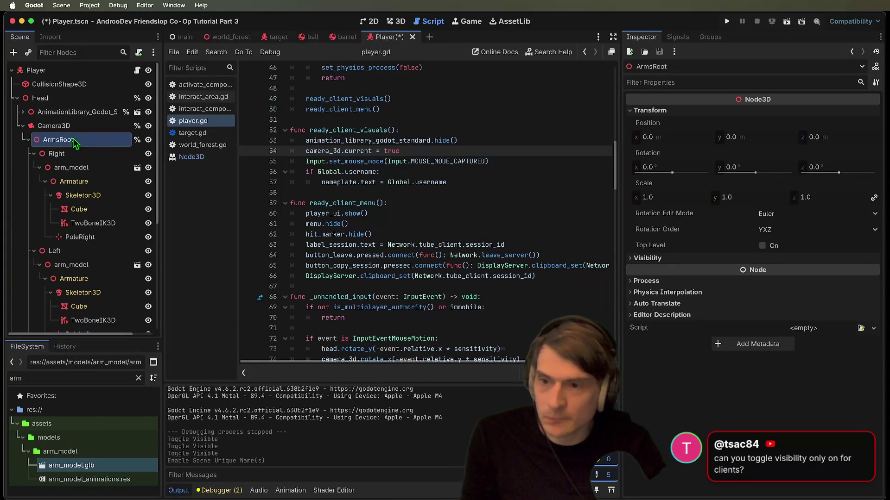
pyautogui.scroll(8, 503, 179)
pyautogui.click(499, 129)
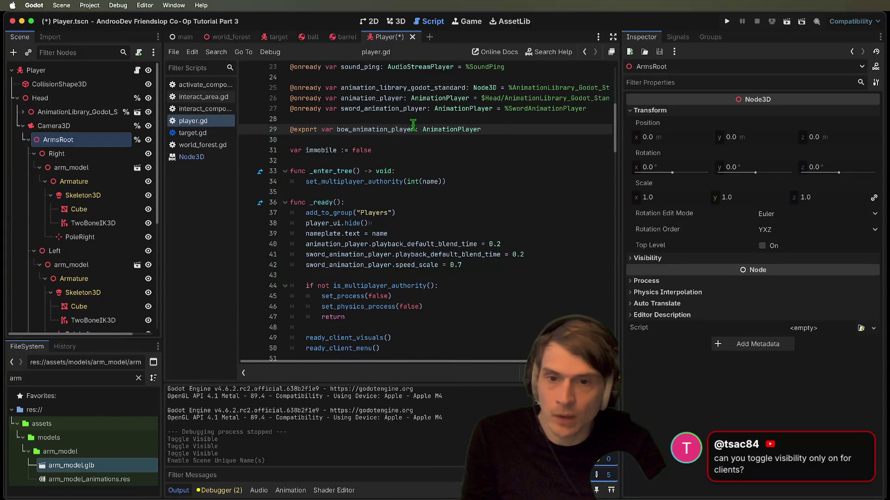
pyautogui.click(414, 143)
pyautogui.click(90, 126)
pyautogui.click(58, 140)
pyautogui.moveTo(41, 144)
pyautogui.mouseDown()
pyautogui.moveTo(115, 148)
pyautogui.moveTo(366, 118)
pyautogui.mouseUp()
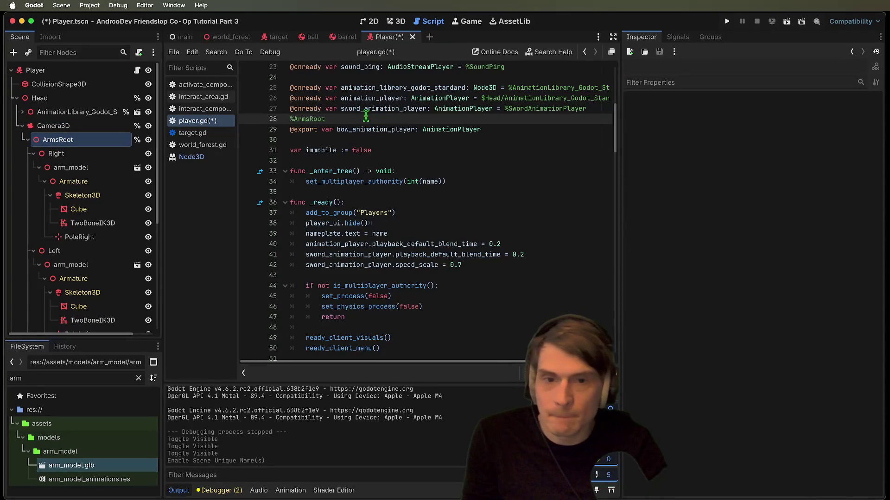
pyautogui.press('super+z')
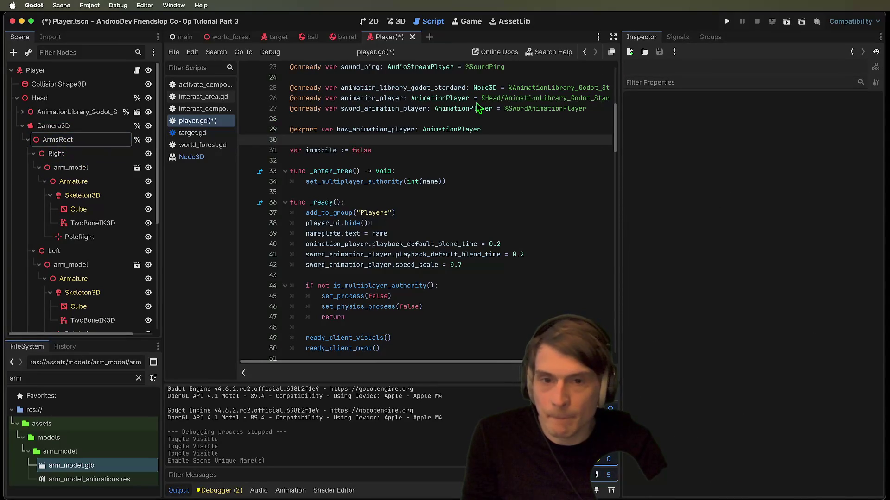
pyautogui.moveTo(47, 140); pyautogui.dragTo(430, 115)
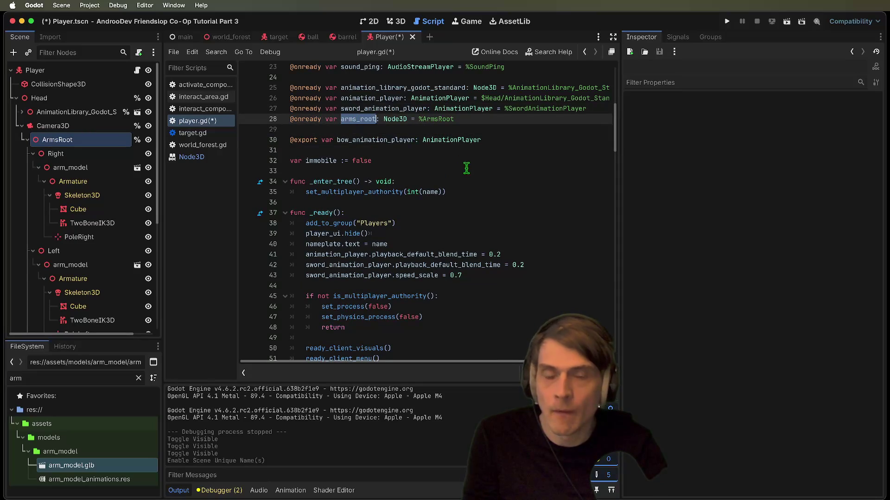
# - Add arms_root.show() at the start of ready_client_visuals
pyautogui.scroll(-5, 463, 162)
pyautogui.scroll(-1, 524, 280)
pyautogui.click(533, 179)
pyautogui.press('Return')
pyautogui.press('Up')
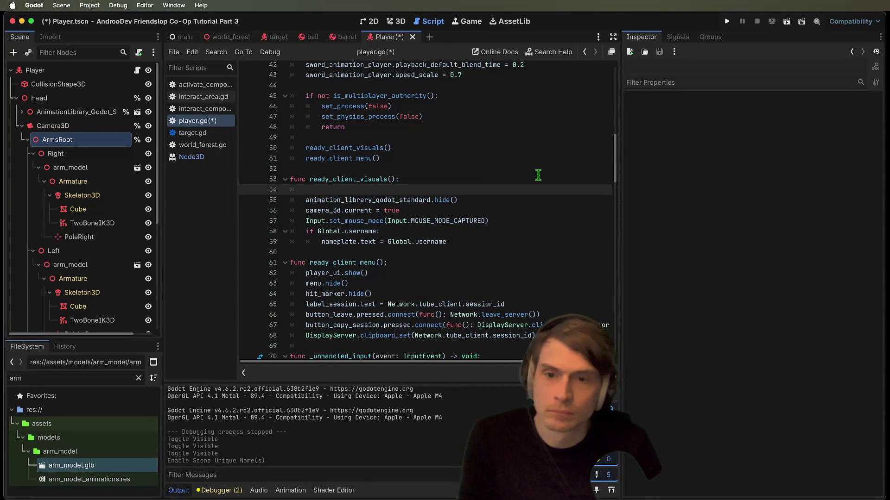
pyautogui.scroll(3, 537, 177)
pyautogui.write('arms_root.show()')
pyautogui.press('Return')
# - Copy the arms_root line into _ready as arms_root.hide()
pyautogui.tripleClick(471, 287)
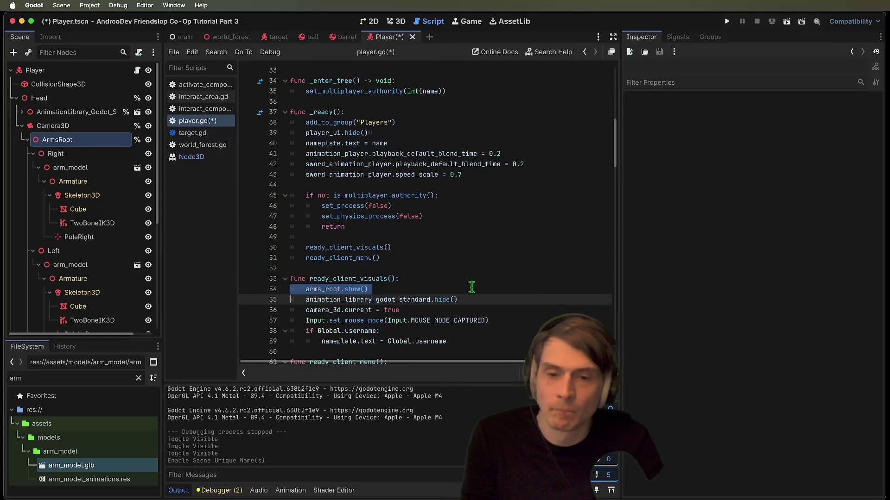
pyautogui.hotkey('ctrl', 'c')
pyautogui.click(538, 186)
pyautogui.hotkey('ctrl', 'v')
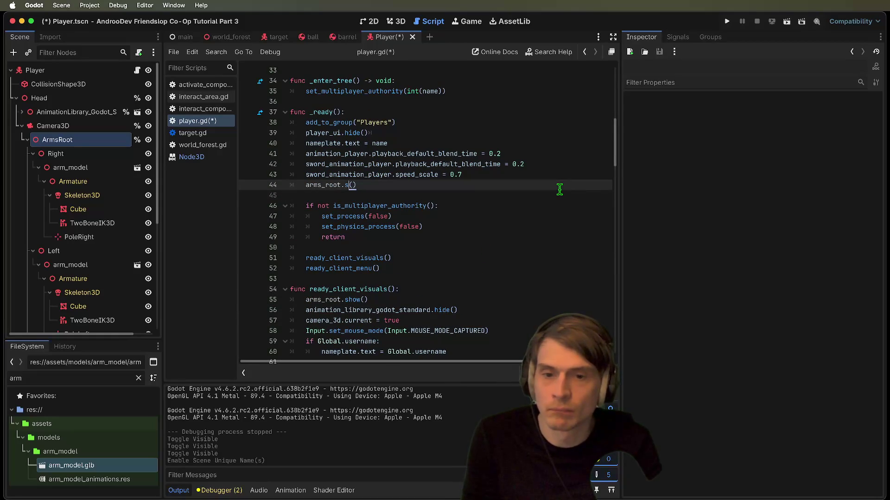
pyautogui.tripleClick(560, 186)
pyautogui.press('BackSpace')
pyautogui.press('BackSpace')
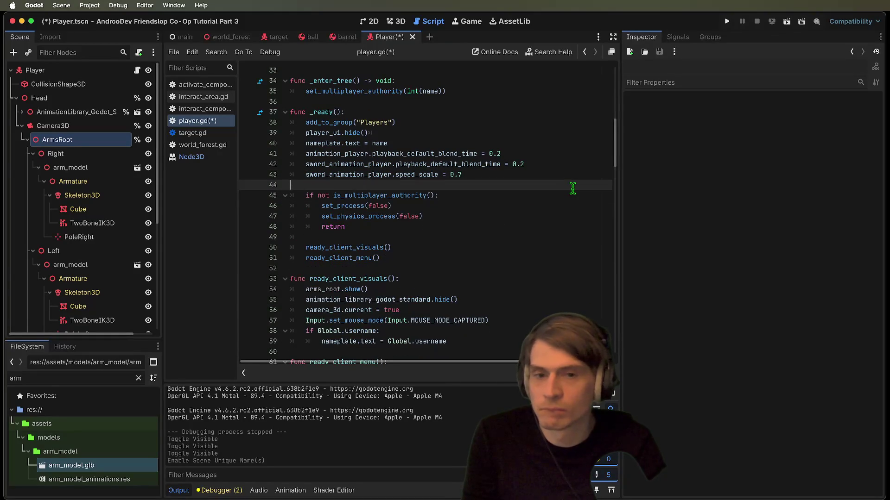
pyautogui.press('Up')
pyautogui.press('Up')
pyautogui.hotkey('ctrl', 'v')
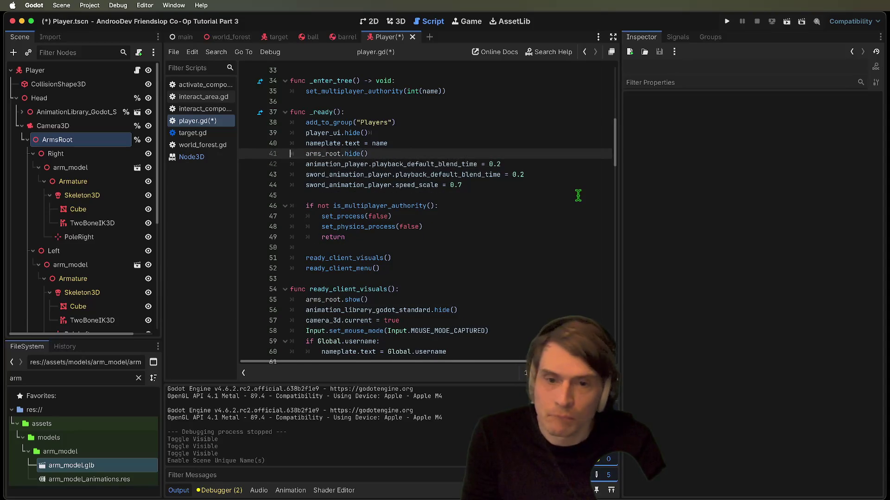
# - Place arms_root.hide() after the speed scale line, save player.gd, run, and host a session
pyautogui.press('Up')
pyautogui.press('Return')
pyautogui.press('Return')
pyautogui.press('Up')
pyautogui.write('#')
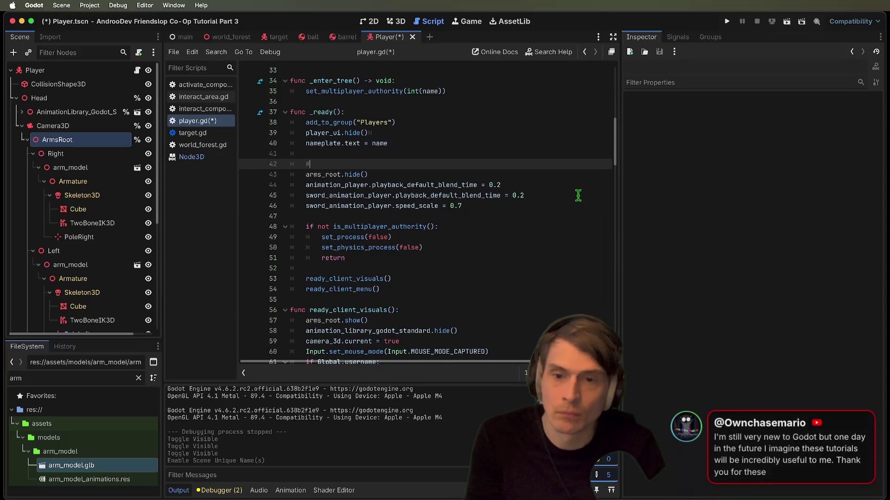
pyautogui.hotkey('ctrl', 'shift', 'k')
pyautogui.hotkey('ctrl', 'shift', 'k')
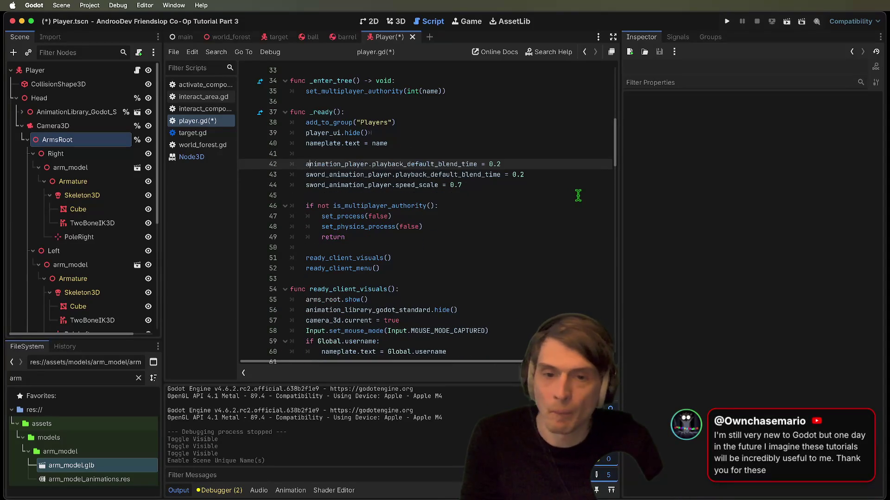
pyautogui.press('Up')
pyautogui.hotkey('ctrl', 'shift', 'k')
pyautogui.press('Down')
pyautogui.press('Down')
pyautogui.press('Down')
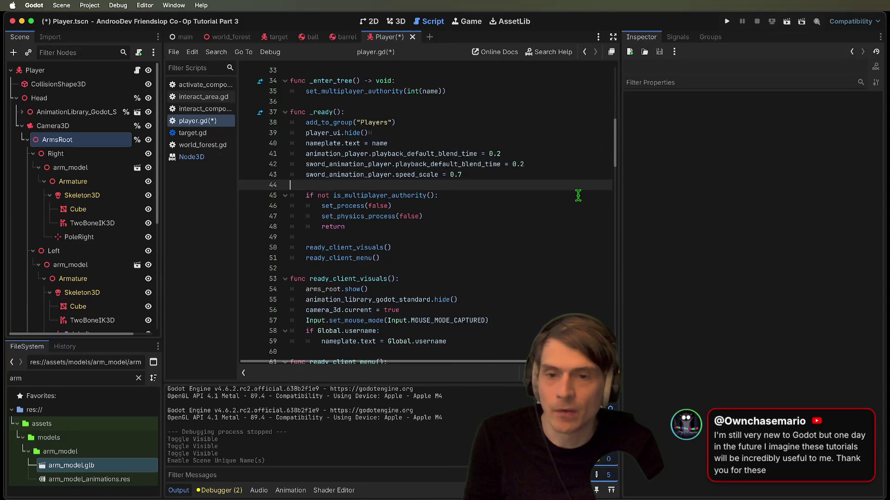
pyautogui.hotkey('ctrl', 'v')
pyautogui.hotkey('ctrl', 's')
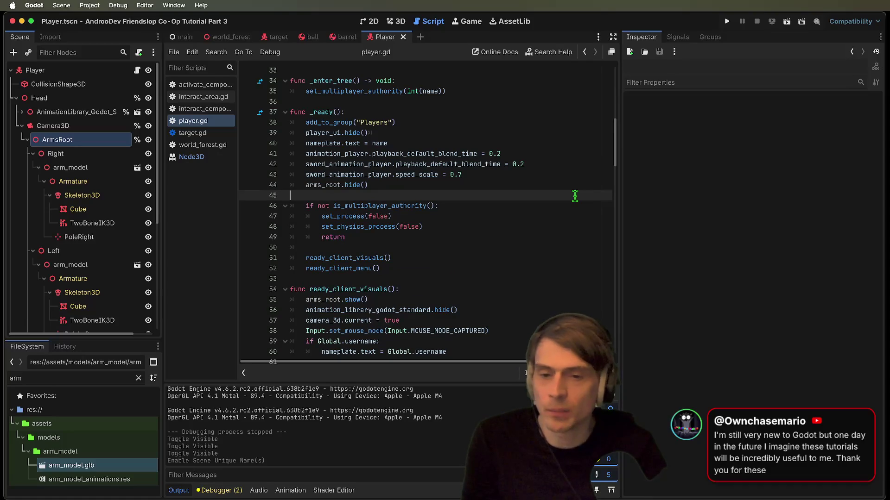
pyautogui.press('super+b')
pyautogui.click(323, 291)
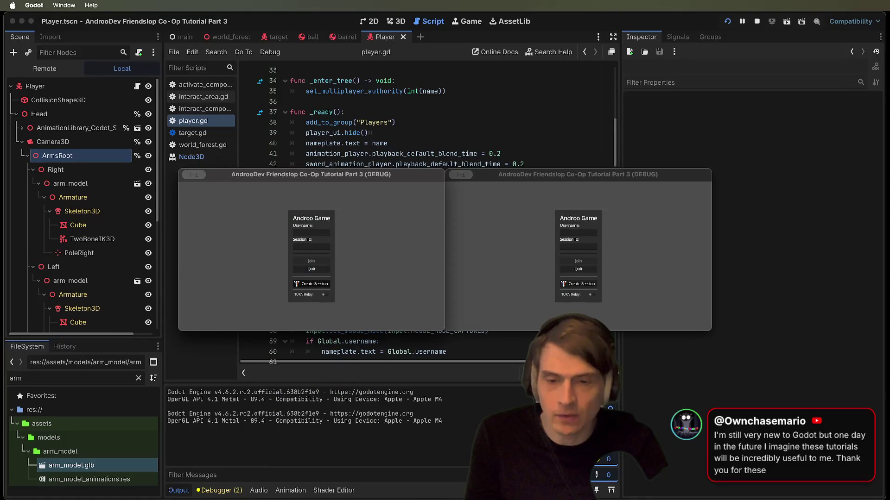
# - Join the hosted session from the second window with the pasted session ID, then stop the test
pyautogui.click(637, 253)
pyautogui.click(578, 247)
pyautogui.press('super+v')
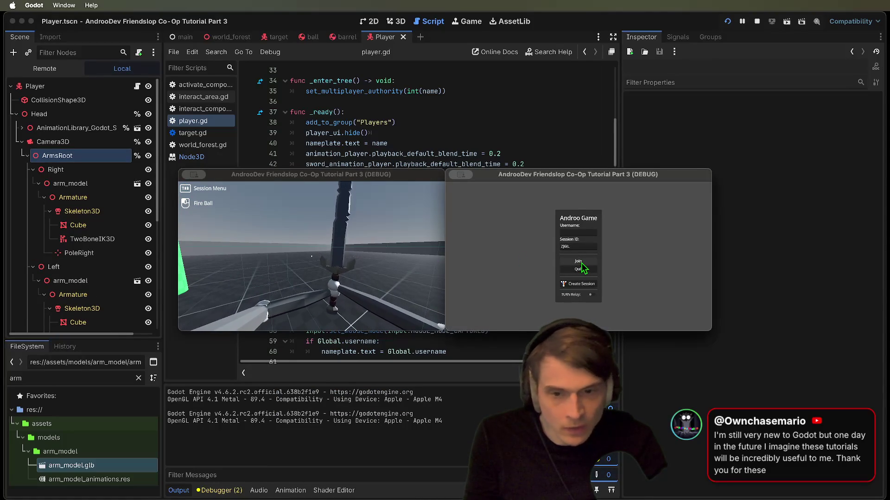
pyautogui.click(579, 262)
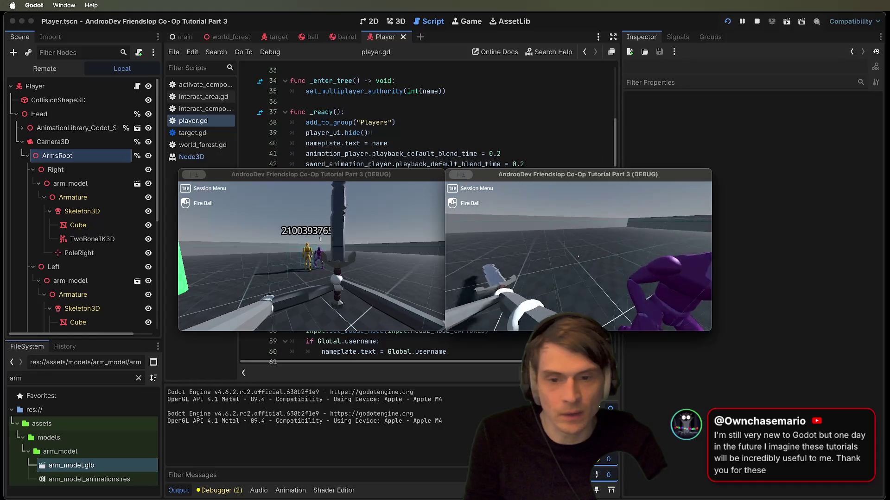
pyautogui.press('super+q')
pyautogui.scroll(-8, 83, 194)
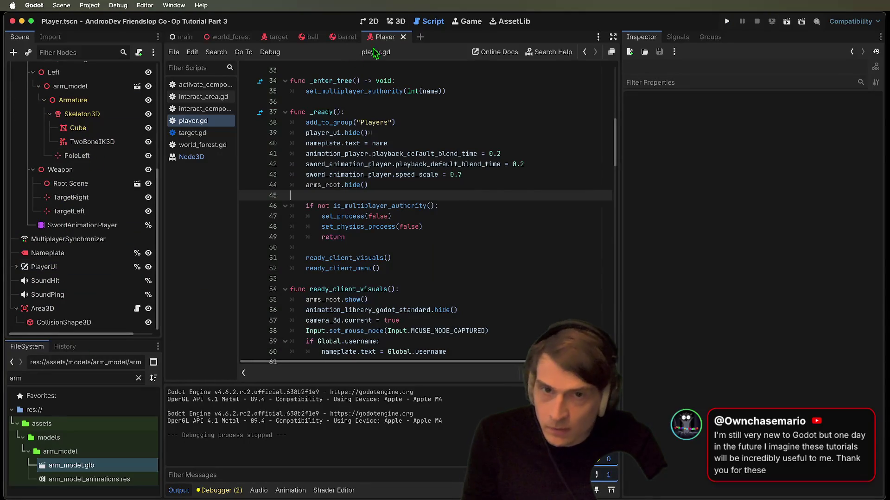
# - Insert an indented line 157 in shoot() after the swing_01 call, above the await
pyautogui.scroll(-10, 409, 224)
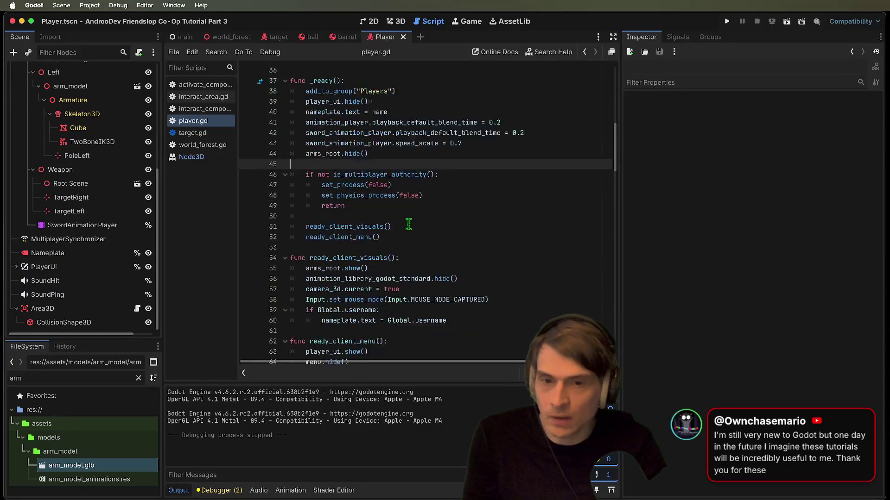
pyautogui.scroll(-20, 410, 224)
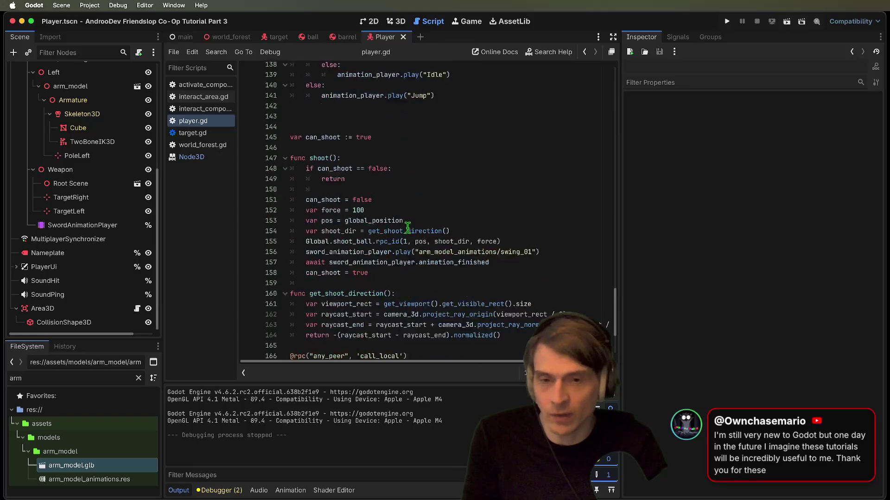
pyautogui.click(565, 134)
pyautogui.press('Down')
pyautogui.press('Down')
pyautogui.press('Down')
pyautogui.press('Up')
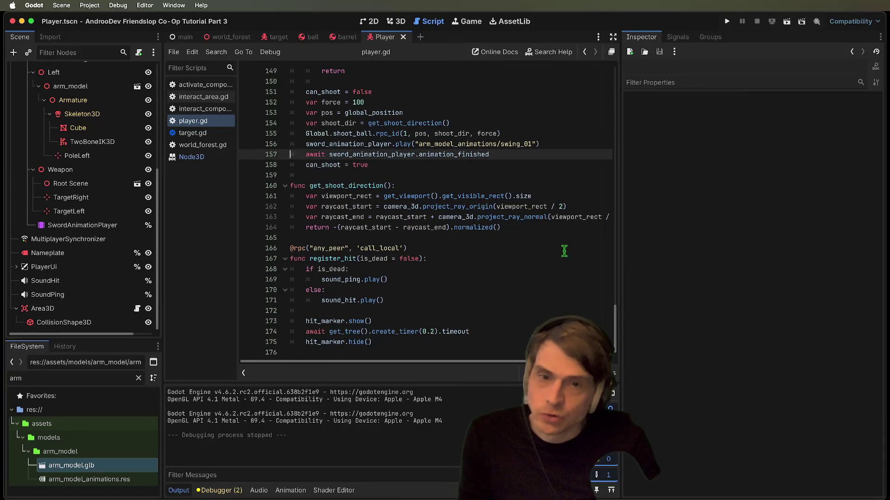
pyautogui.hotkey('ctrl', 'shift', 'Return')
pyautogui.write('an')
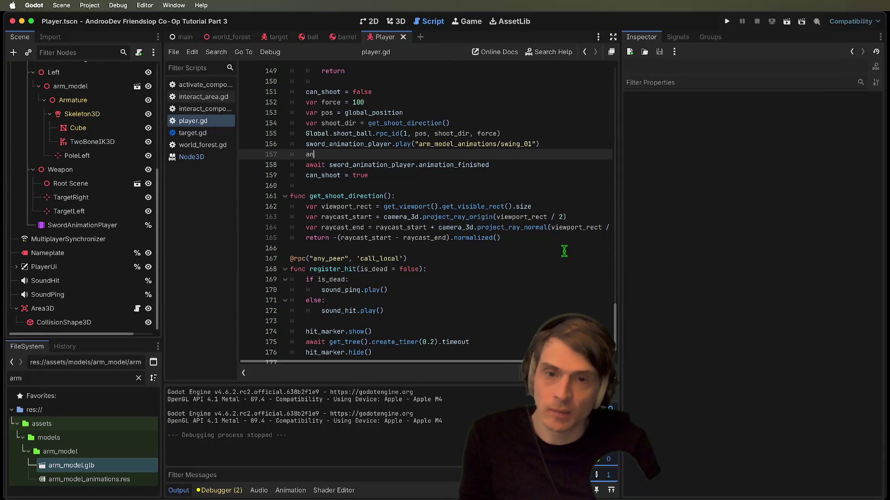
# - Start line 157 with animation_player via autocompletion, discarding a mistaken .play call
pyautogui.press('Return')
pyautogui.write('.play')
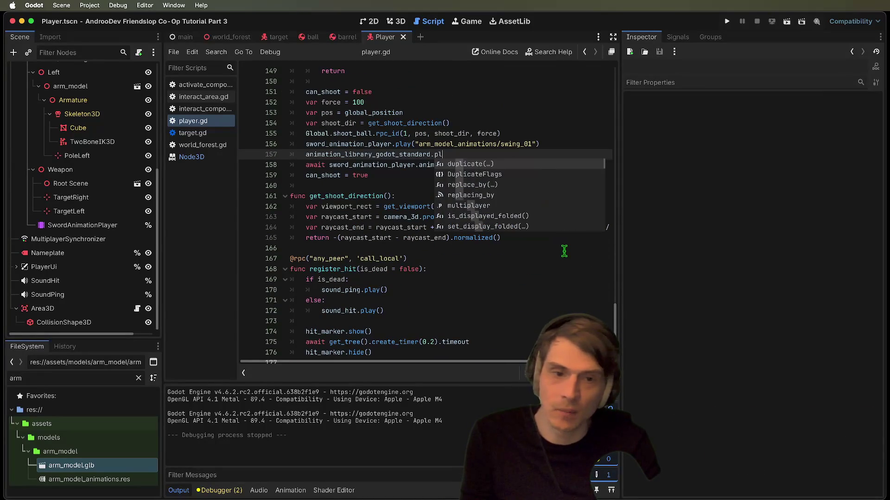
pyautogui.press('BackSpace')
pyautogui.press('BackSpace')
pyautogui.press('BackSpace')
pyautogui.press('Escape')
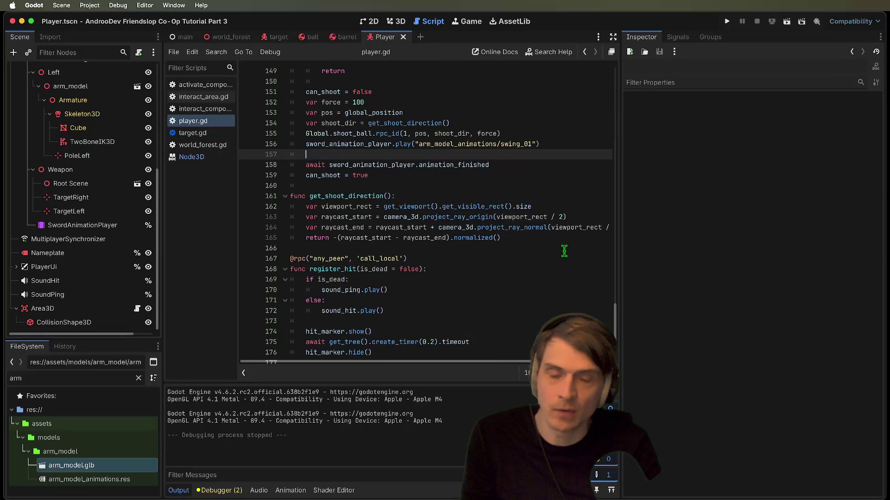
pyautogui.write('an')
pyautogui.press('Down')
pyautogui.press('Return')
# - Complete animation_player.play("Sword_Attack") and run the project
pyautogui.write('.p')
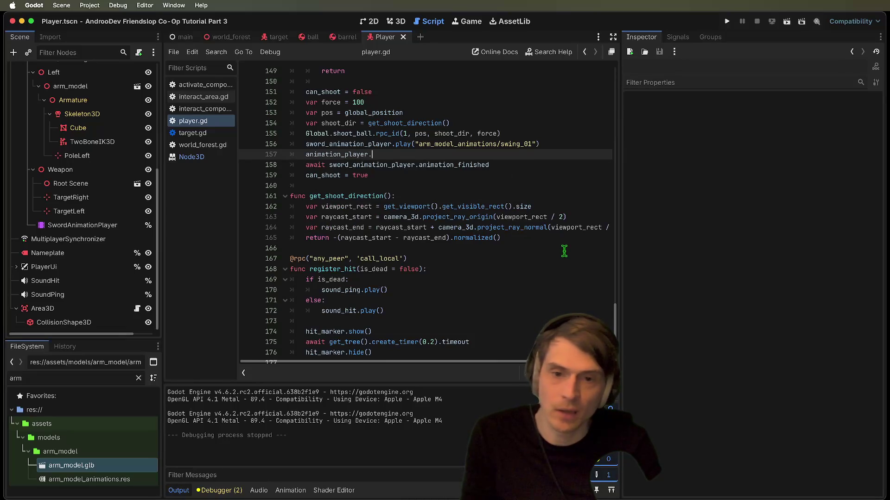
pyautogui.press('Down')
pyautogui.press('Return')
pyautogui.press('Down')
pyautogui.press('Down')
pyautogui.press('Down')
pyautogui.press('Escape')
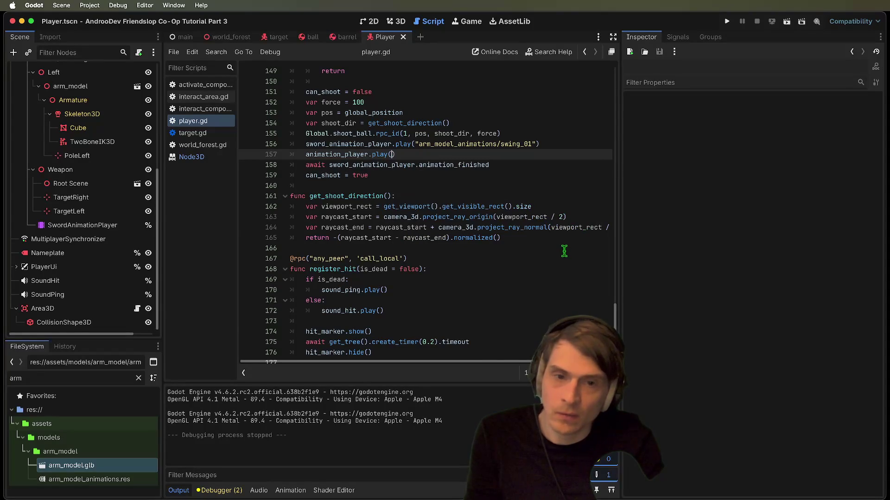
pyautogui.write('"sw')
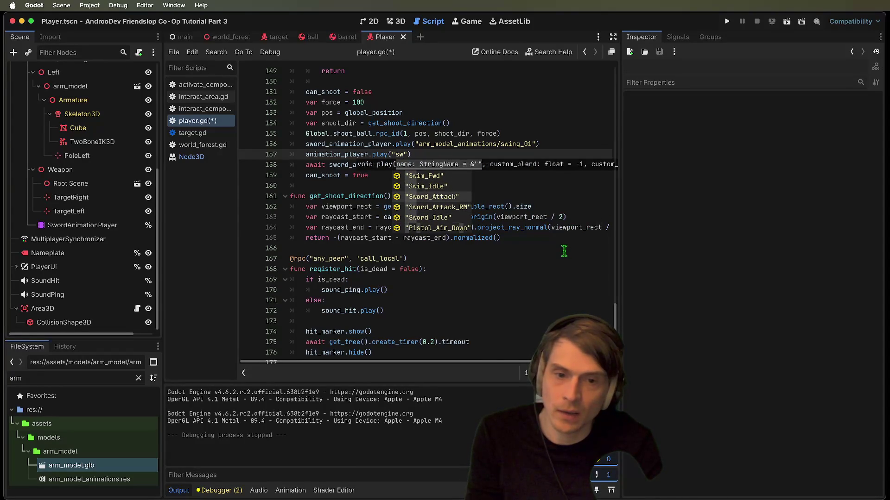
pyautogui.press('Return')
pyautogui.press('super+b')
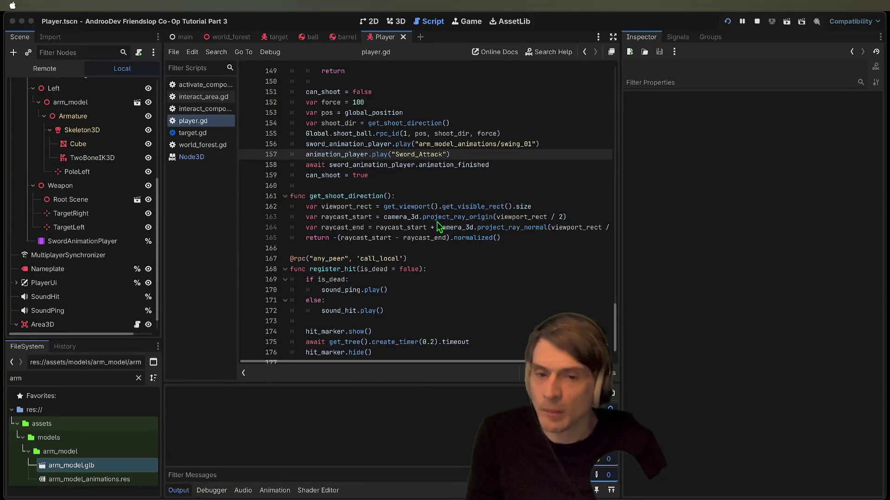
# - Host a session, join it from the second window, swing the sword near the other player, then close the game
pyautogui.click(315, 285)
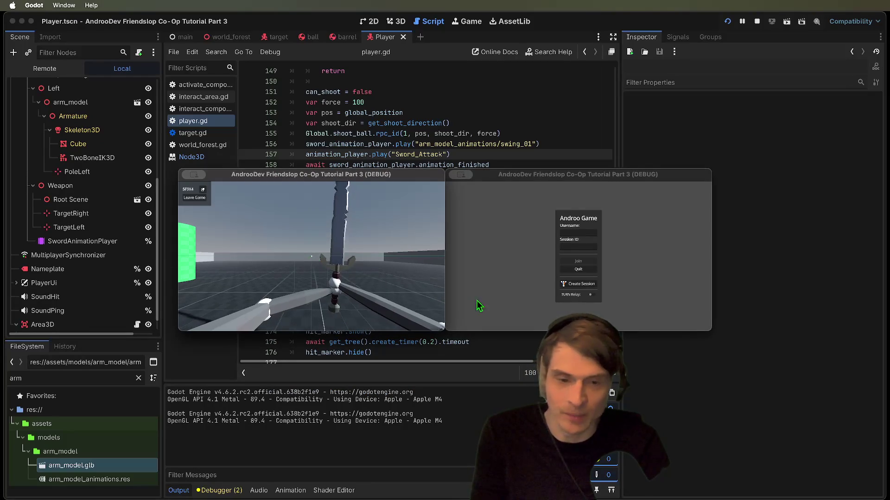
pyautogui.click(578, 246)
pyautogui.press('super+v')
pyautogui.click(579, 264)
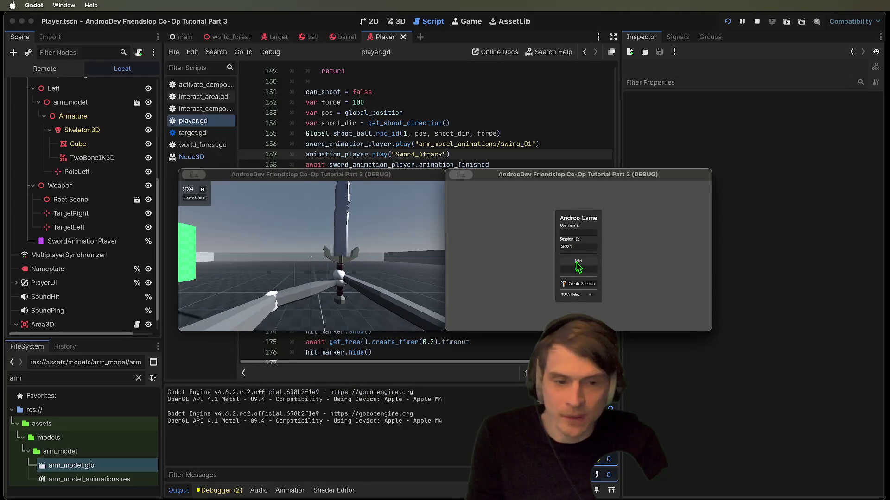
pyautogui.press('w')
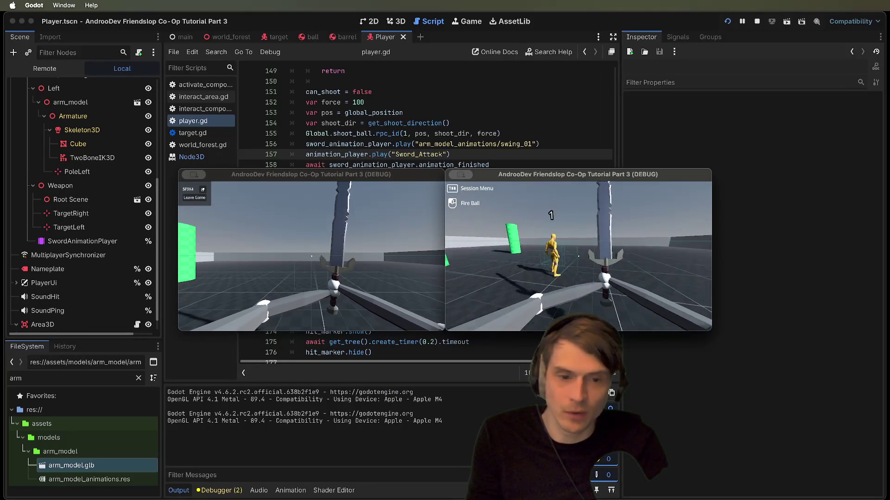
pyautogui.click(579, 255)
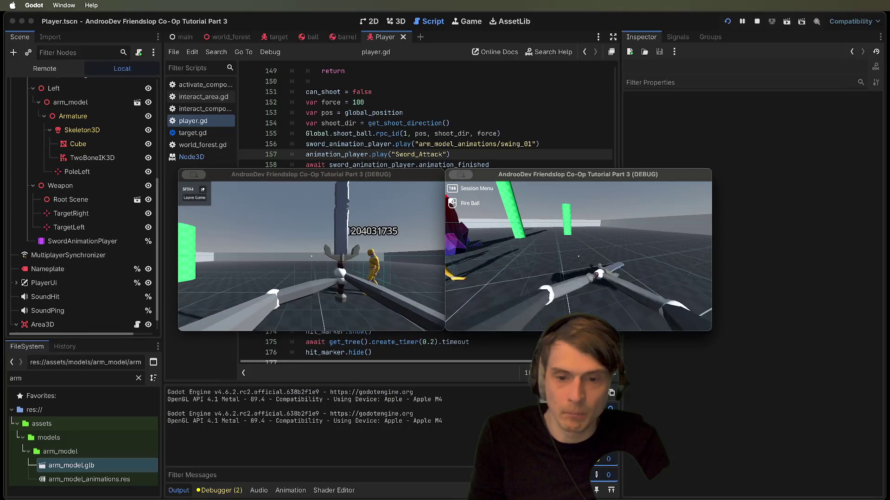
pyautogui.press('super+q')
pyautogui.press('super+q')
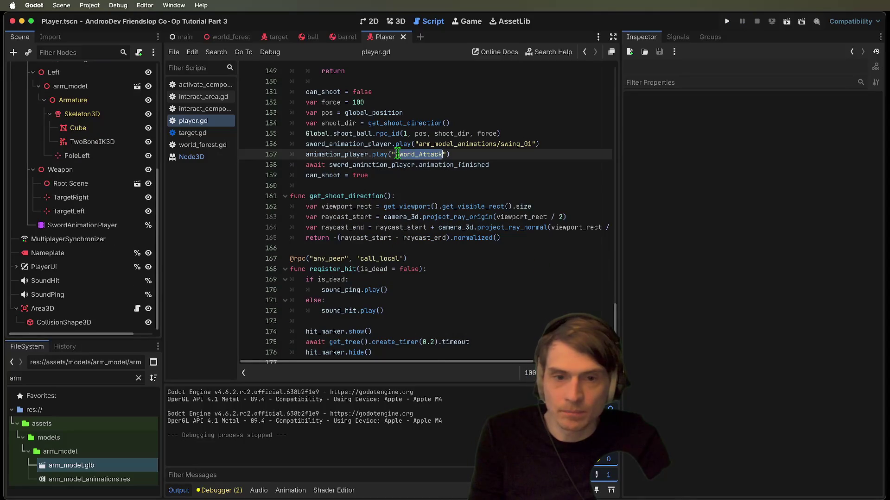
# - Cut the Sword_Attack animation line out of its place in shoot()
pyautogui.scroll(4, 316, 159)
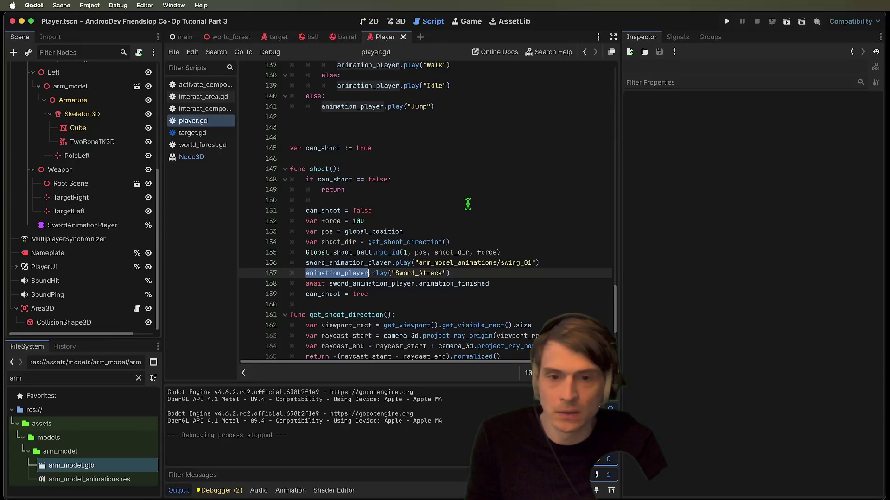
pyautogui.tripleClick(491, 273)
pyautogui.press('super+c')
pyautogui.press('BackSpace')
# - Paste the Sword_Attack line as the first line of shoot(), then save and relaunch the game
pyautogui.scroll(2, 614, 134)
pyautogui.scroll(15, 592, 157)
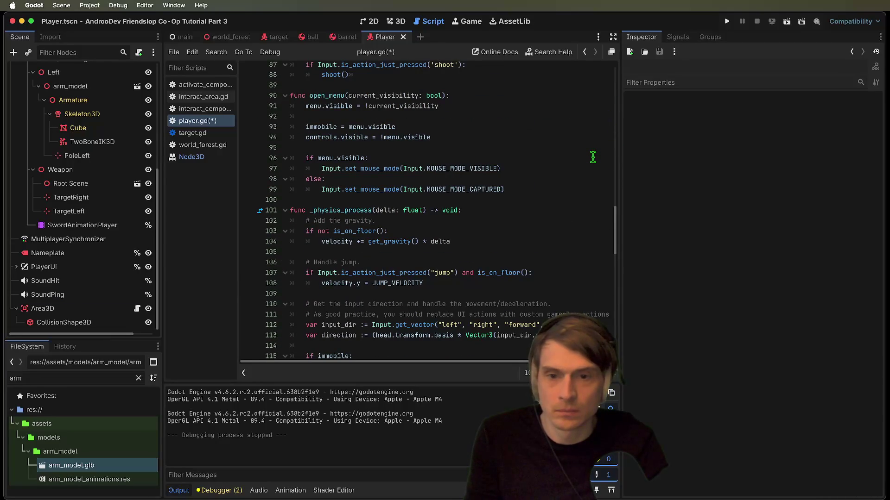
pyautogui.scroll(5, 592, 157)
pyautogui.scroll(-20, 593, 157)
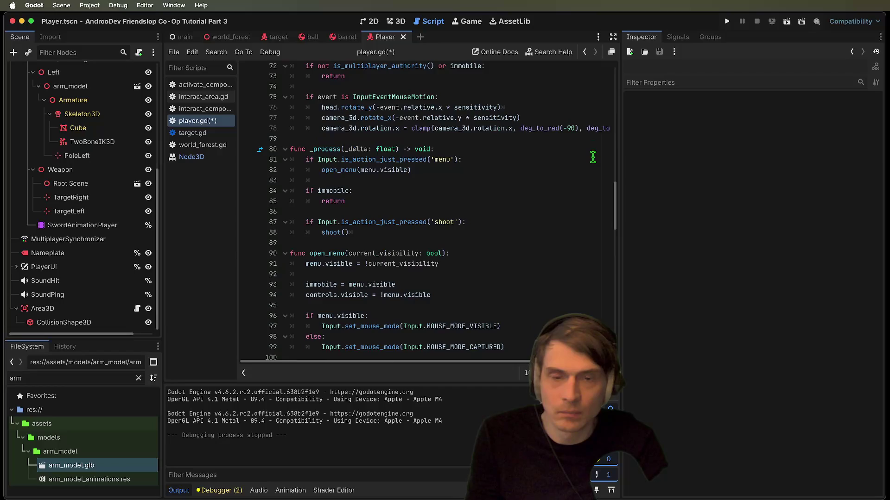
pyautogui.click(593, 154)
pyautogui.press('super+v')
pyautogui.press('super+b')
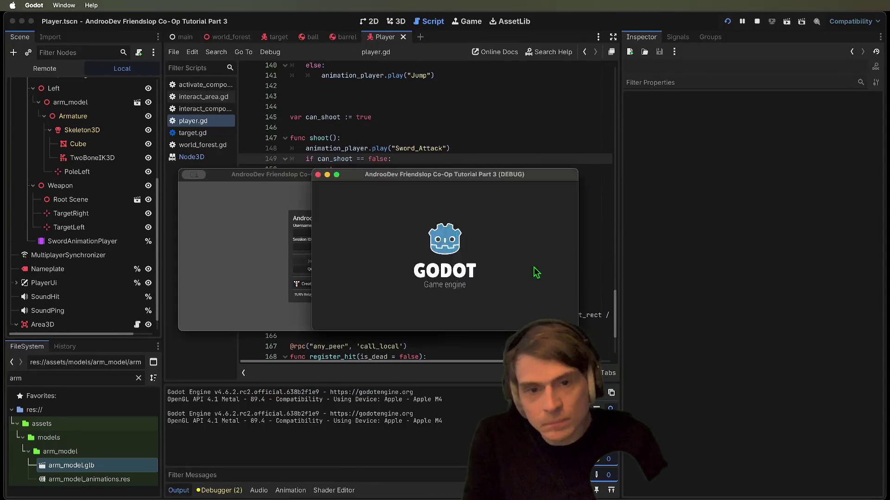
# - Host a new session and join it from the second window using the pasted session code
pyautogui.press('Tab')
pyautogui.click(203, 190)
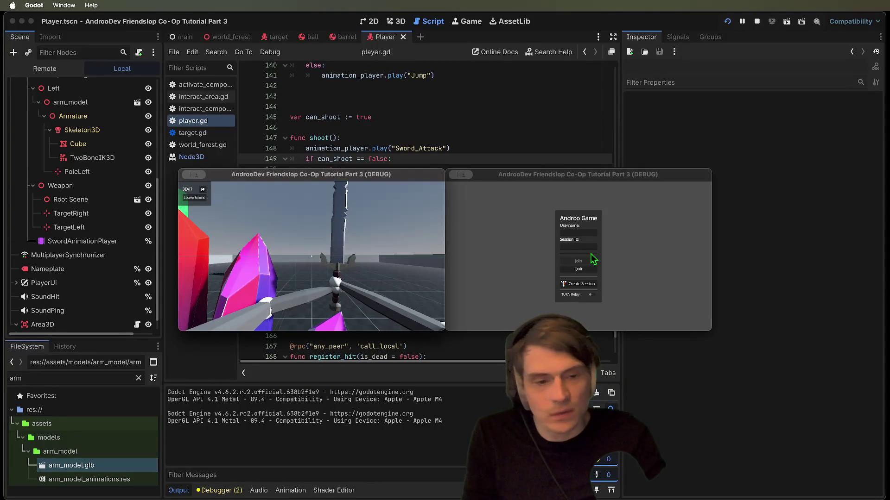
pyautogui.click(579, 246)
pyautogui.write('3EVI7')
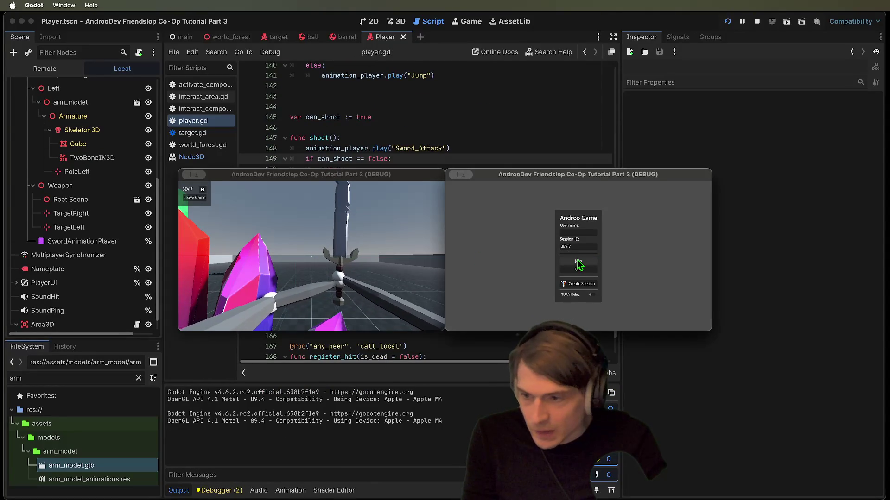
pyautogui.click(577, 263)
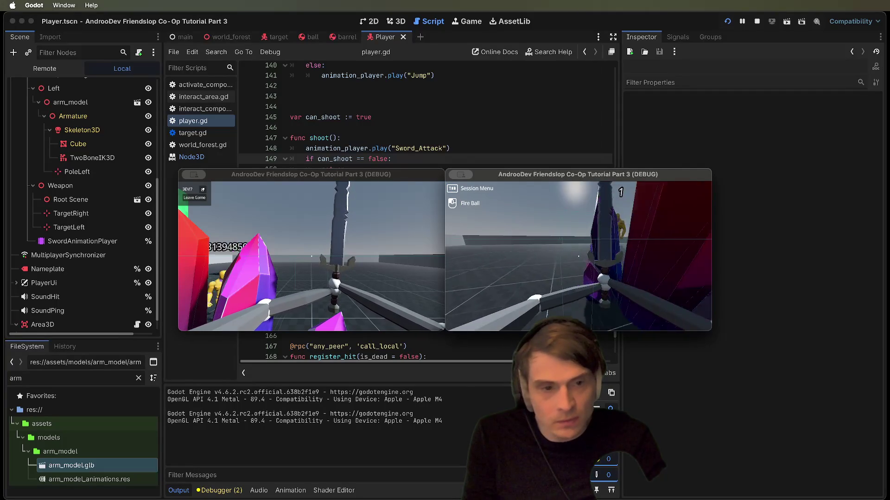
# - Walk toward the green target, attack it, and stop the game
pyautogui.press('w')
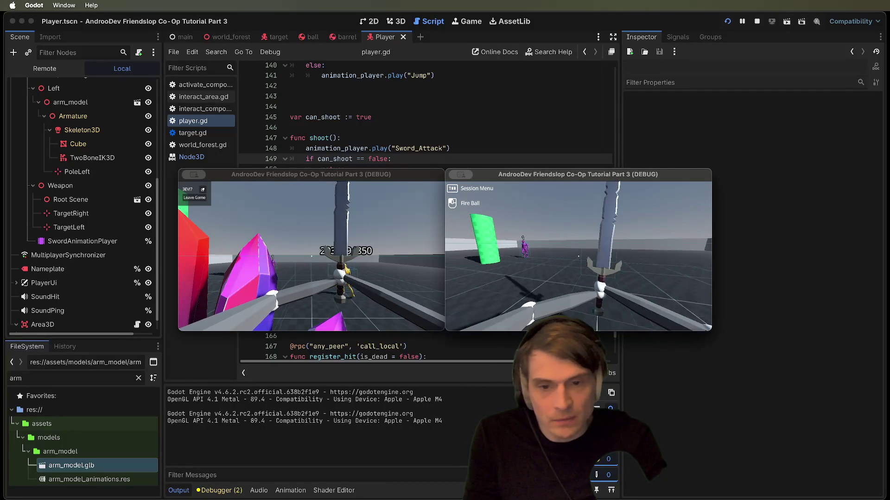
pyautogui.click(579, 256)
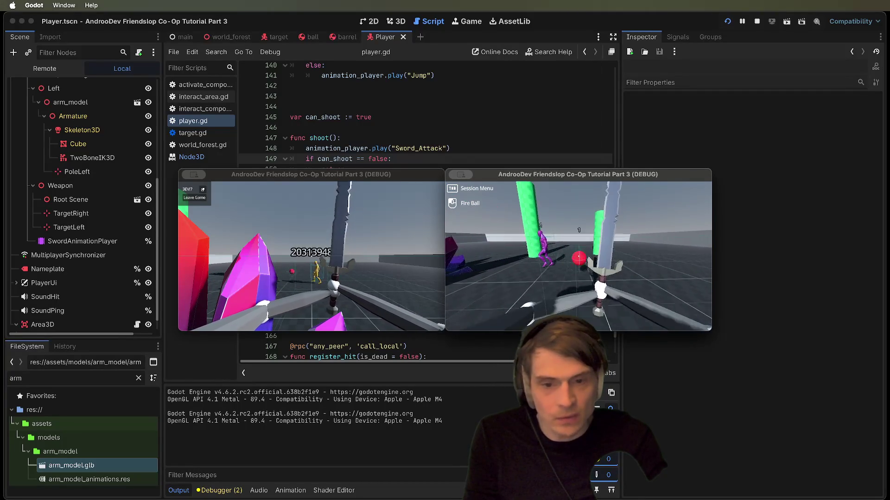
pyautogui.press('super+q')
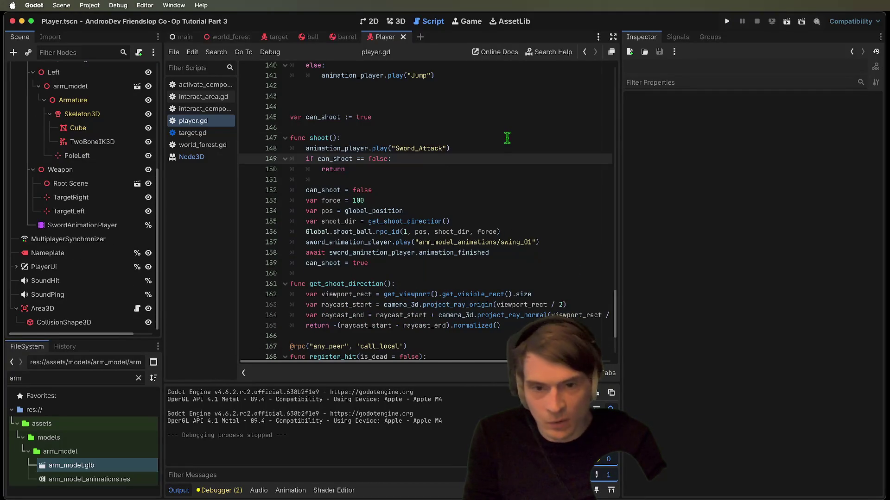
# - Move the Sword_Attack line back directly below the swing_01 sword animation call
pyautogui.tripleClick(507, 139)
pyautogui.hotkey('alt', 'Down')
pyautogui.hotkey('alt', 'Down')
pyautogui.hotkey('alt', 'Down')
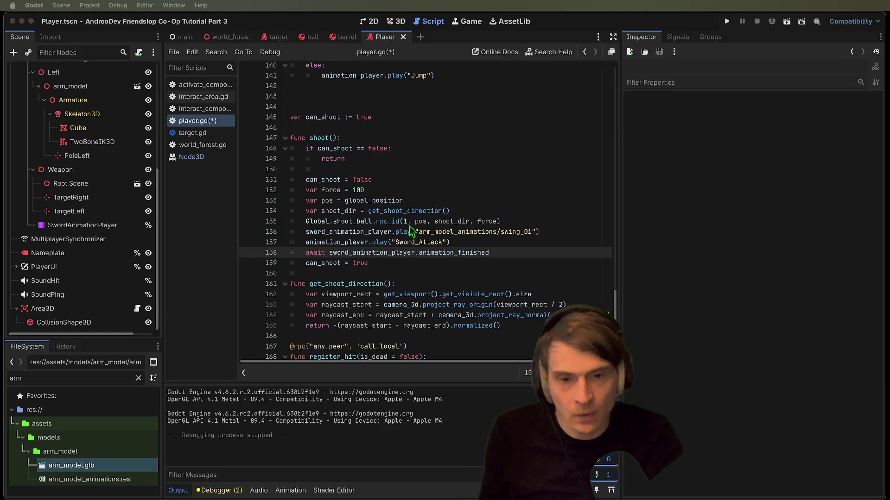
pyautogui.scroll(5, 491, 250)
# - Place the caret at the end of the idle else line in handle_animation
pyautogui.moveTo(434, 176)
pyautogui.mouseDown()
pyautogui.moveTo(353, 174)
pyautogui.moveTo(280, 100)
pyautogui.mouseUp()
pyautogui.click(441, 191)
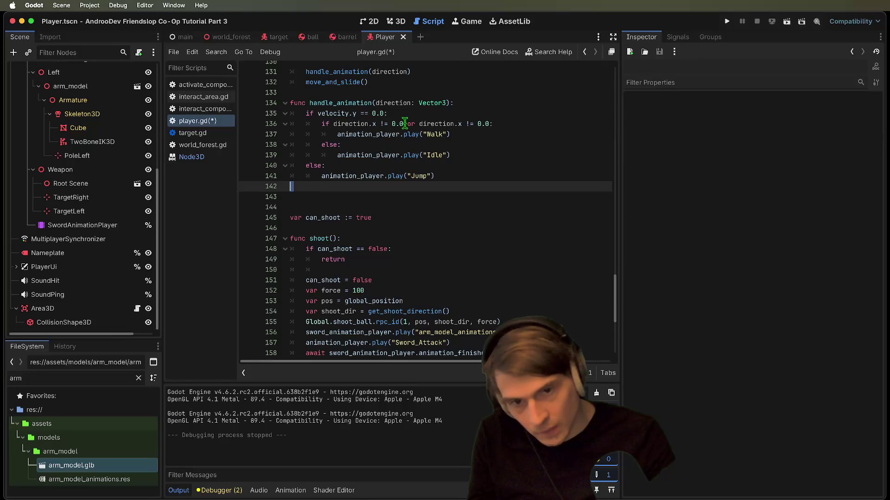
pyautogui.click(387, 137)
pyautogui.press('Down')
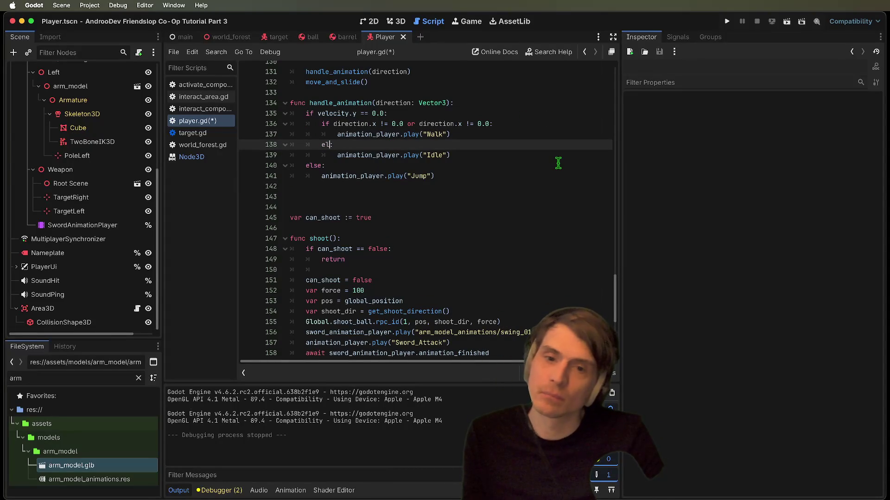
# - Start a new top line in handle_animation comparing animation_player.current_animation.name to a string
pyautogui.press('Up')
pyautogui.press('Up')
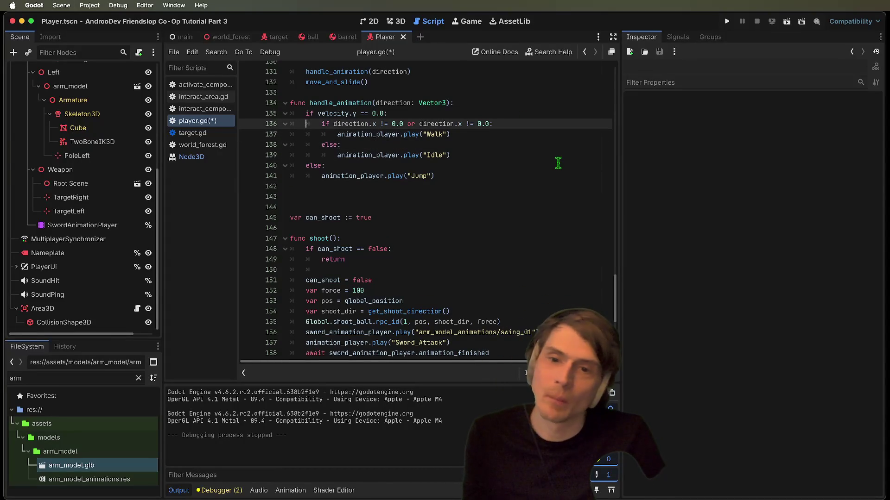
pyautogui.press('Up')
pyautogui.press('Return')
pyautogui.press('Return')
pyautogui.press('Up')
pyautogui.press('Up')
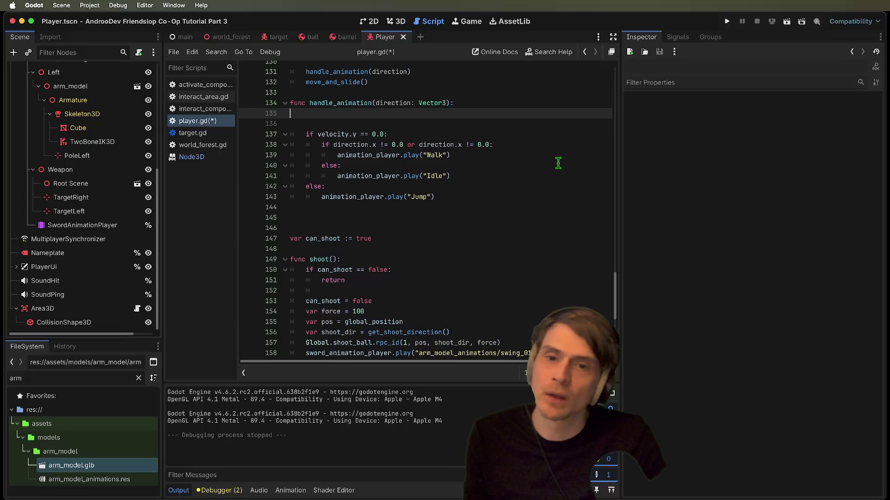
pyautogui.write('n')
pyautogui.press('Return')
pyautogui.write('i')
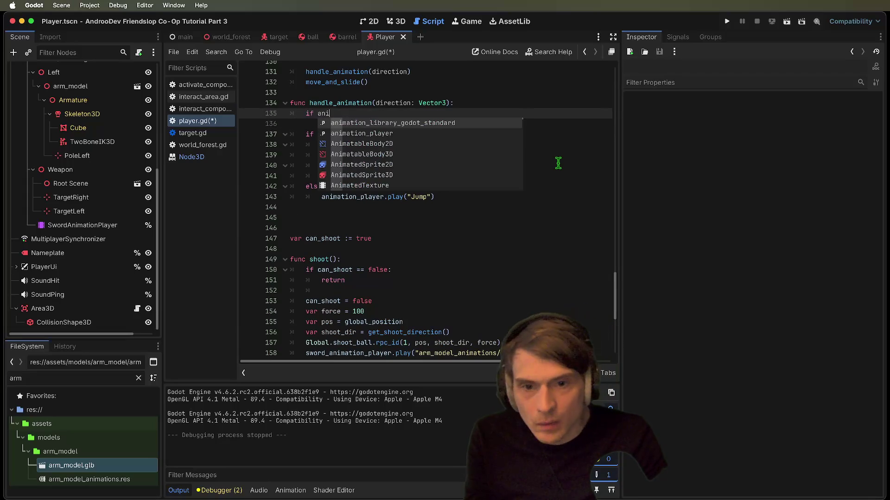
pyautogui.press('Down')
pyautogui.press('Return')
pyautogui.write('.')
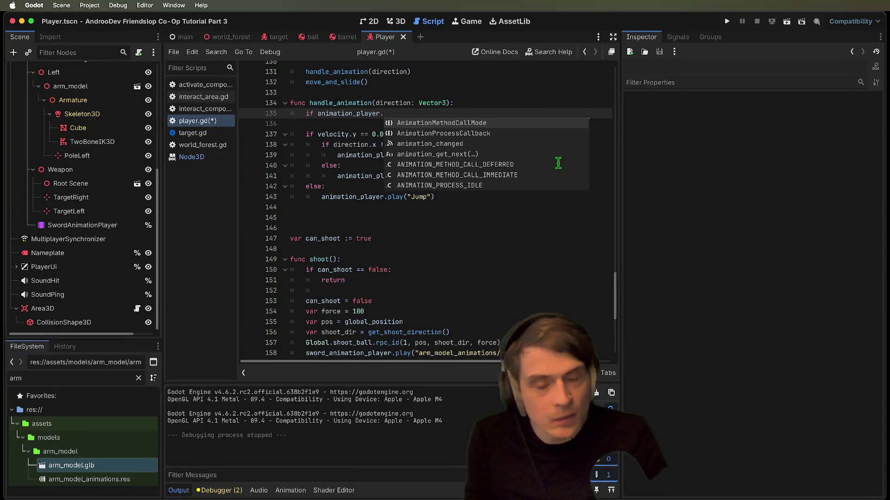
pyautogui.write('cur')
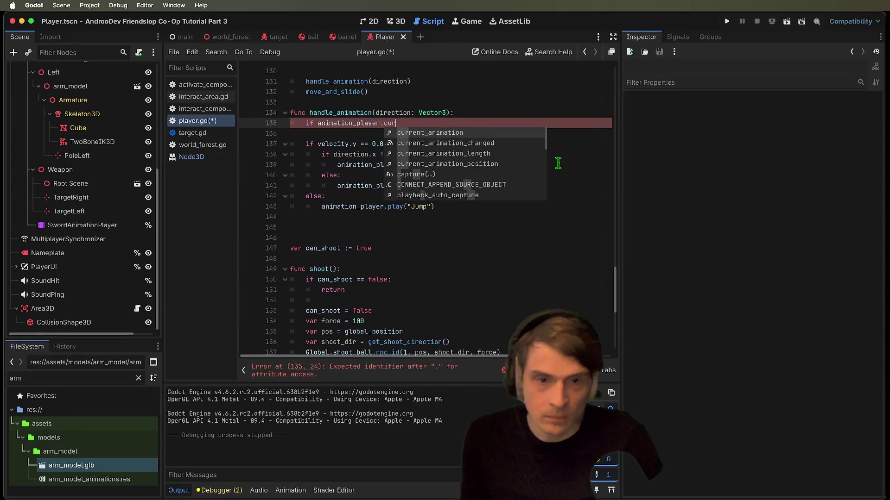
pyautogui.press('Return')
pyautogui.write('.name == "')
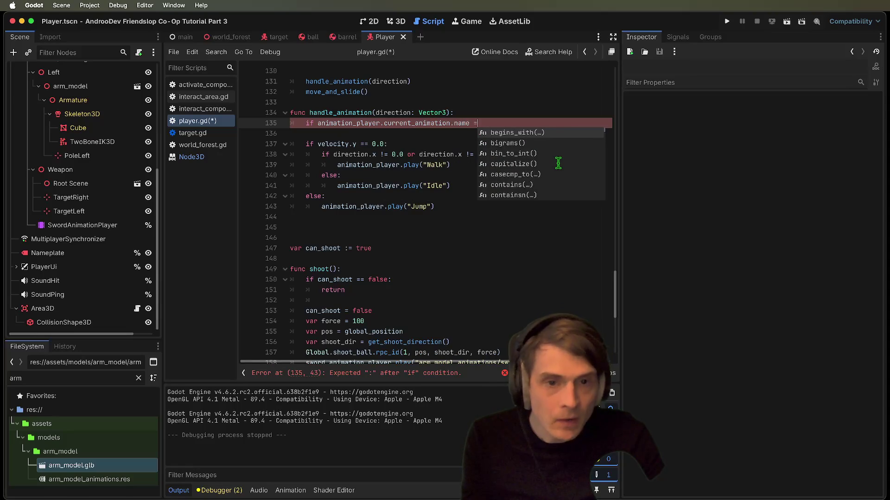
pyautogui.press('Escape')
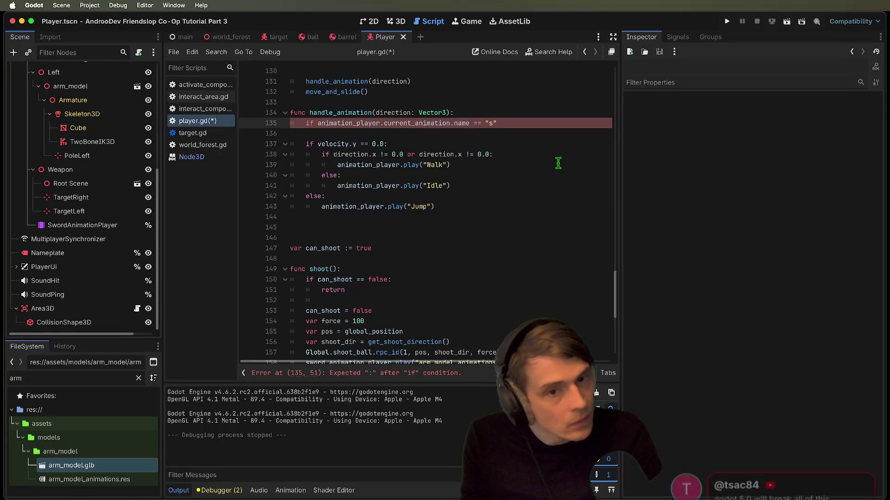
# - Complete the condition with "Sword_Attack" and add a return statement beneath it
pyautogui.write('word')
pyautogui.scroll(-7, 594, 173)
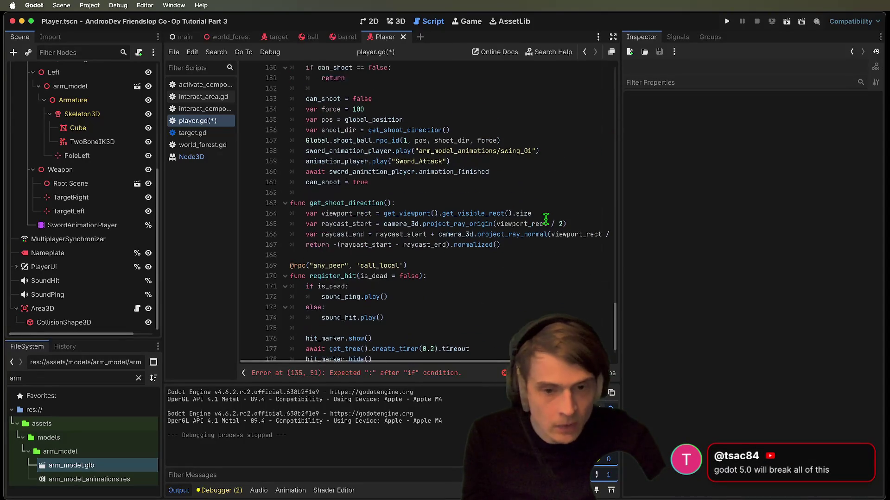
pyautogui.doubleClick(434, 146)
pyautogui.scroll(10, 434, 146)
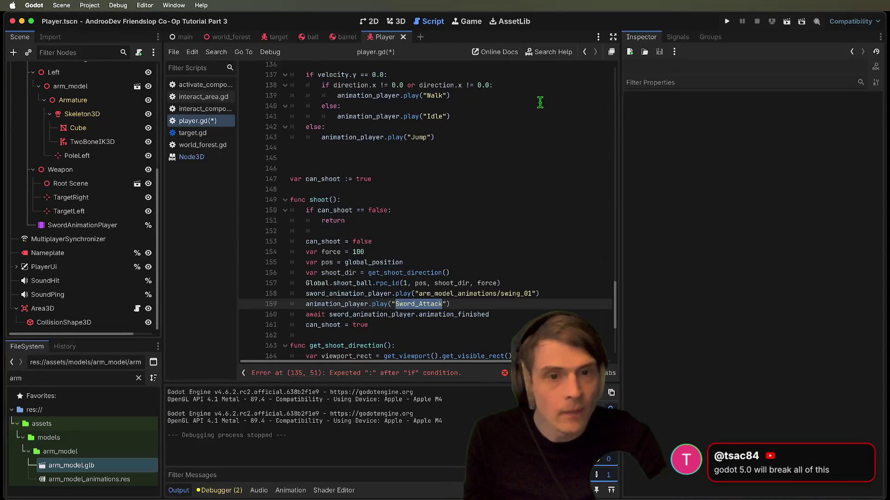
pyautogui.doubleClick(505, 213)
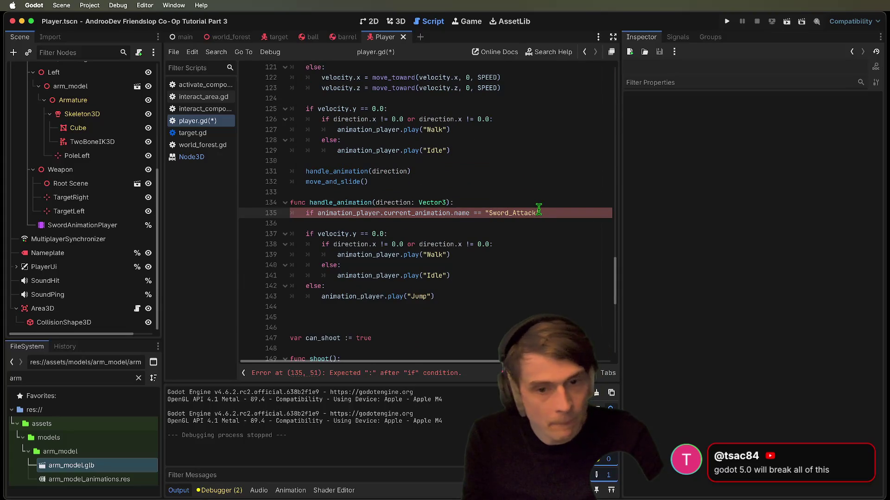
pyautogui.write(':')
pyautogui.press('Return')
pyautogui.write('return')
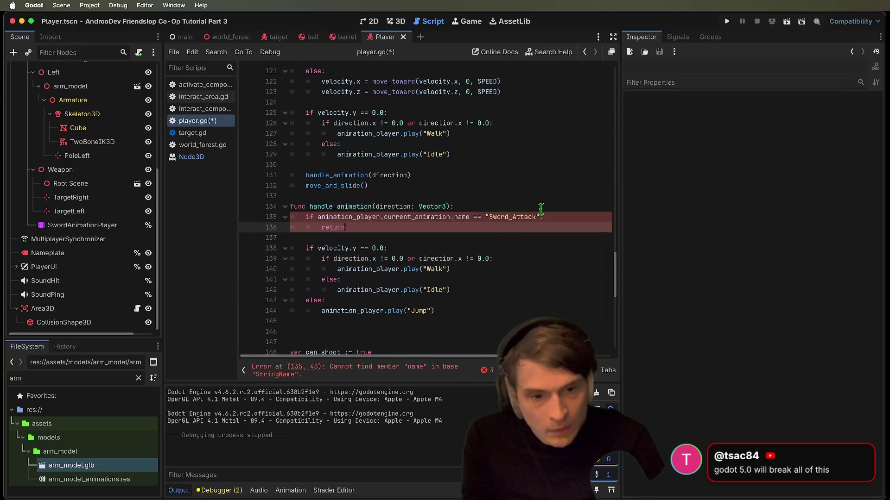
pyautogui.click(542, 302)
# - Check the current_animation documentation, then return to player.gd
pyautogui.scroll(-1, 436, 211)
pyautogui.click(435, 211)
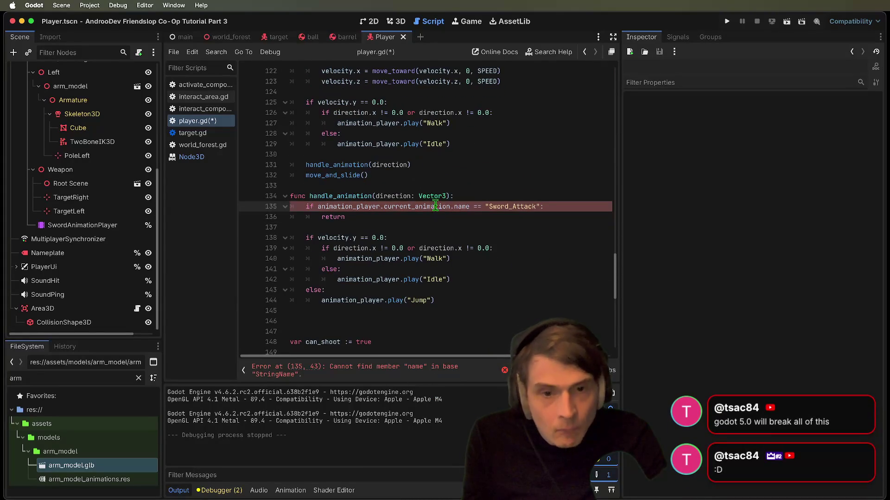
pyautogui.click(461, 207)
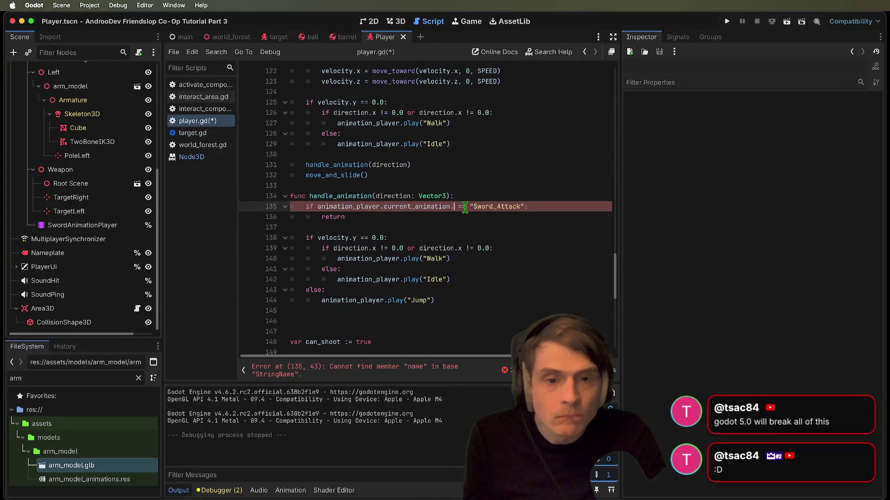
pyautogui.keyDown('ctrl'); pyautogui.click(417, 207); pyautogui.keyUp('ctrl')
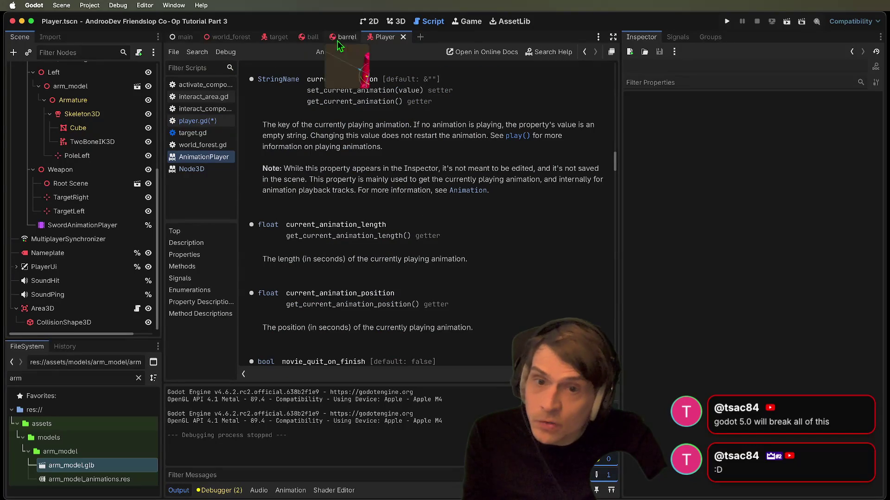
pyautogui.hotkey('alt', 'Left')
# - Save, run, and join both game windows into one hosted session
pyautogui.press('super+b')
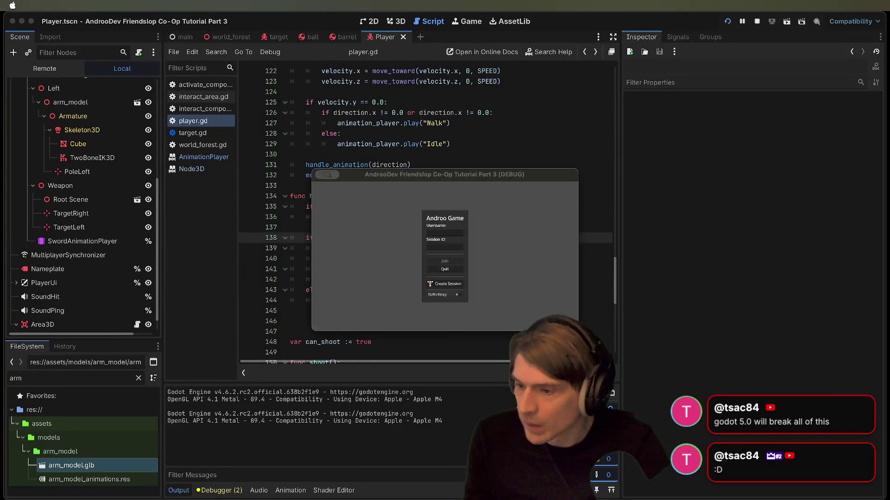
pyautogui.click(302, 281)
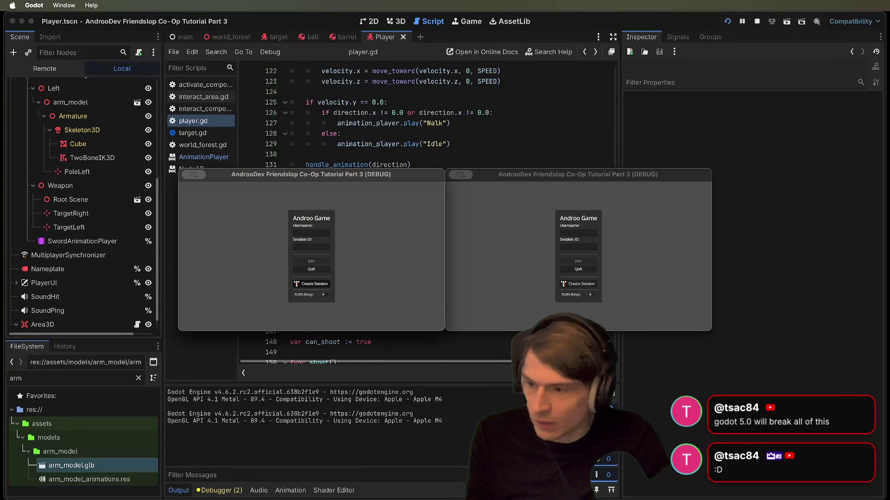
pyautogui.click(625, 261)
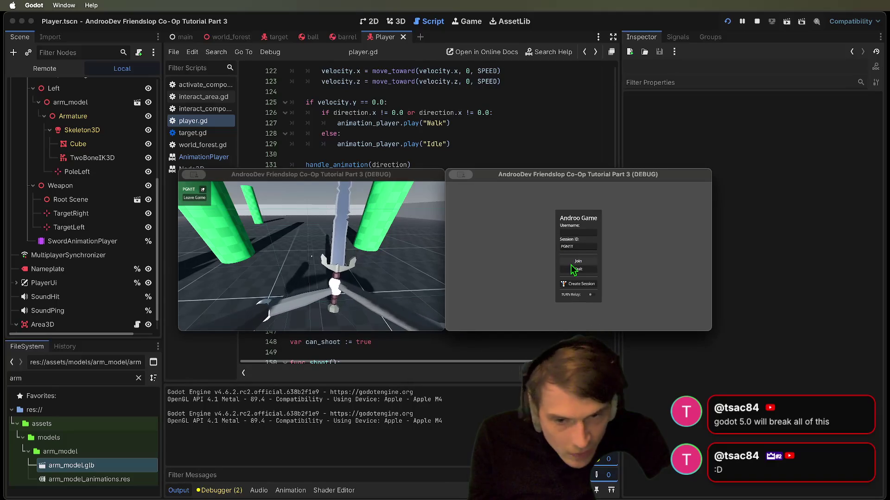
pyautogui.click(574, 261)
# - Walk both players toward each other, swing swords, then stop the game
pyautogui.press('w')
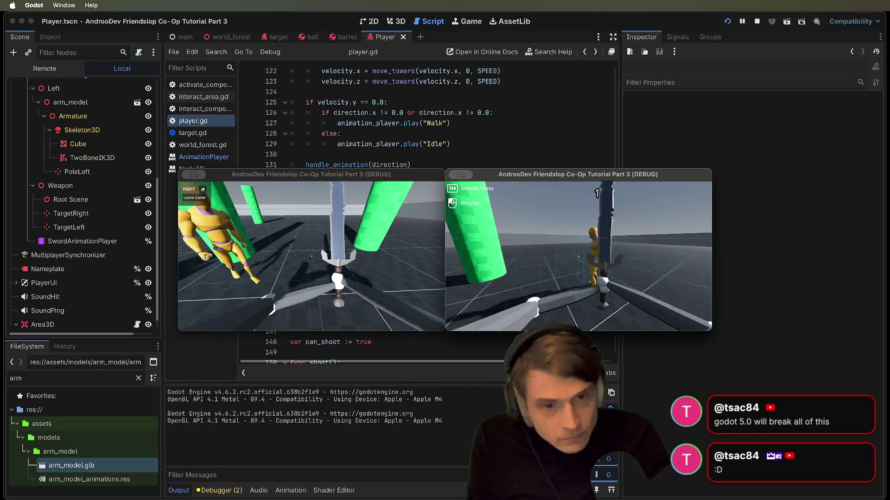
pyautogui.press('w')
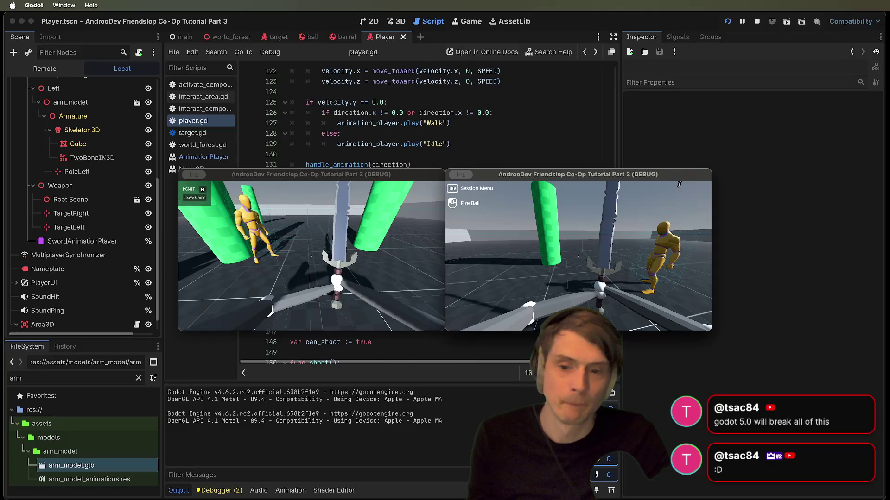
pyautogui.press('w')
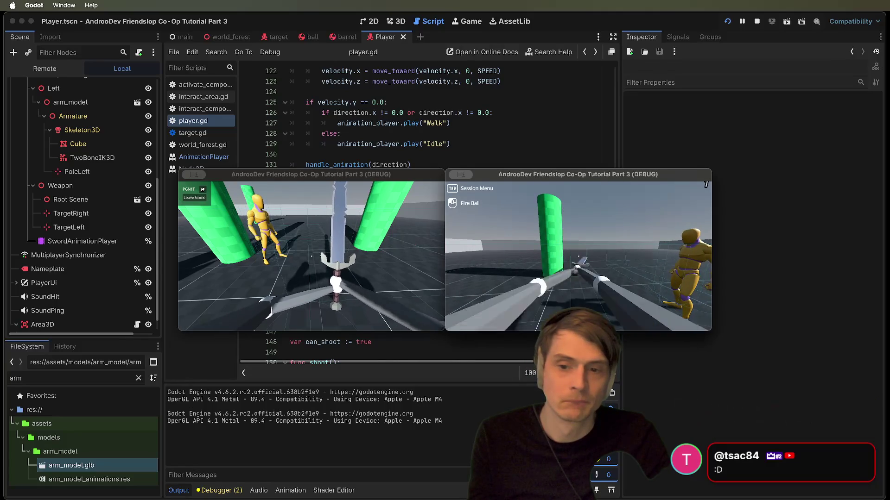
pyautogui.click(335, 260)
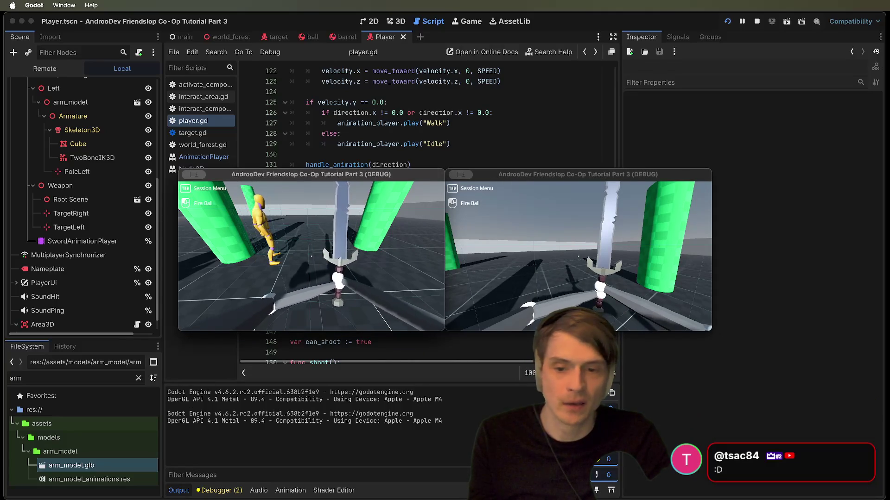
pyautogui.press('w')
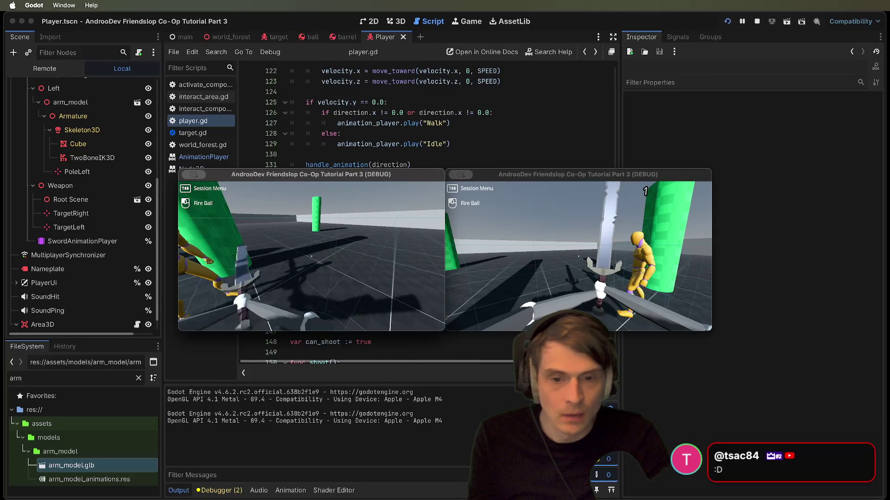
pyautogui.press('w')
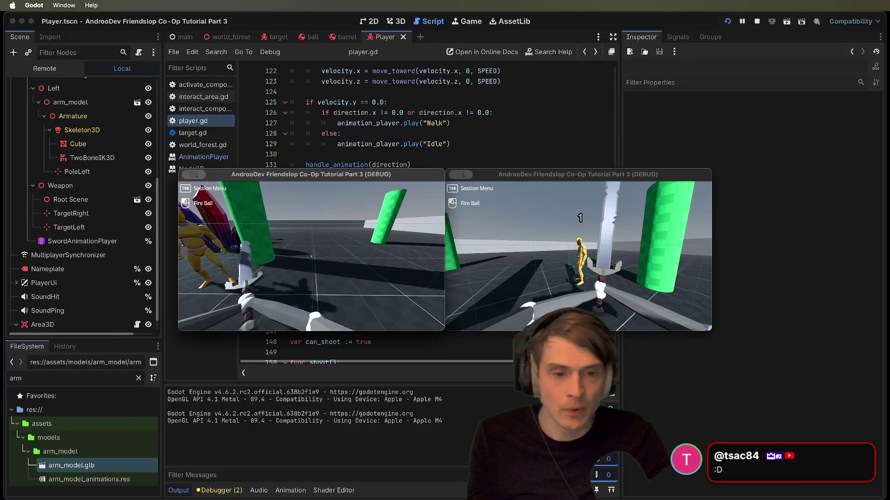
pyautogui.click(313, 262)
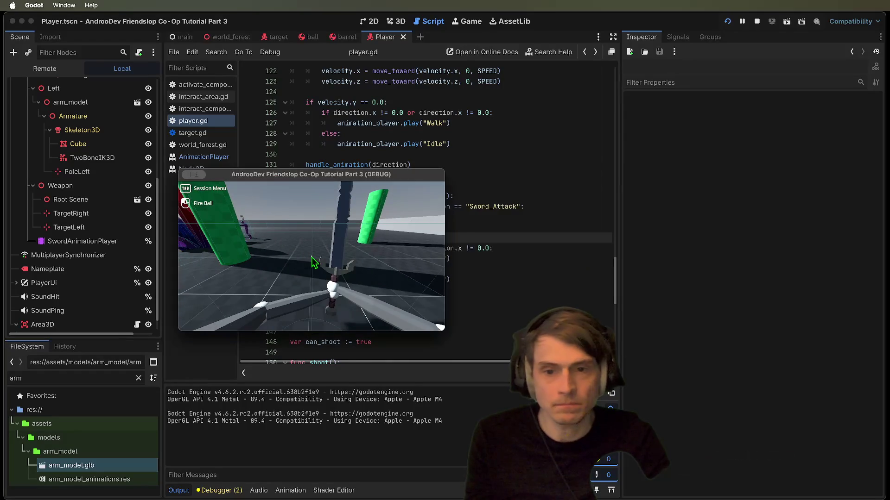
pyautogui.press('super+q')
pyautogui.scroll(3, 463, 203)
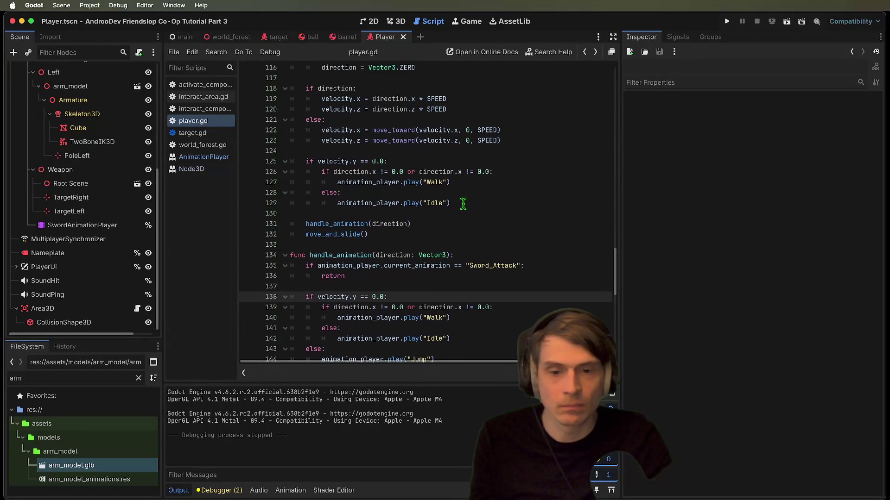
# - Try removing the Walk/Idle lines and velocity.y check from the movement code, then revert
pyautogui.moveTo(456, 197); pyautogui.dragTo(214, 175)
pyautogui.scroll(4, 594, 158)
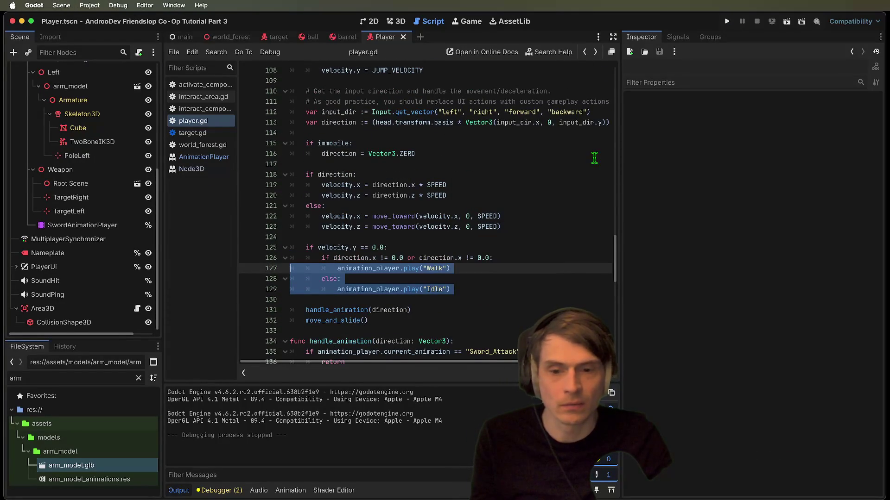
pyautogui.press('super+x')
pyautogui.press('super+z')
pyautogui.press('BackSpace')
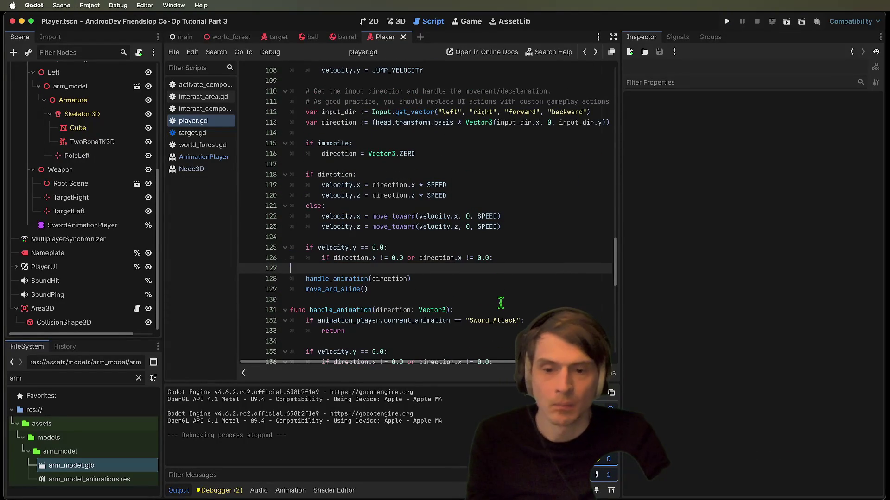
pyautogui.tripleClick(514, 248)
pyautogui.press('BackSpace')
pyautogui.hotkey('shift', 'Tab')
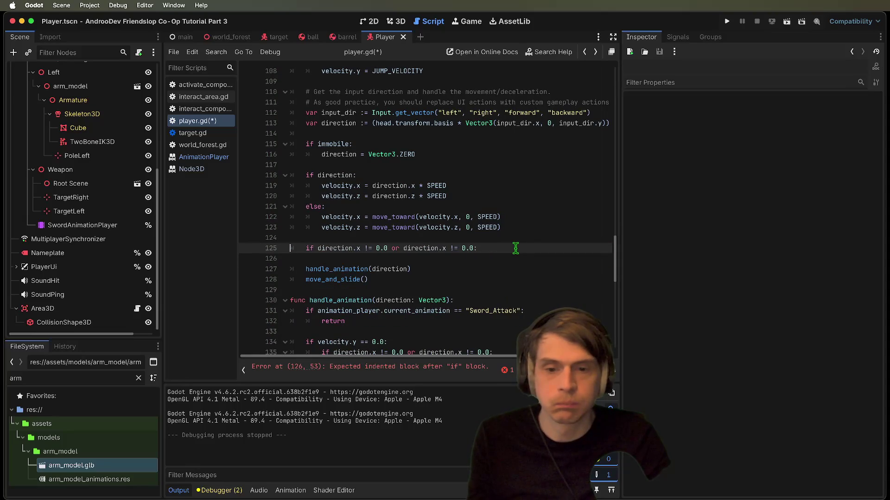
pyautogui.scroll(2, 523, 245)
pyautogui.press('super+z')
pyautogui.press('super+z')
pyautogui.press('super+z')
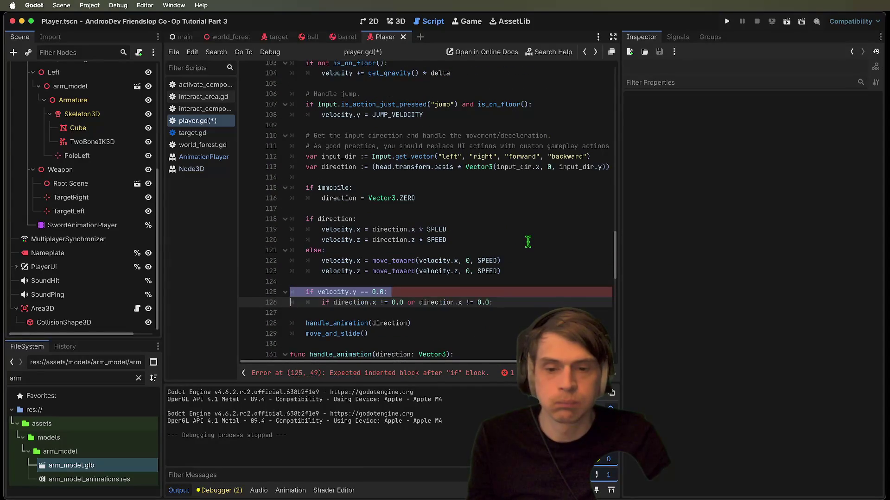
pyautogui.scroll(-2, 526, 258)
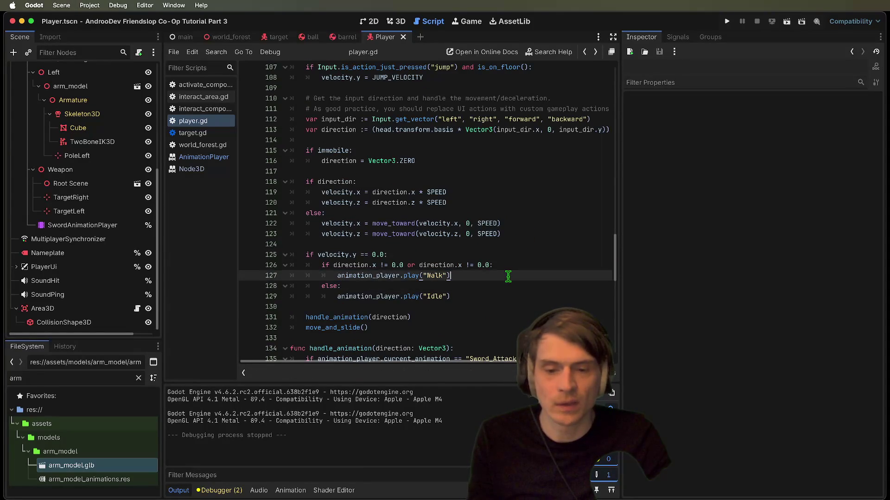
# - Relocate the velocity.y Walk/Idle animation block into handle_animation
pyautogui.press('BackSpace')
pyautogui.press('Up')
pyautogui.press('Up')
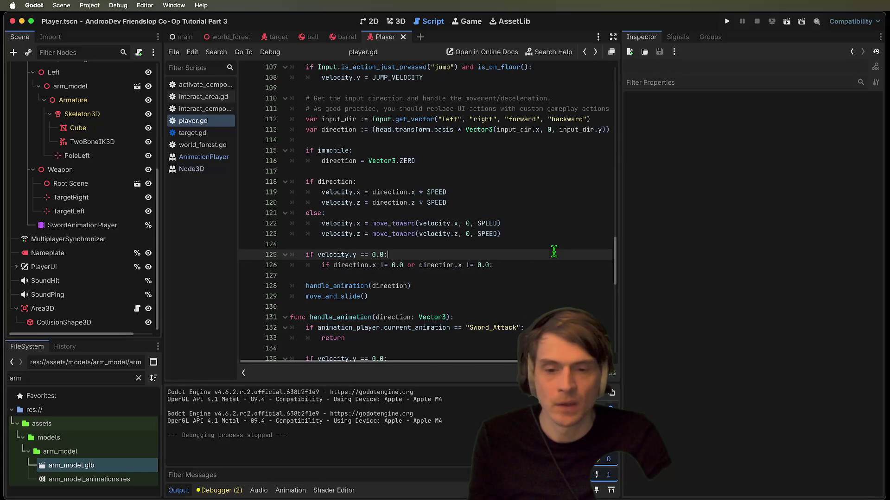
pyautogui.press('Home')
pyautogui.hotkey('shift', 'Down')
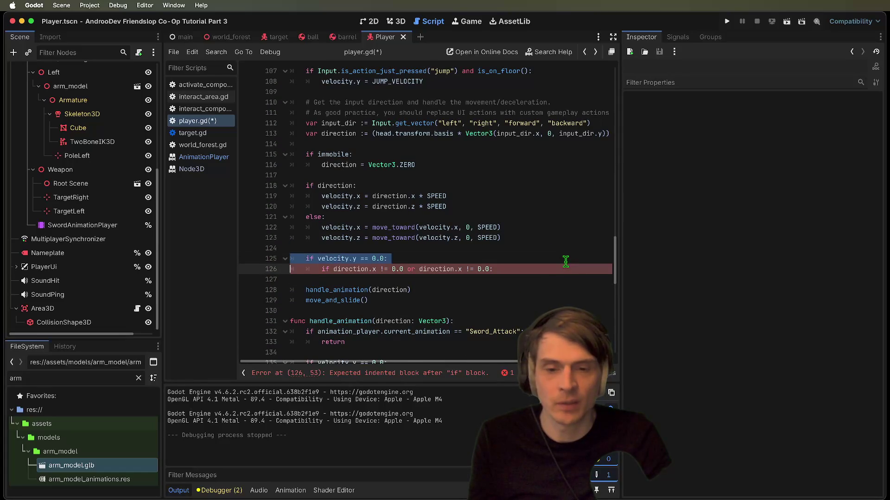
pyautogui.press('BackSpace')
pyautogui.press('super+z')
pyautogui.press('super+z')
pyautogui.press('super+z')
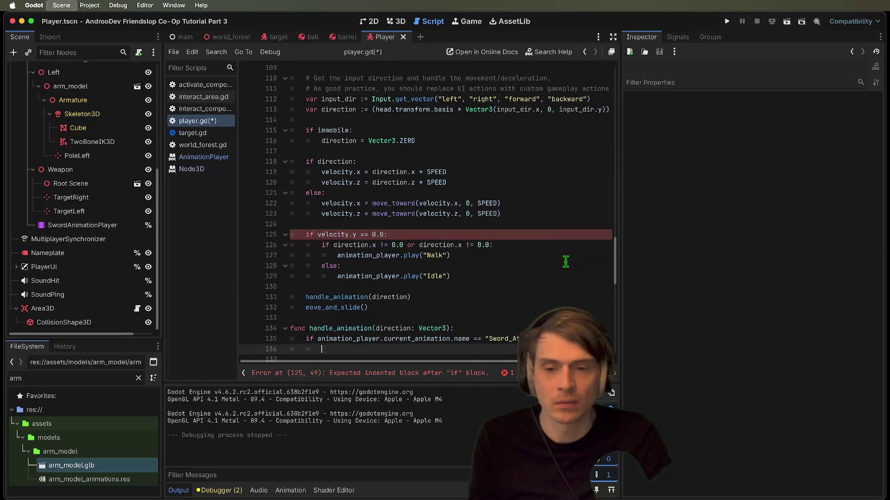
pyautogui.press('super+z')
pyautogui.press('super+z')
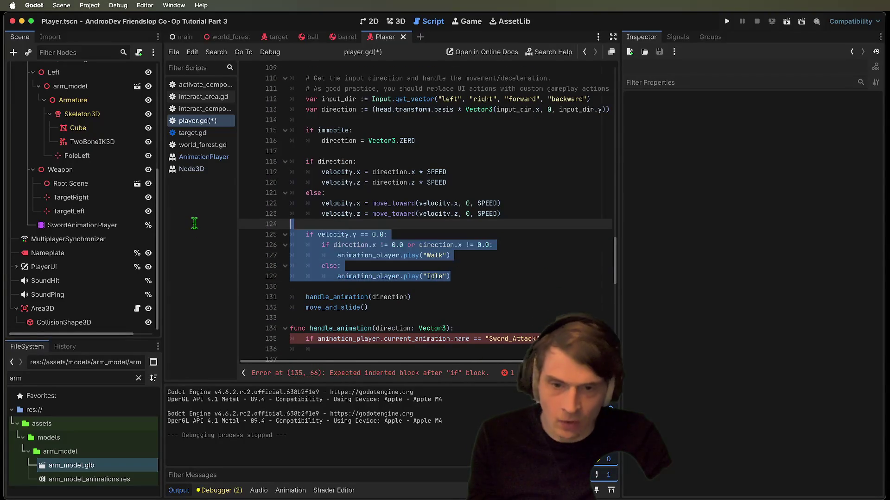
# - Put a return line directly under the Sword_Attack check
pyautogui.click(461, 286)
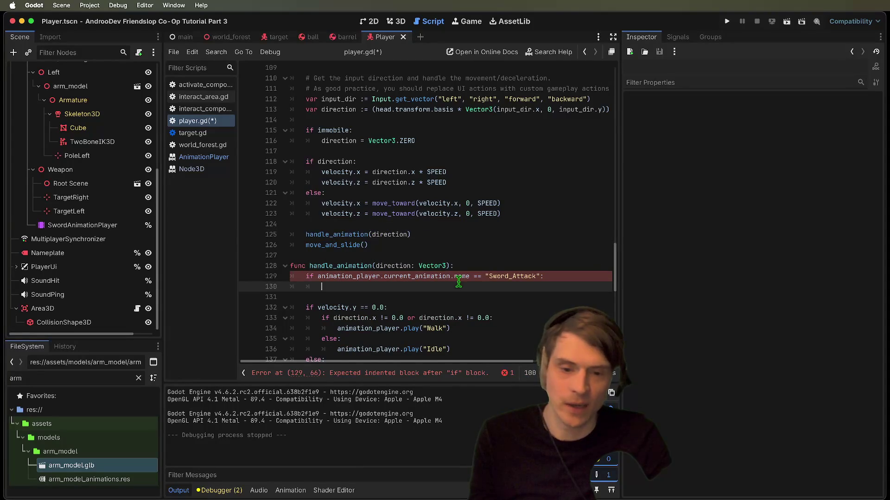
pyautogui.press('BackSpace')
pyautogui.press('BackSpace')
pyautogui.press('BackSpace')
pyautogui.press('Return')
pyautogui.write('return')
# - Save the script, relaunch the project, and host a session in the first window
pyautogui.press('super+s')
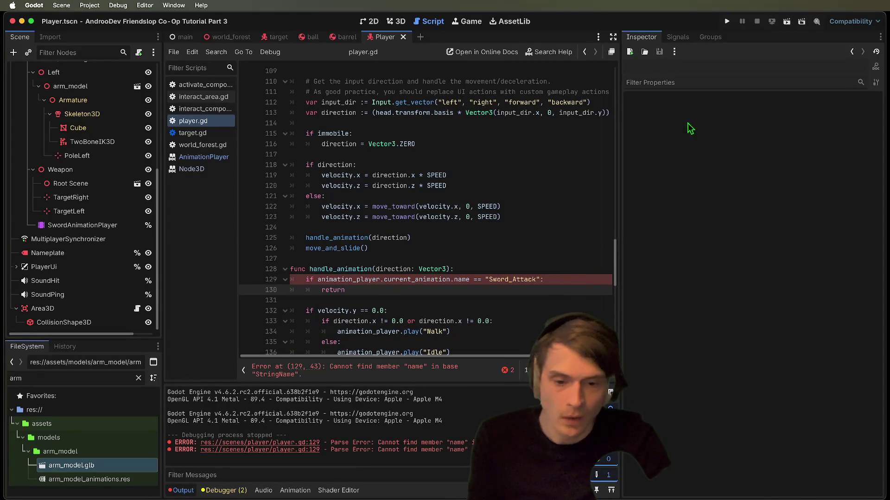
pyautogui.click(466, 283)
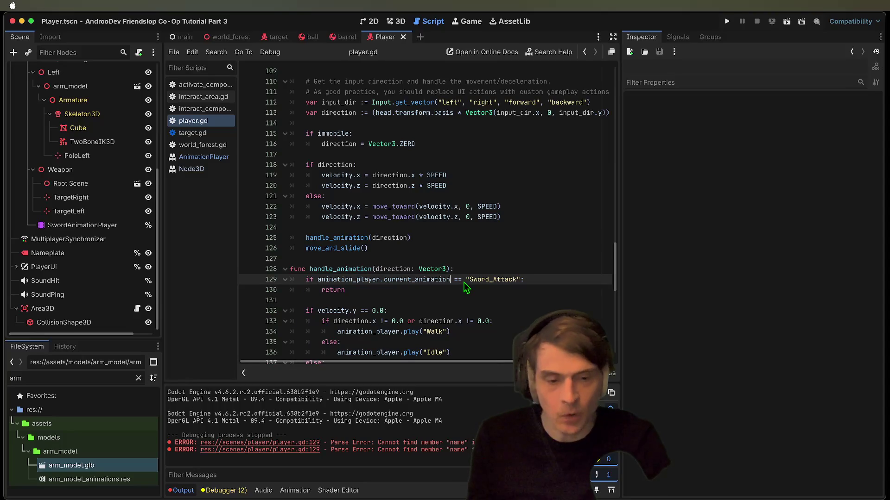
pyautogui.press('super+b')
pyautogui.click(309, 278)
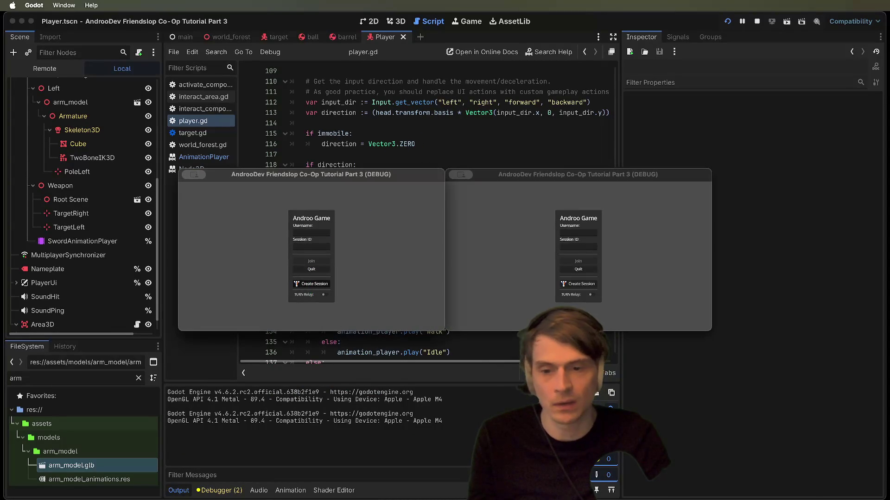
# - Paste the session ID into the second window, join the host, then stop the game
pyautogui.click(562, 245)
pyautogui.press('super+v')
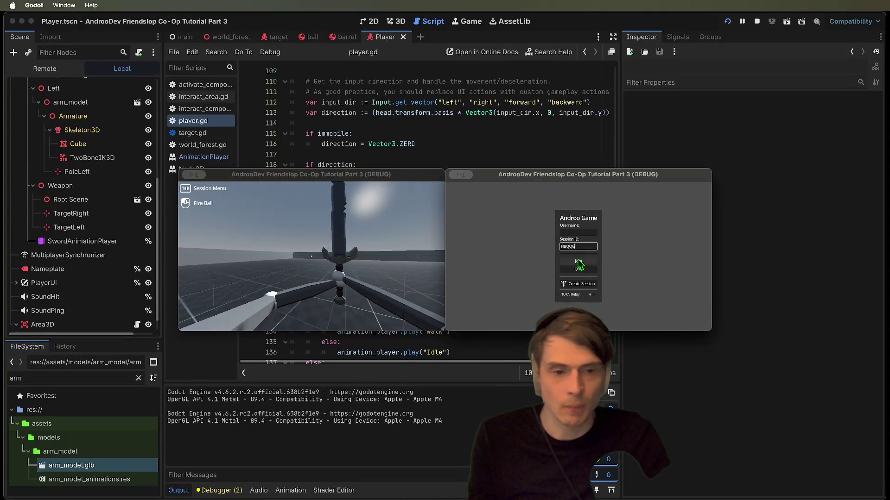
pyautogui.click(578, 260)
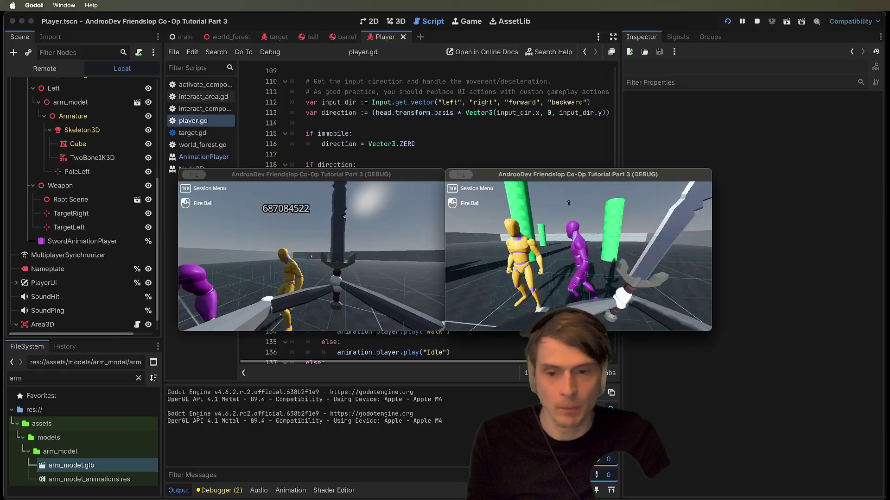
pyautogui.press('super+q')
pyautogui.press('super+q')
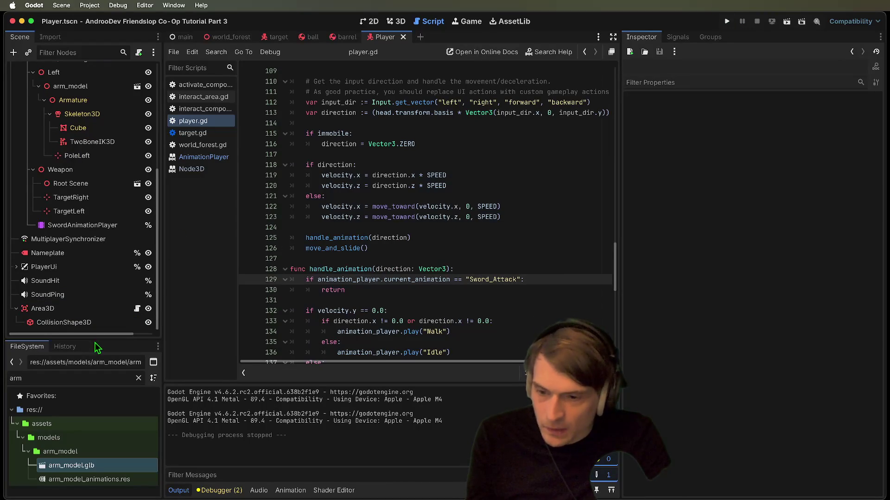
# - Enlarge the Scene dock and collapse the Left arm, Right arm and ArmsRoot nodes
pyautogui.moveTo(96, 340); pyautogui.dragTo(96, 421)
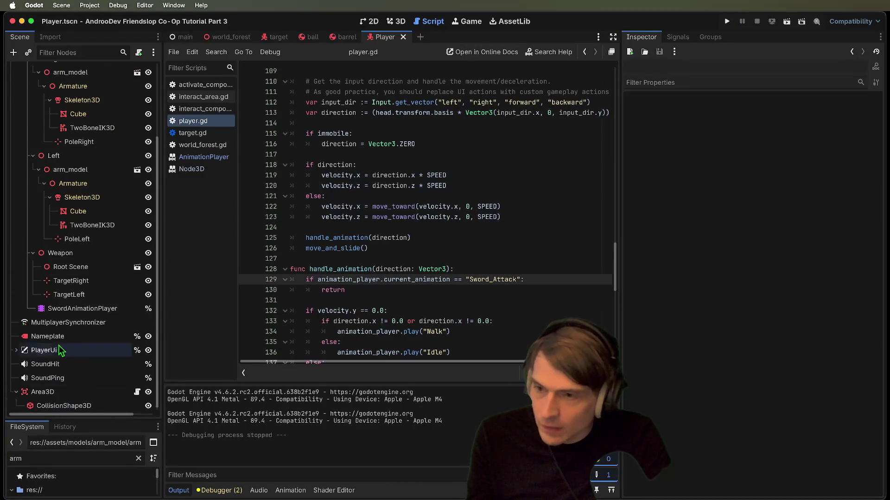
pyautogui.scroll(5, 65, 325)
pyautogui.click(33, 251)
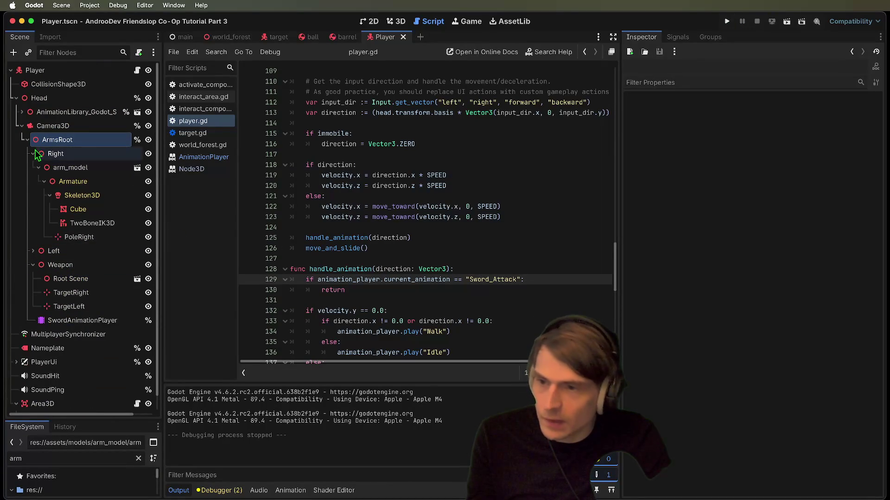
pyautogui.click(33, 154)
pyautogui.click(27, 140)
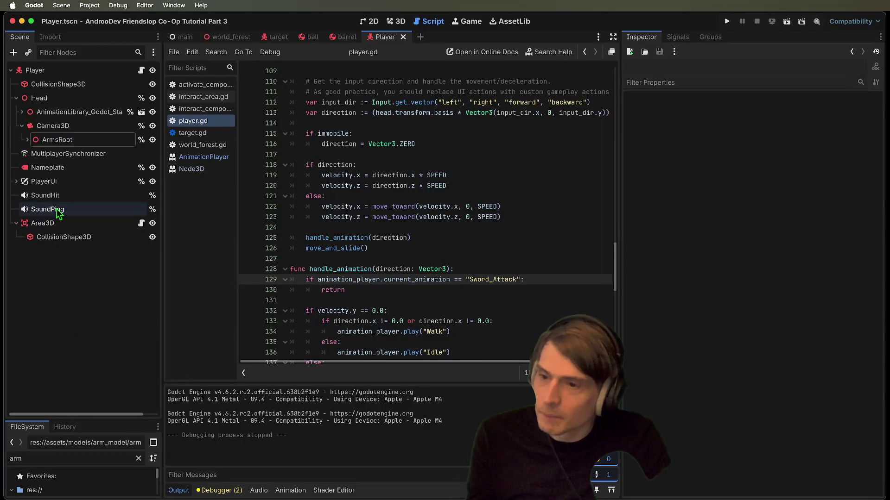
# - Expand AnimationLibrary_Godot_Standard to reveal its rig and view the Player in 3D
pyautogui.click(48, 114)
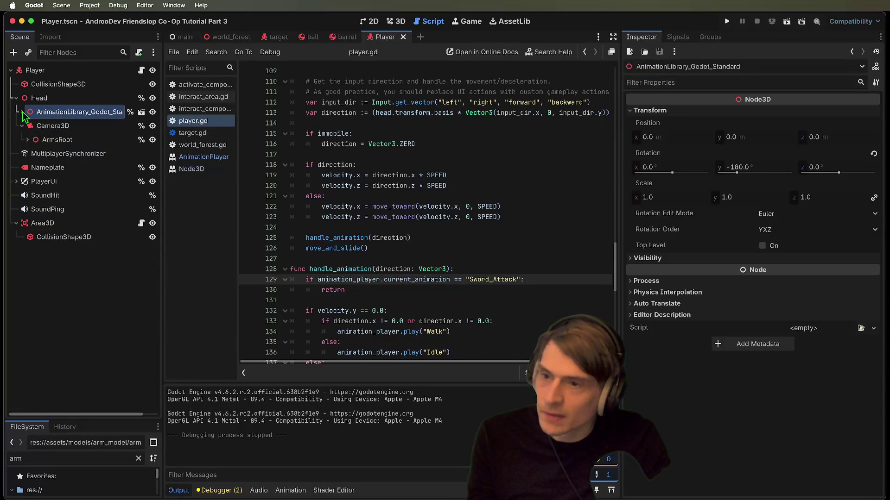
pyautogui.click(22, 112)
pyautogui.click(396, 21)
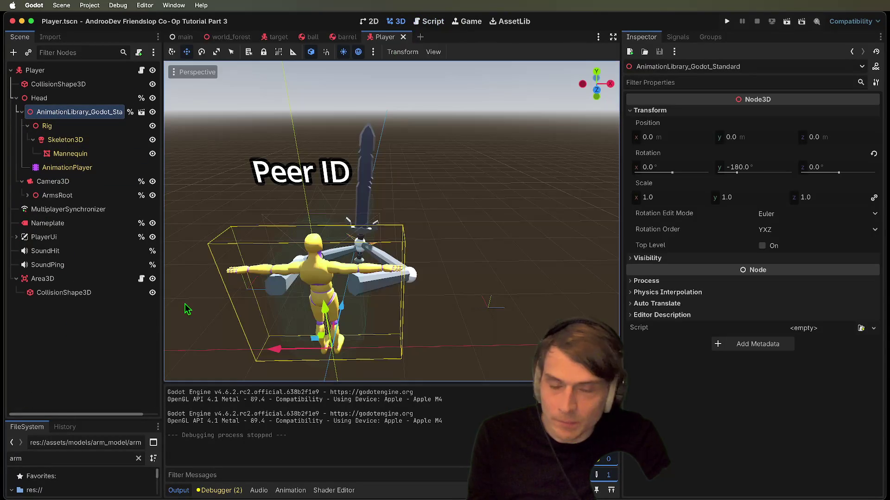
# - Open and cancel the Create New Node dialog, then expand and re-collapse ArmsRoot
pyautogui.scroll(3, 391, 221)
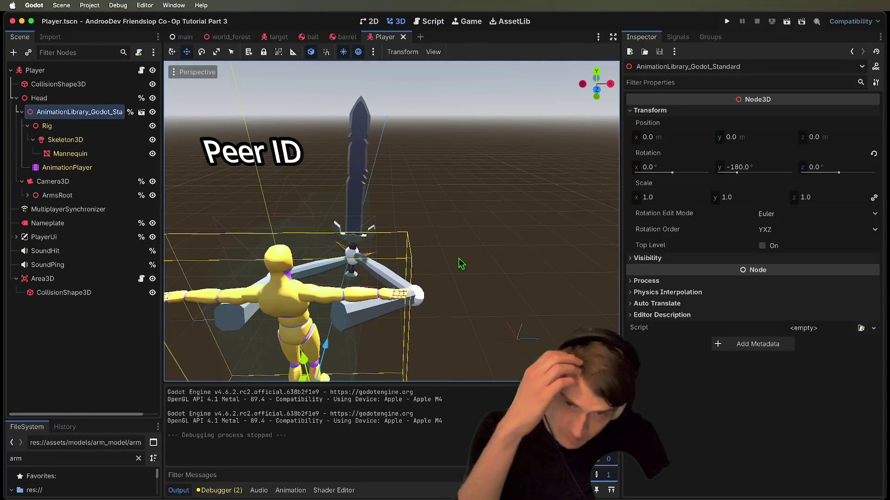
pyautogui.click(68, 361)
pyautogui.press('super+a')
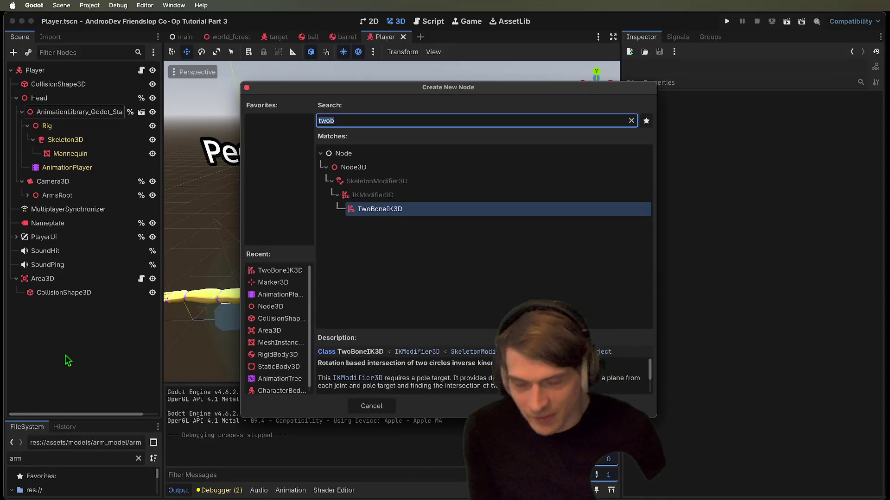
pyautogui.press('Escape')
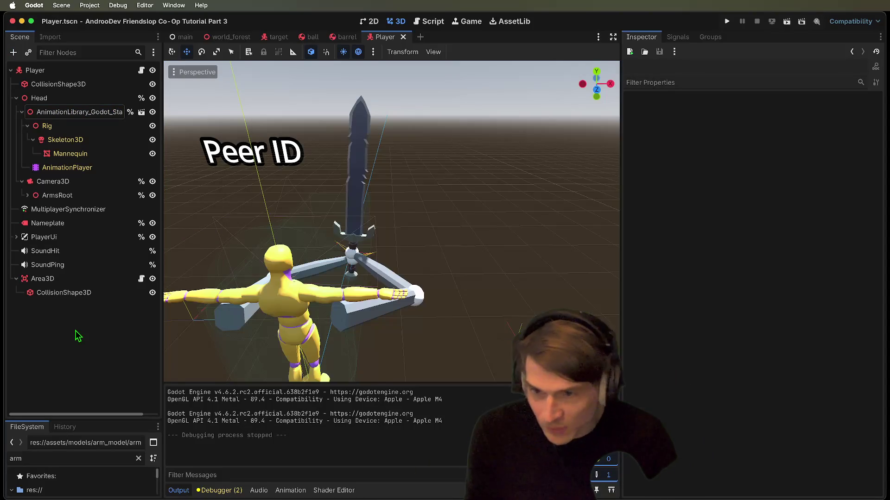
pyautogui.click(19, 201)
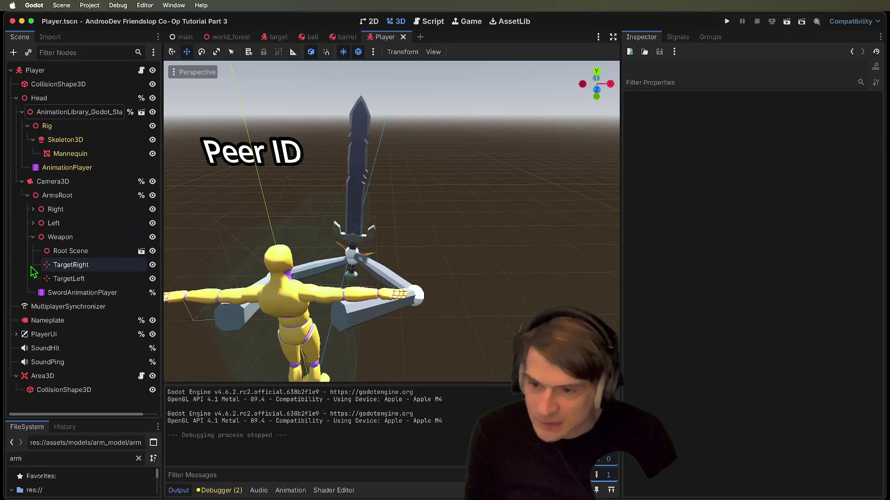
pyautogui.click(27, 195)
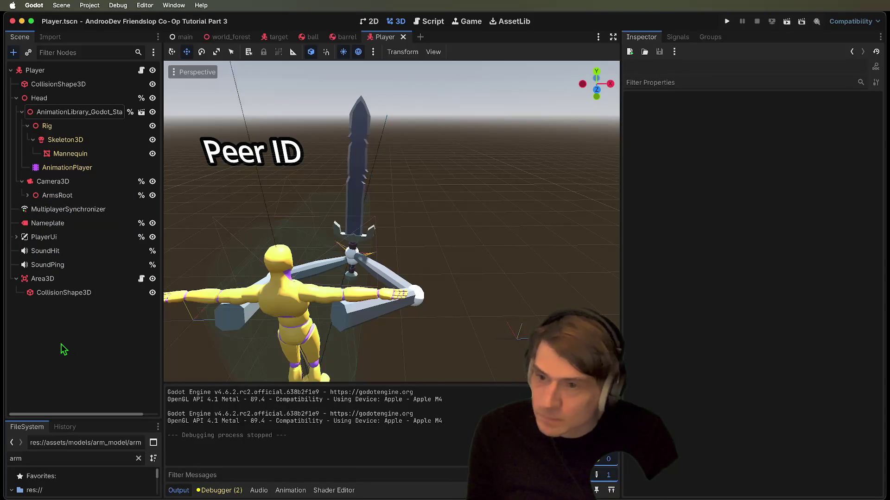
# - Add a Node3D as a new child of Player by searching 'node3d'
pyautogui.press('super+a')
pyautogui.write('node3d')
pyautogui.press('Return')
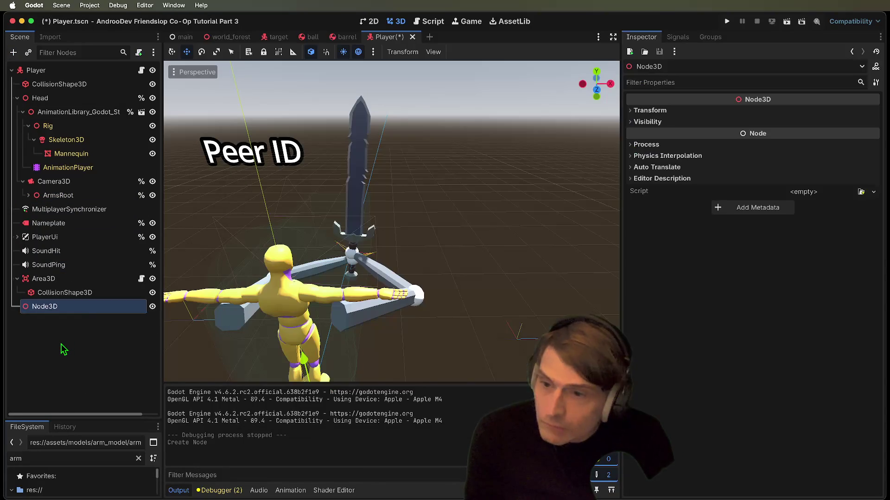